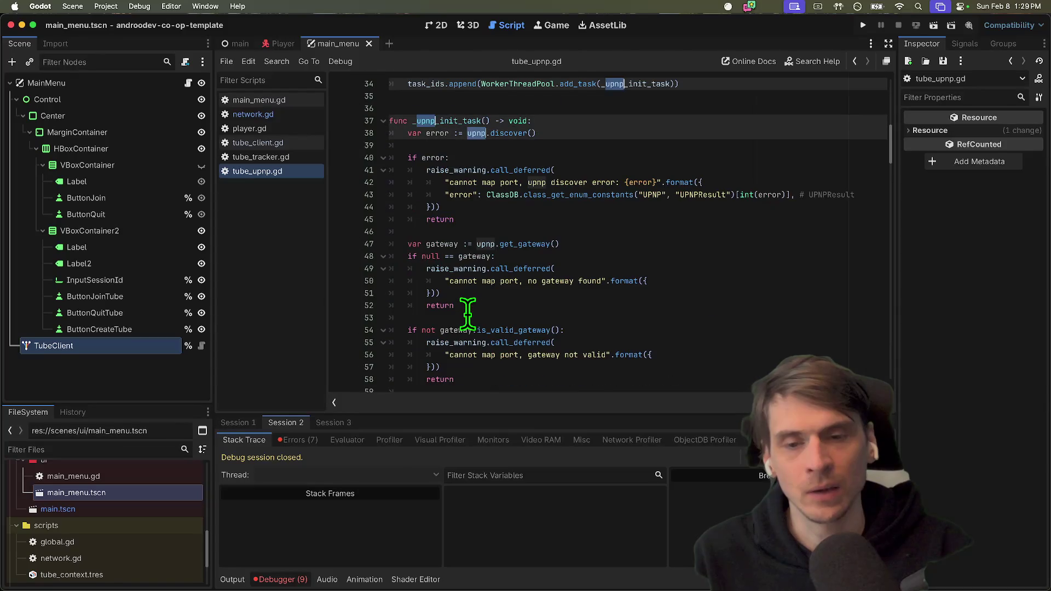
Comment out the port_mapping_ready.connect and task_ids.append lines in _init, then run two instances.
left_click(554, 158)
left_click_drag(554, 158, 574, 140)
left_click(673, 171)
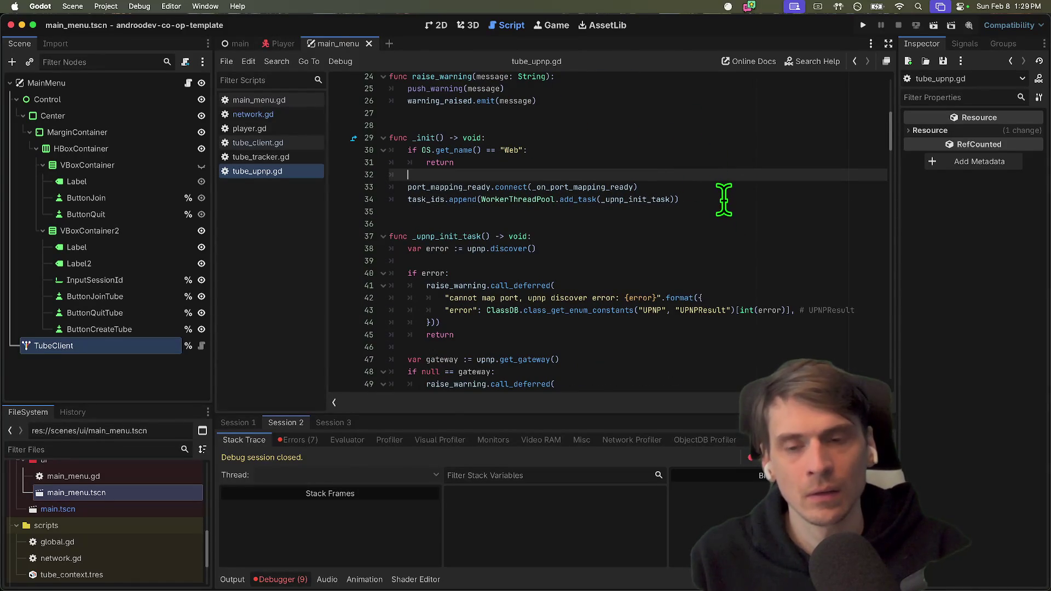
left_click(572, 187)
key("super+k")
key("Down")
key("super+k")
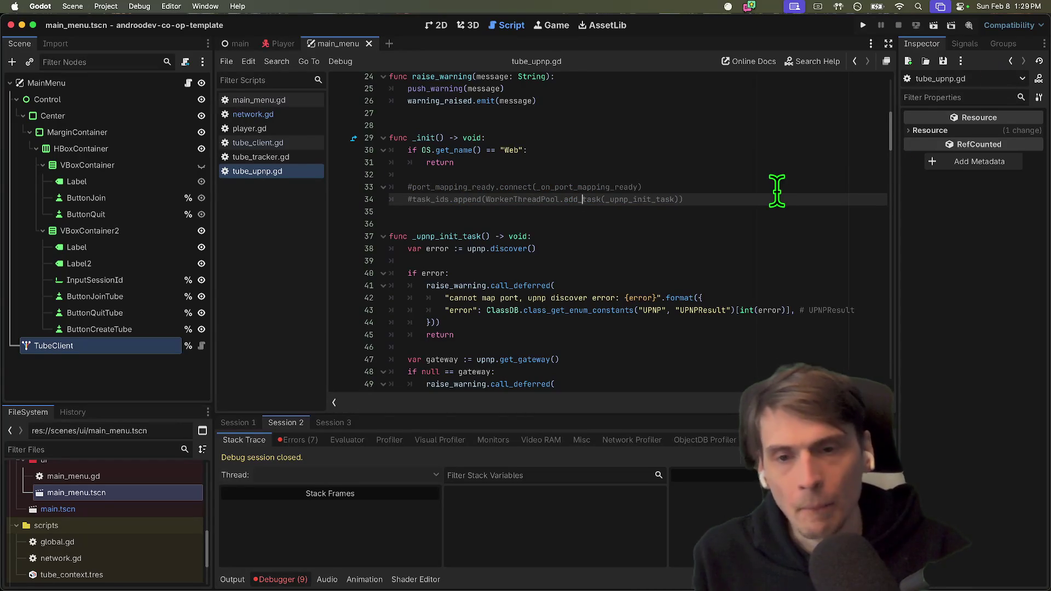
key("super+b")
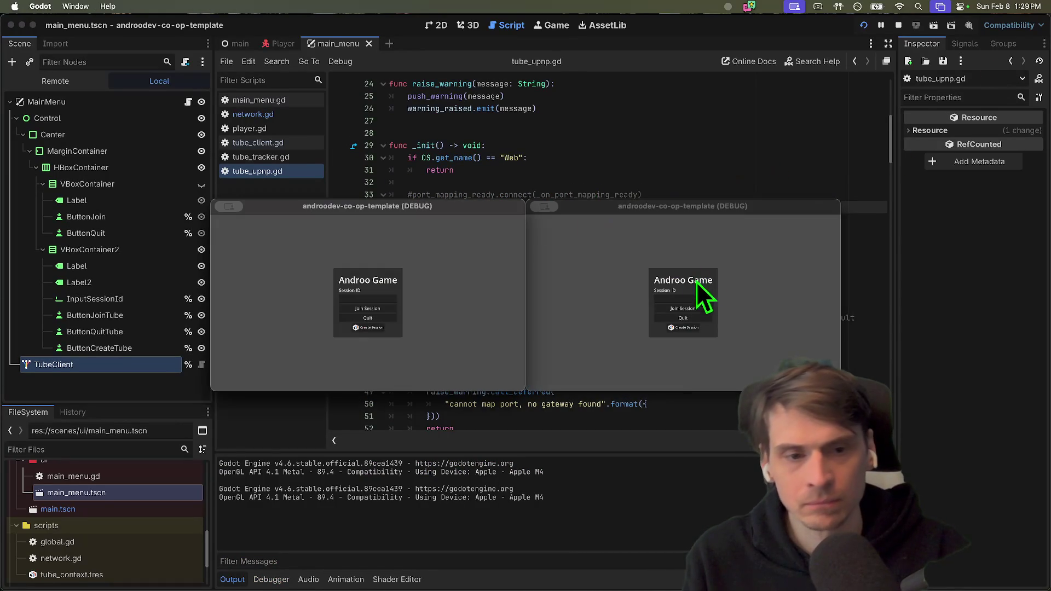
Create a session in the left game window and join it from the right game window.
left_click(360, 327)
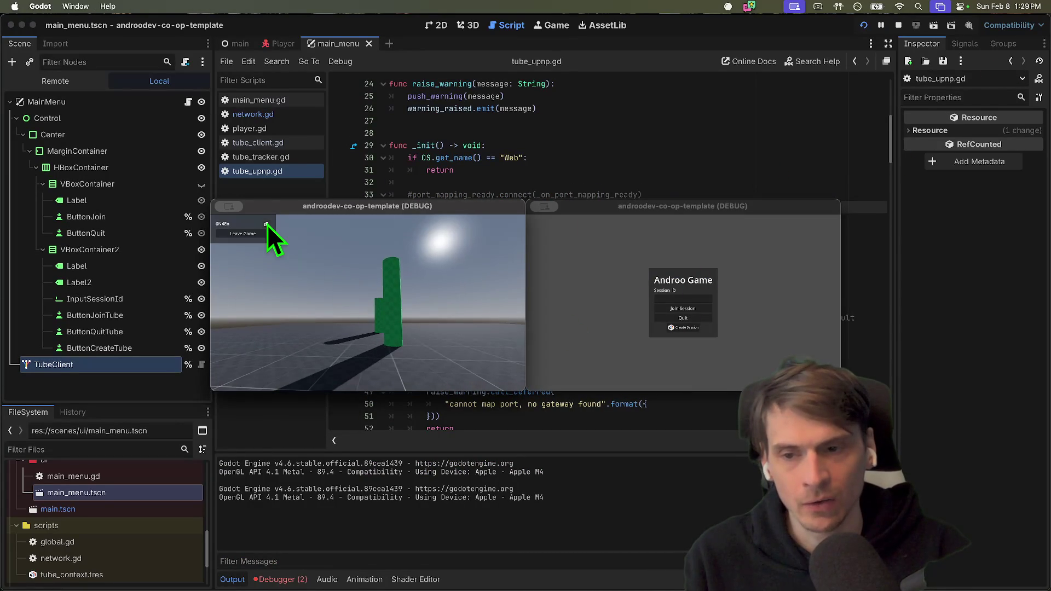
left_click(666, 306)
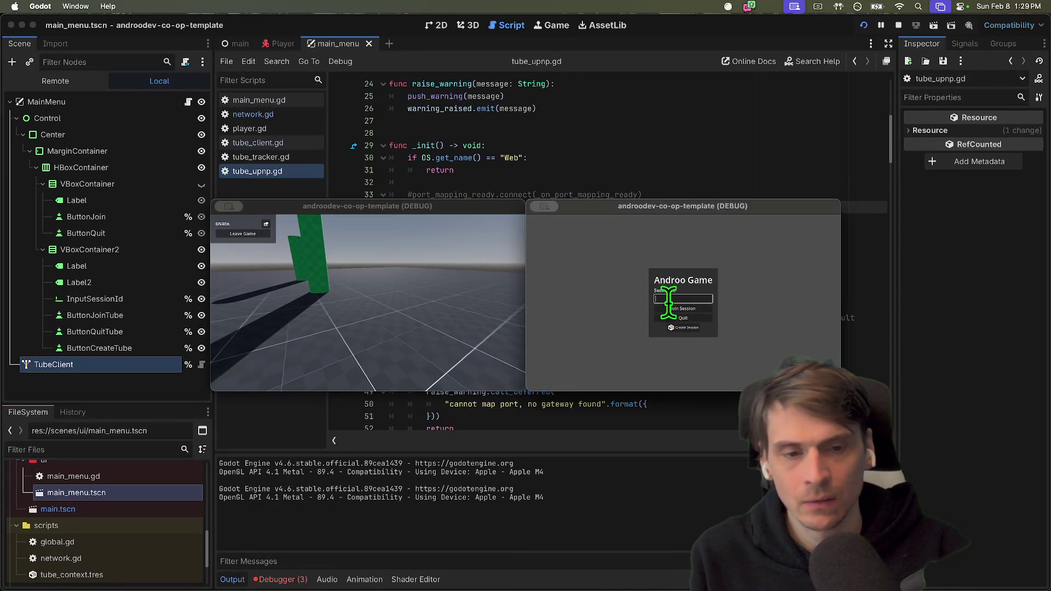
left_click(675, 310)
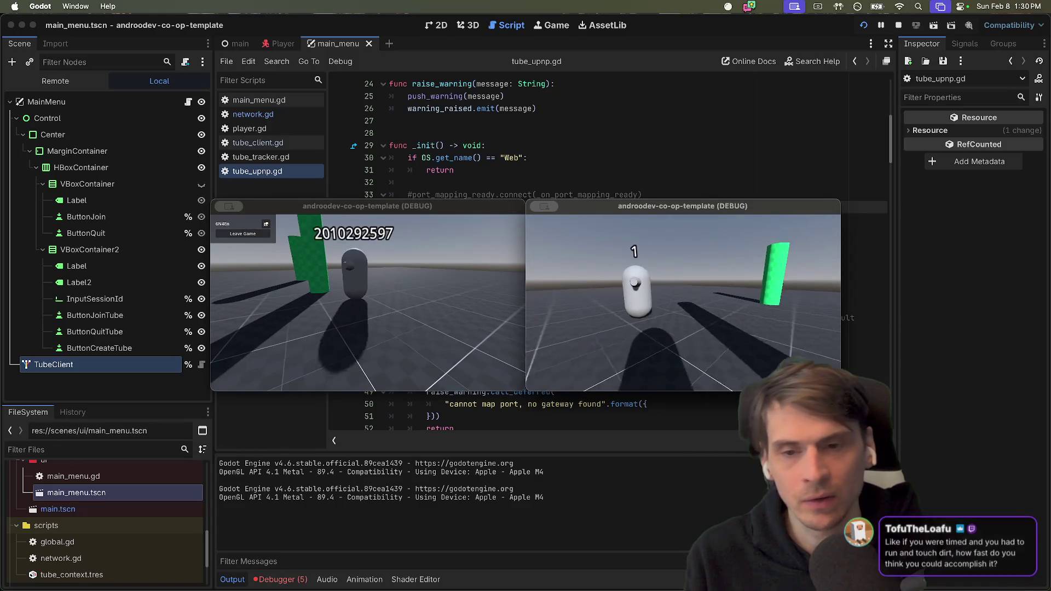
left_click(408, 304)
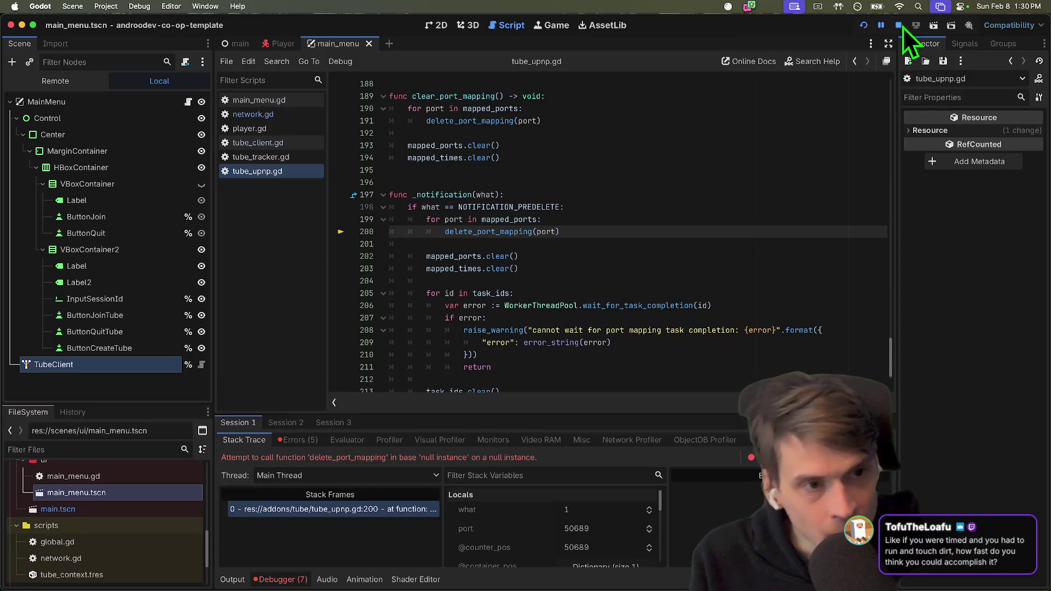
Stop the run and inspect the delete_port_mapping code around line 200.
left_click(898, 26)
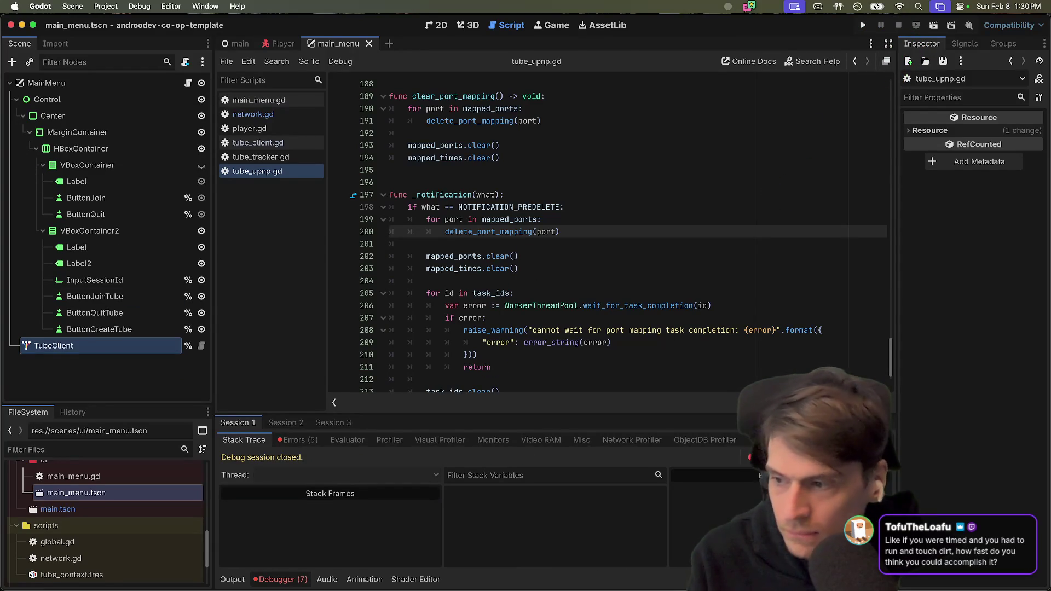
left_click_drag(556, 231, 390, 232)
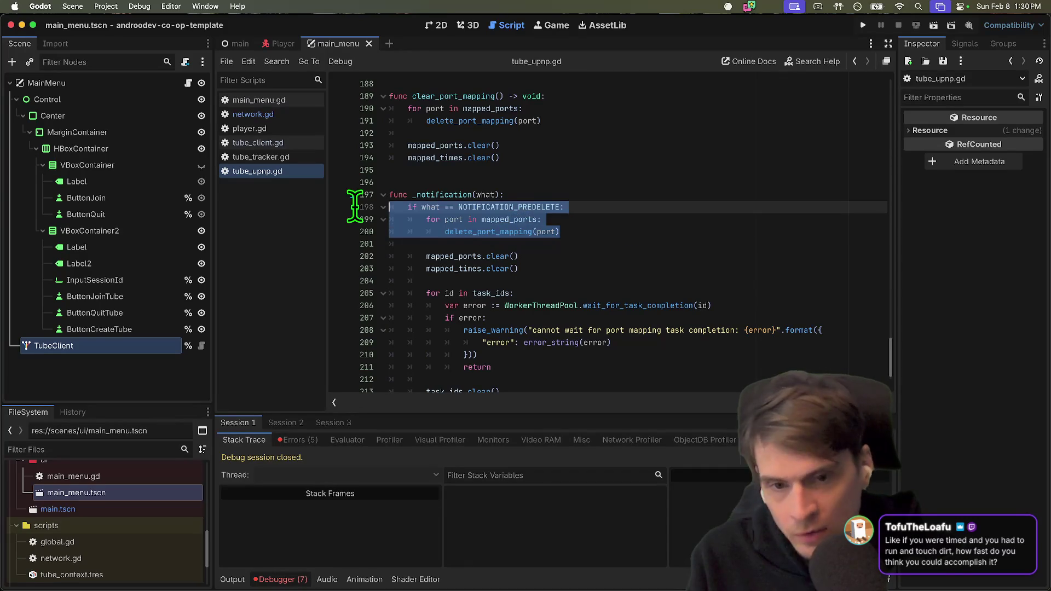
left_click(674, 182)
key("BackSpace")
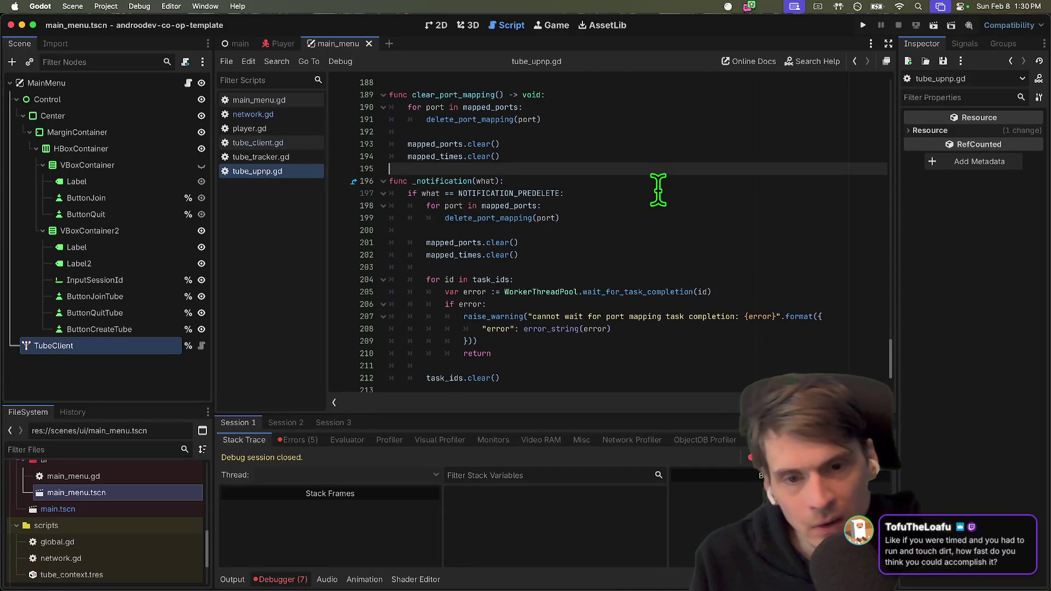
key("Return")
key("Down")
key("Down")
key("Down")
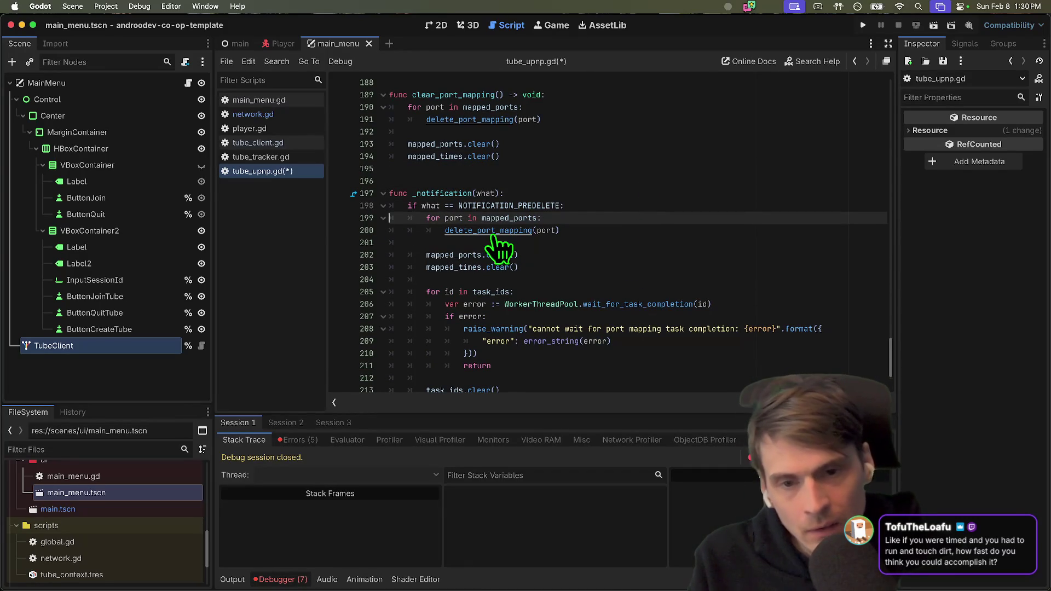
Uncomment the two port-mapping lines in _init, save tube_upnp.gd, and open tube_tracker.gd.
scroll(650, 197, "up", 15)
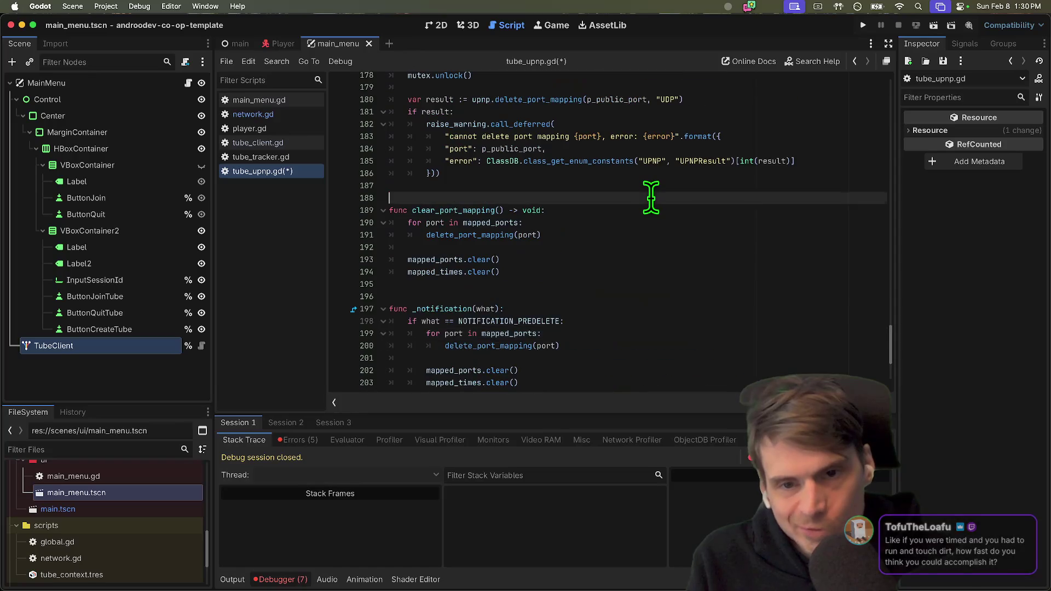
scroll(650, 197, "up", 4)
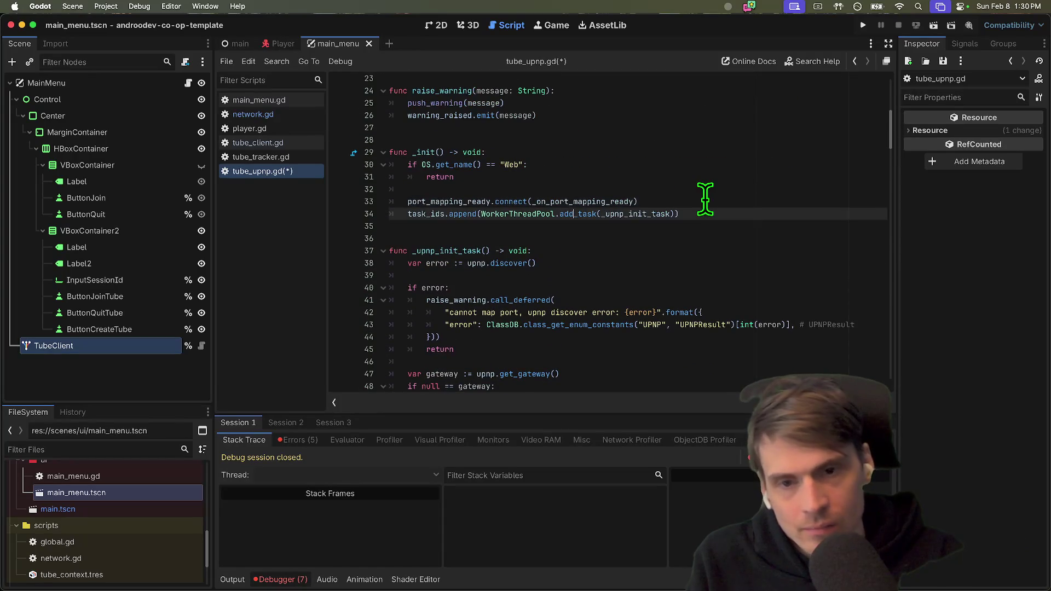
key("Down")
left_click(675, 177)
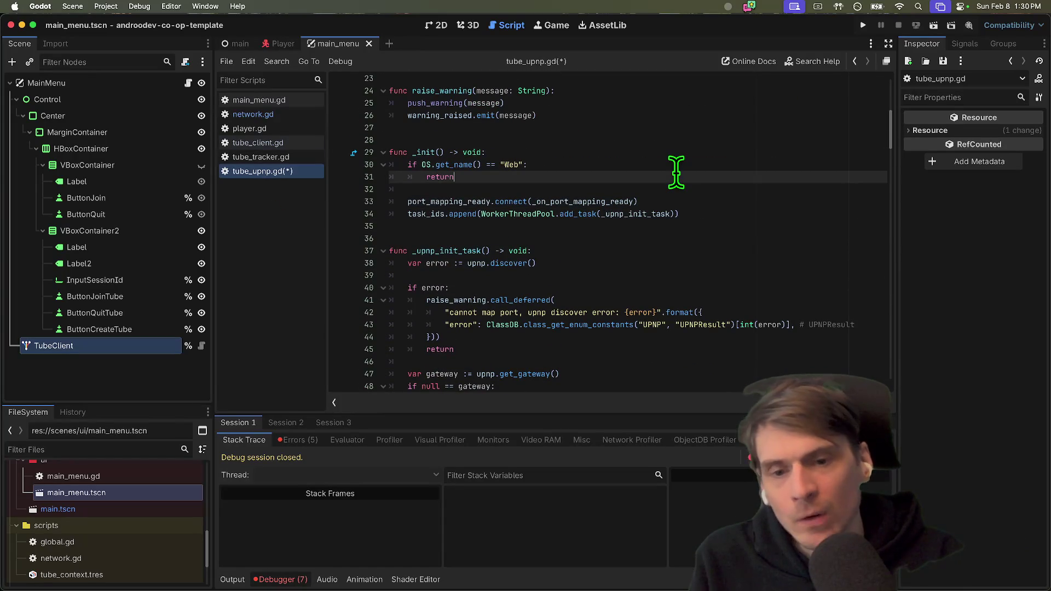
key("super+s")
left_click(312, 160)
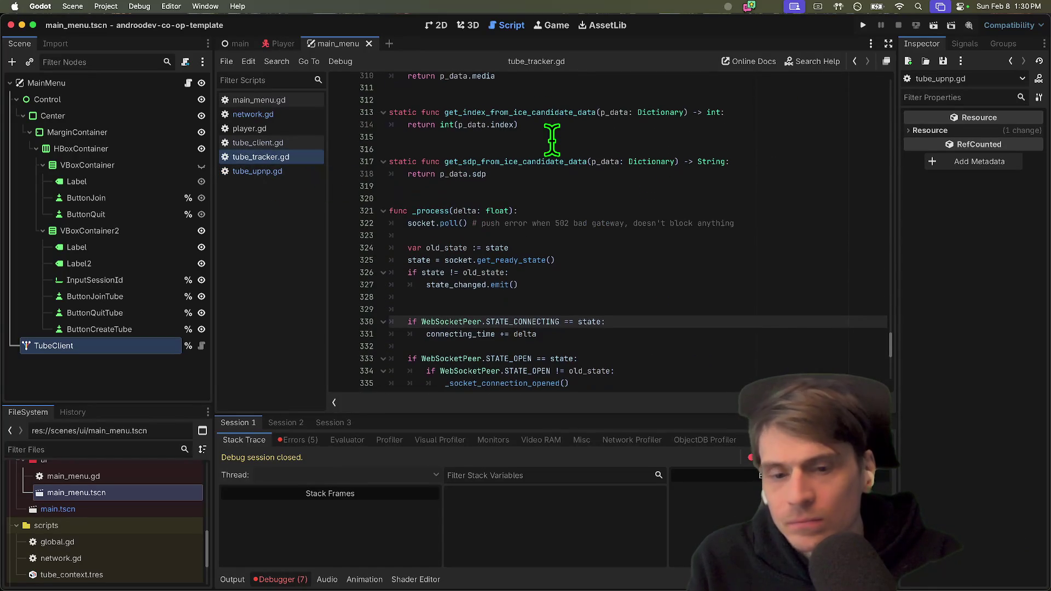
Scroll through the code of tube_tracker.gd and tube_client.gd.
scroll(552, 140, "down", 5)
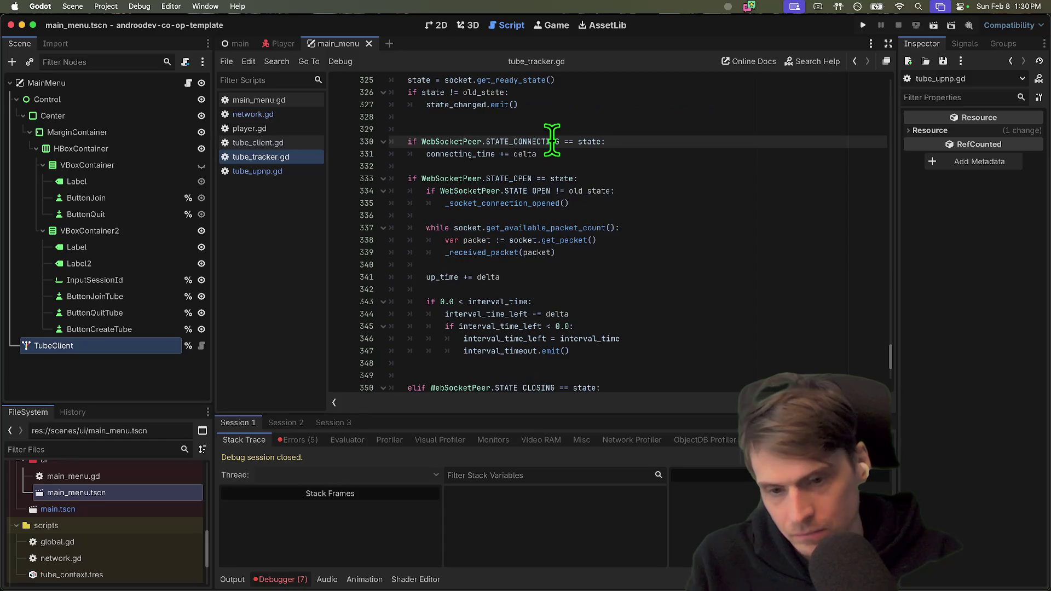
scroll(551, 141, "up", 7)
scroll(551, 140, "down", 11)
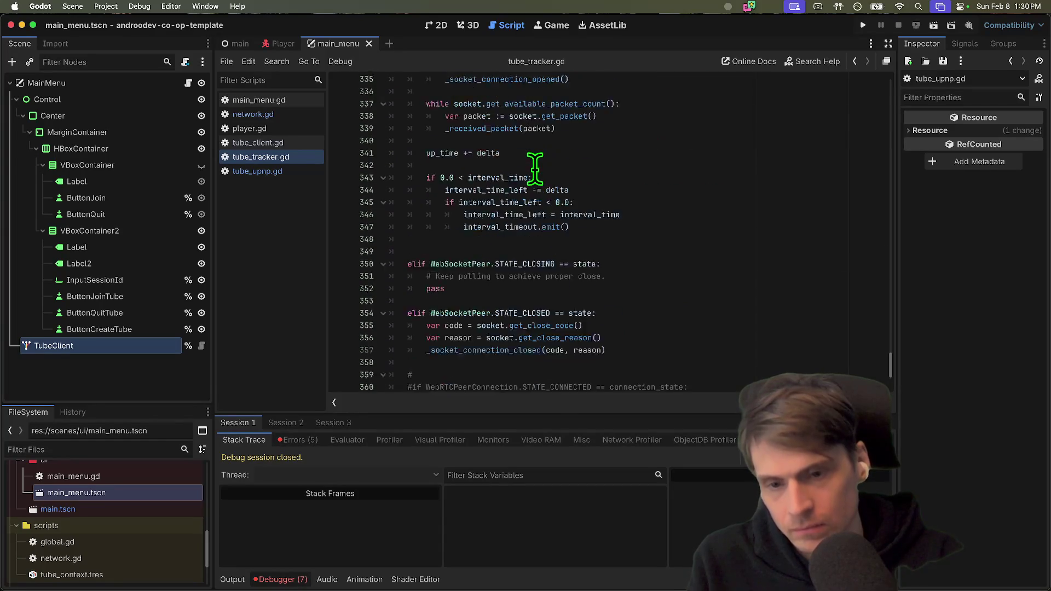
left_click(281, 146)
scroll(496, 233, "down", 2)
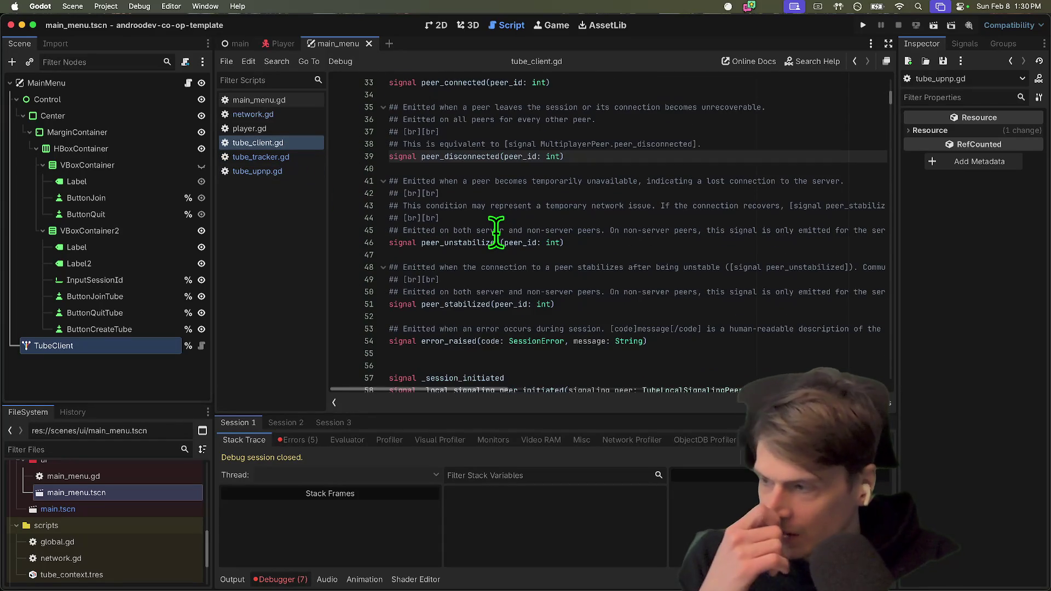
scroll(470, 216, "down", 8)
In network.gd, copy remove_player's 'is WebRTCMultiplayerPeer' condition.
left_click(235, 115)
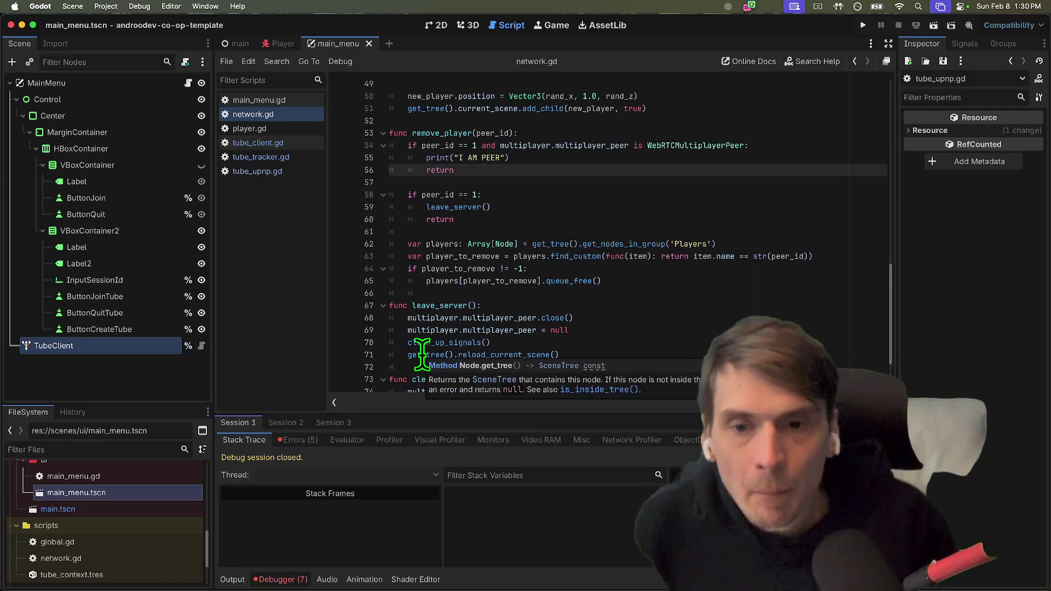
scroll(512, 277, "up", 4)
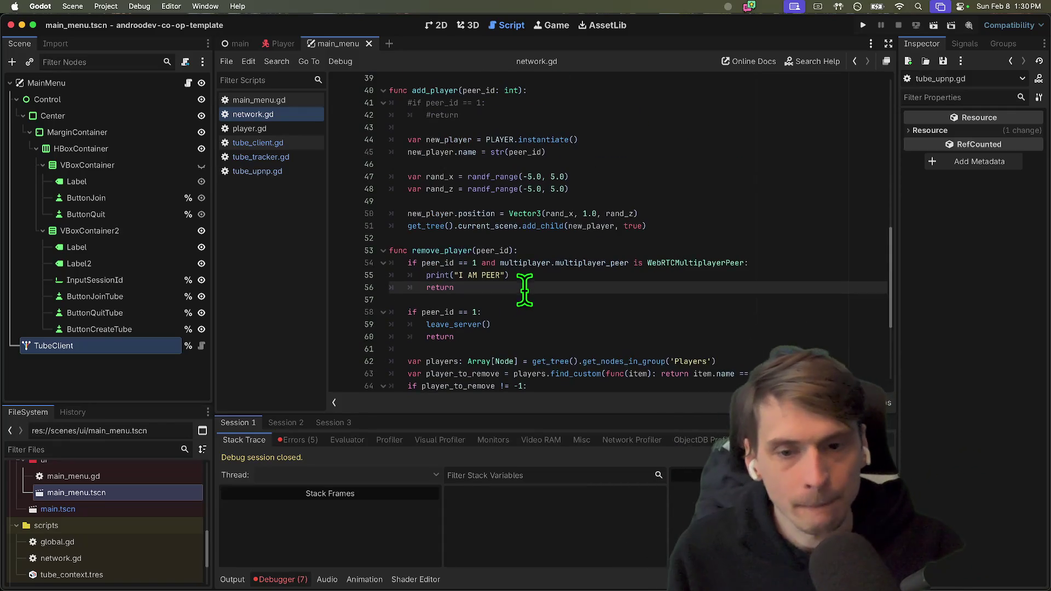
scroll(521, 286, "down", 4)
left_click(551, 164)
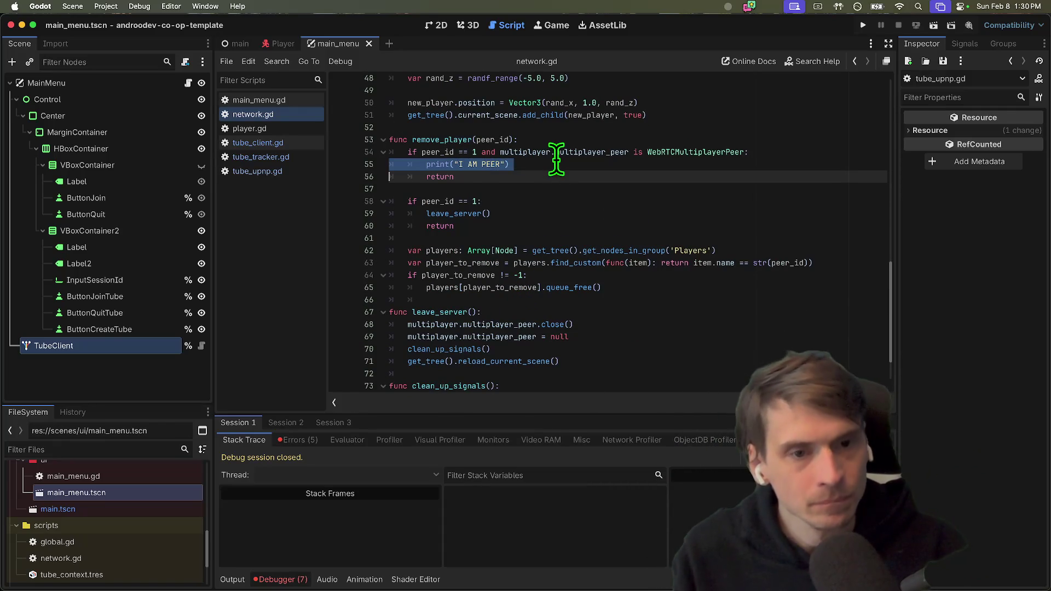
left_click_drag(499, 152, 745, 153)
key("super+c")
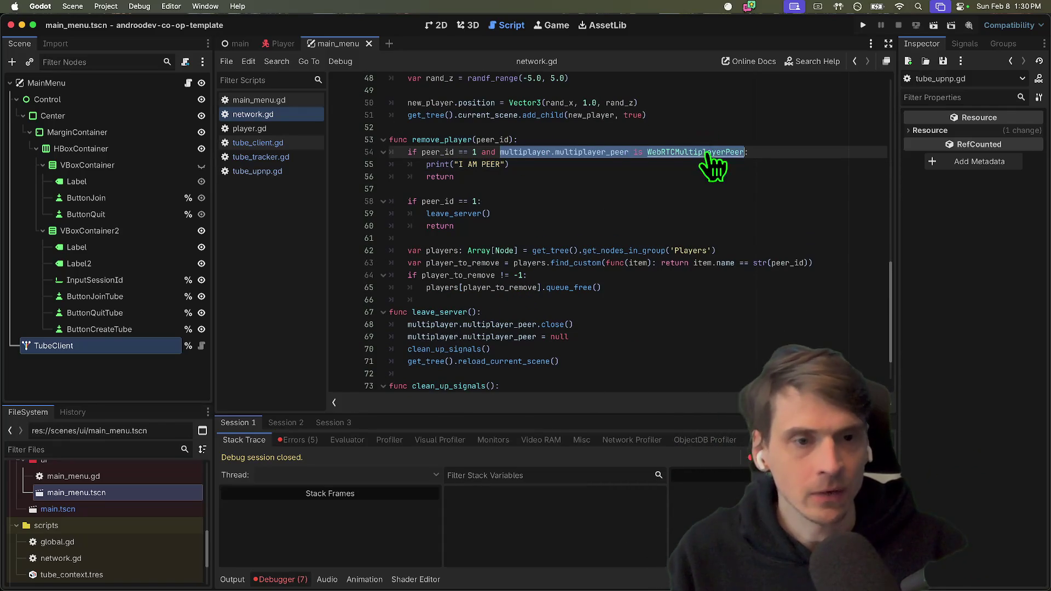
scroll(668, 169, "up", 12)
scroll(668, 168, "down", 3)
scroll(662, 211, "up", 3)
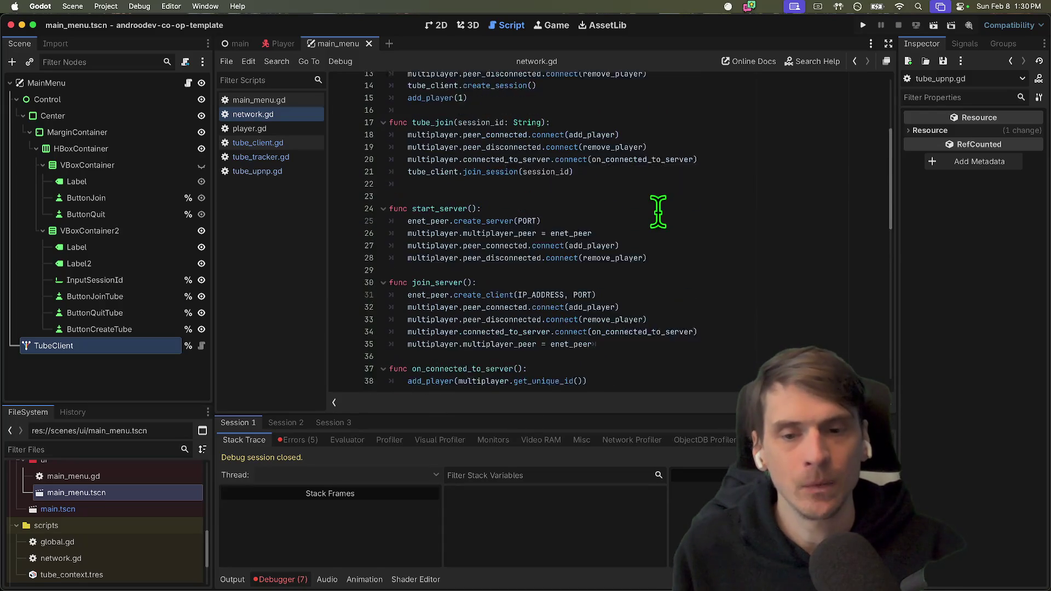
Add print(multiplayer.multiplayer_peer is WebRTCMultiplayerPeer) to the end of tube_join, save, and run.
left_click(692, 262)
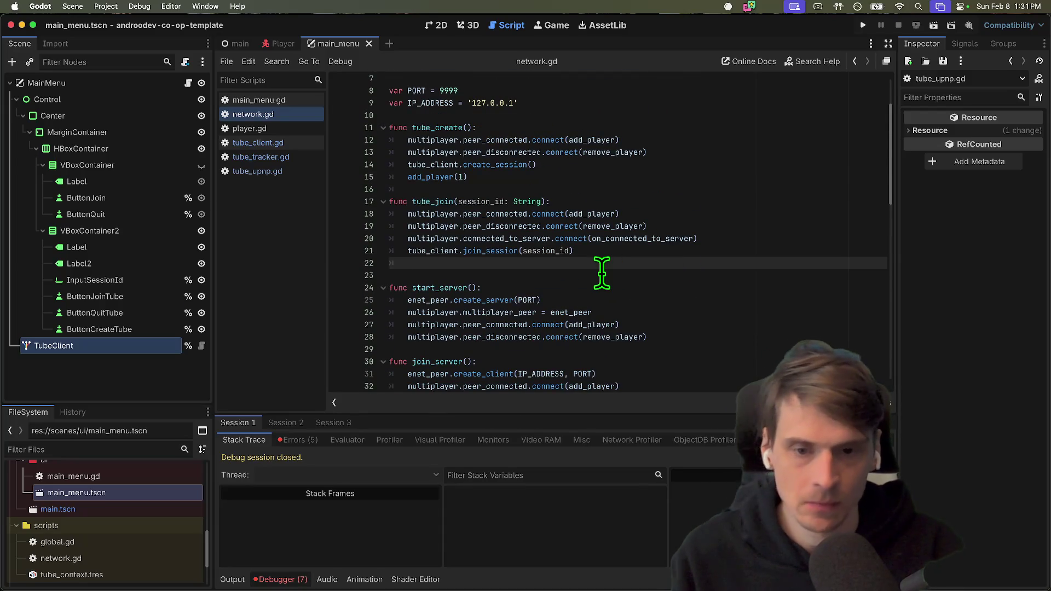
key("Return")
type("pr")
key("super+v")
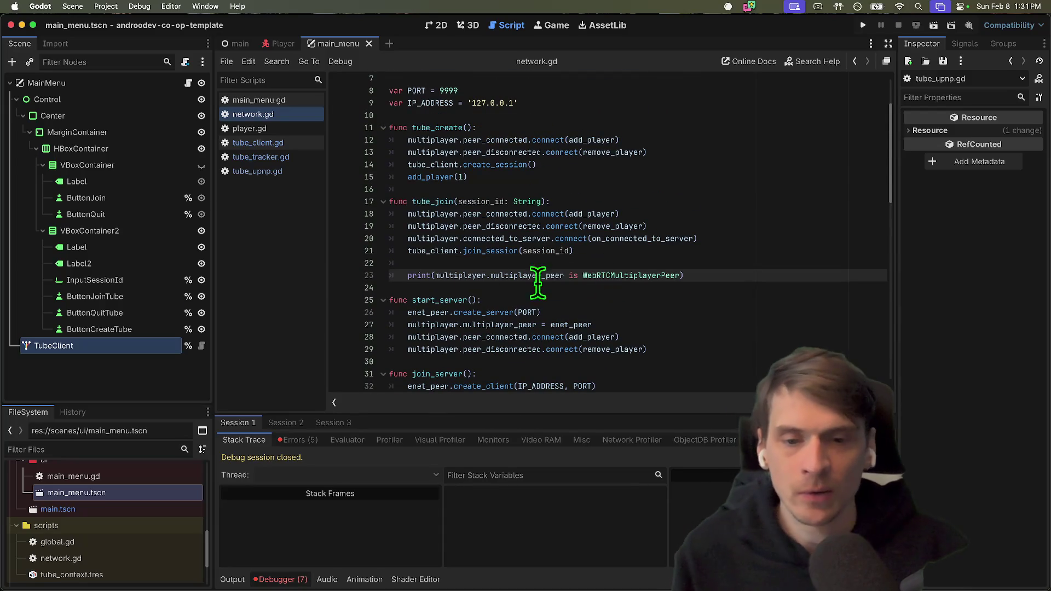
left_click_drag(436, 276, 679, 275)
left_click(818, 264)
key("super+s")
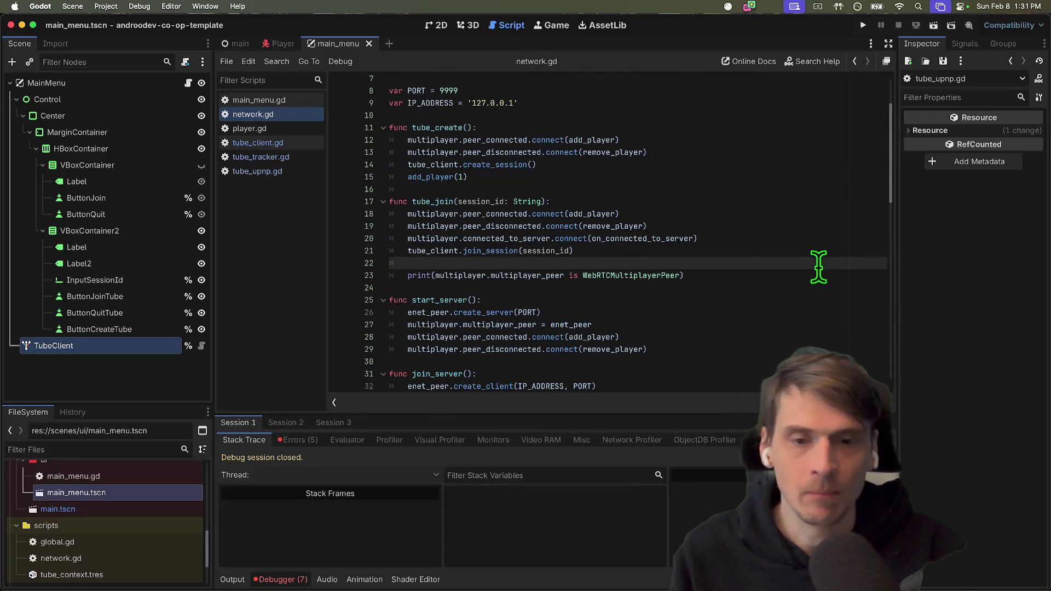
key("super+b")
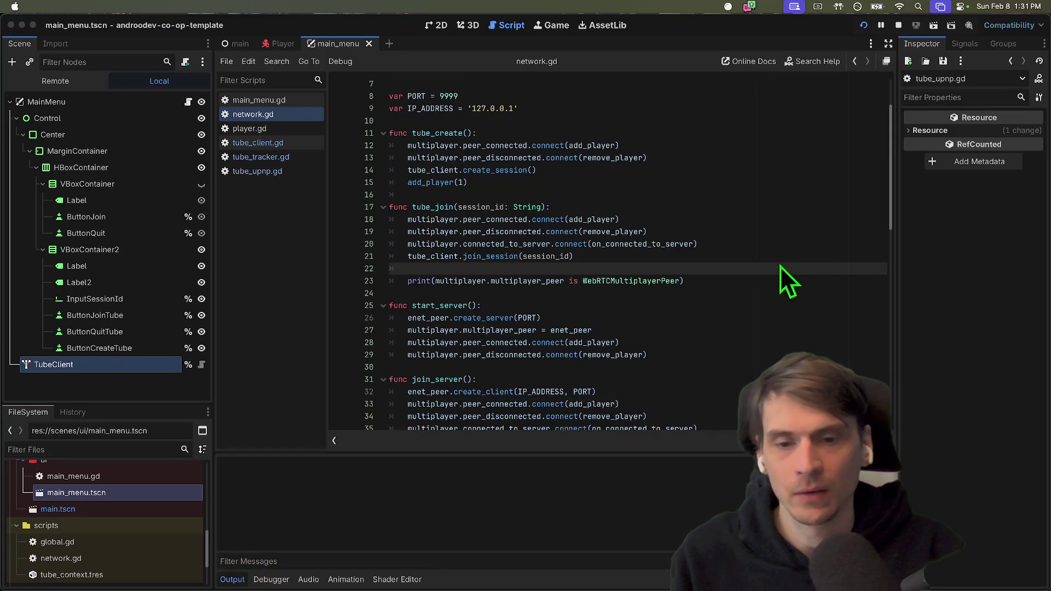
Relaunch the game, create a session in the right window, and join it from the left.
left_click(694, 310)
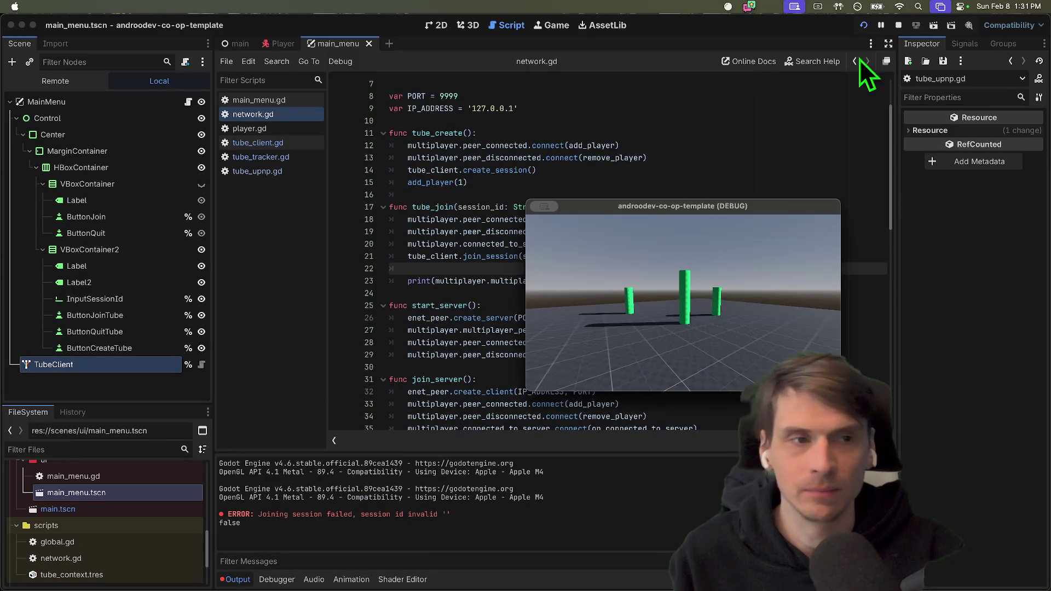
left_click(899, 26)
key("super+b")
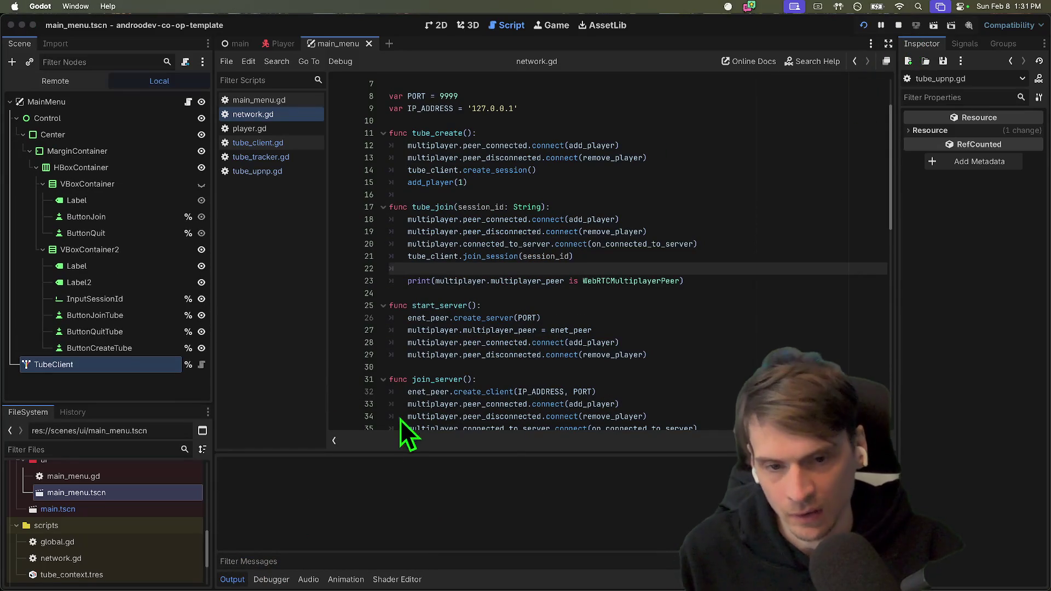
left_click(689, 328)
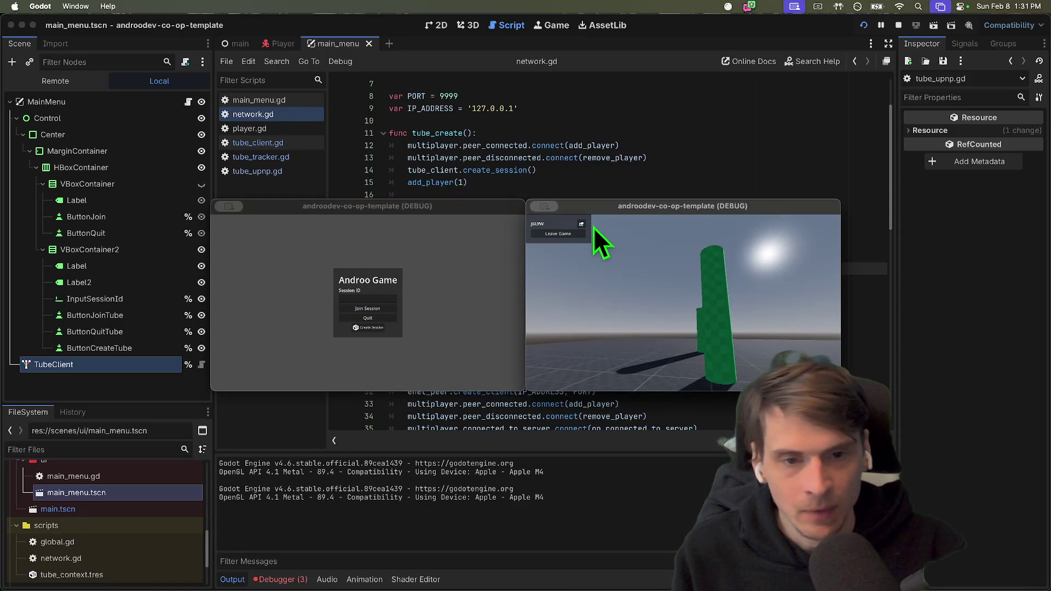
left_click(579, 225)
left_click(405, 277)
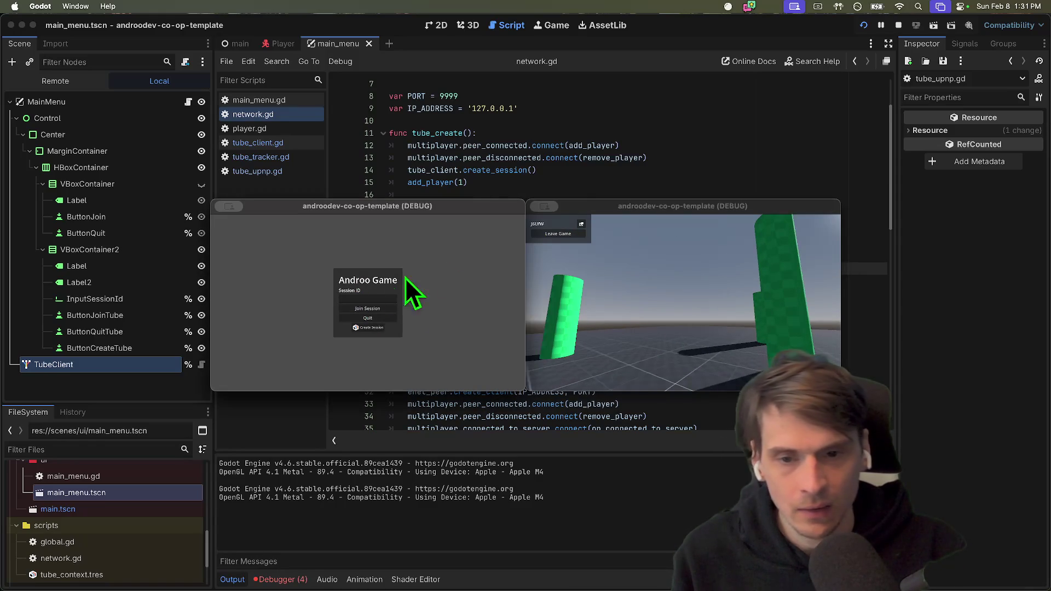
left_click(379, 308)
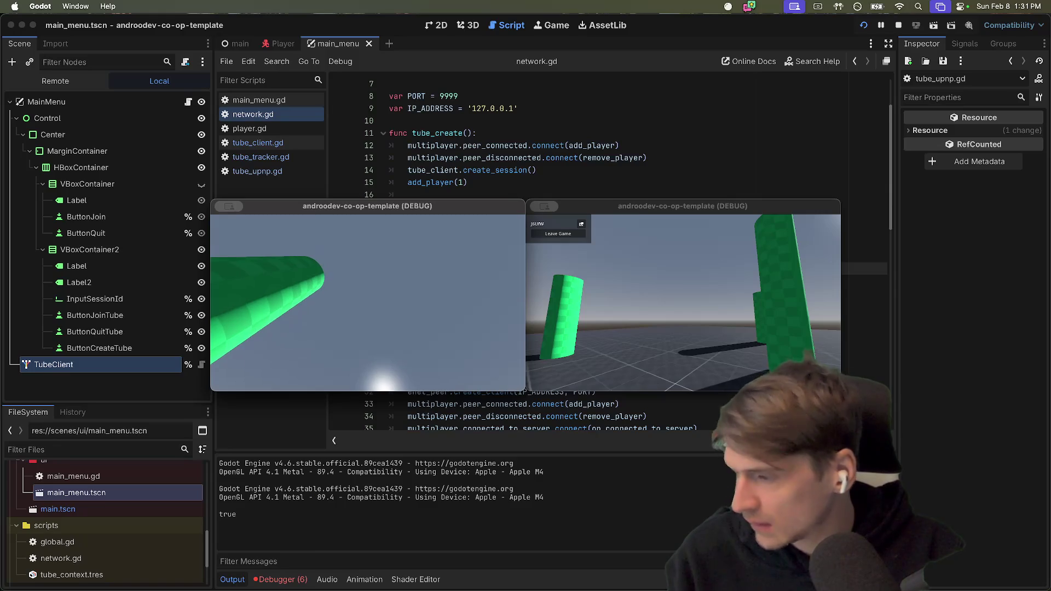
Bring the Godot editor to front with the caret at the end of line 21.
key("super+Tab")
key("super+Tab")
key("super+shift+Tab")
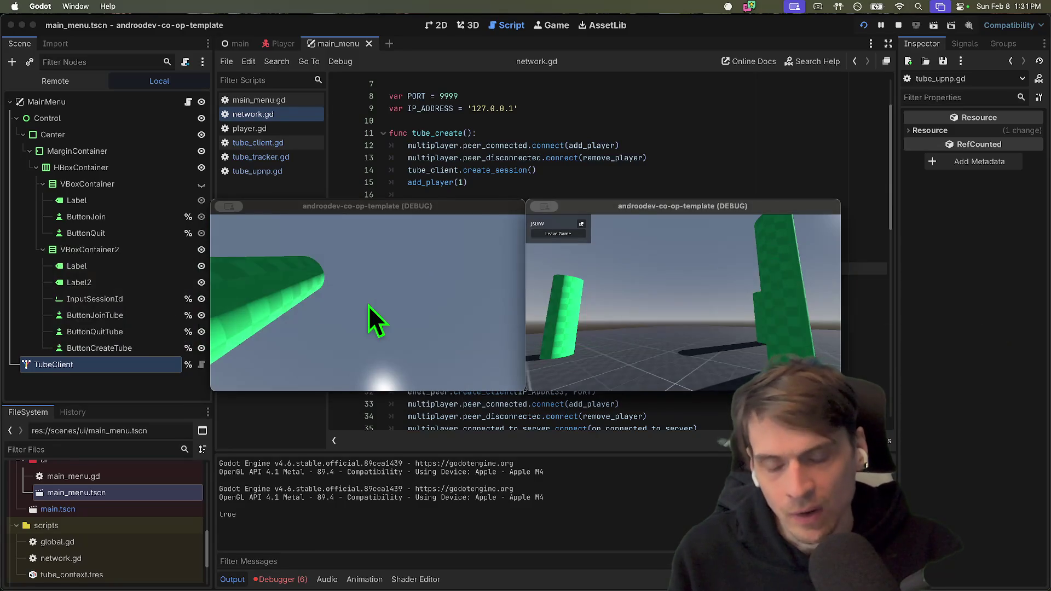
left_click(689, 255)
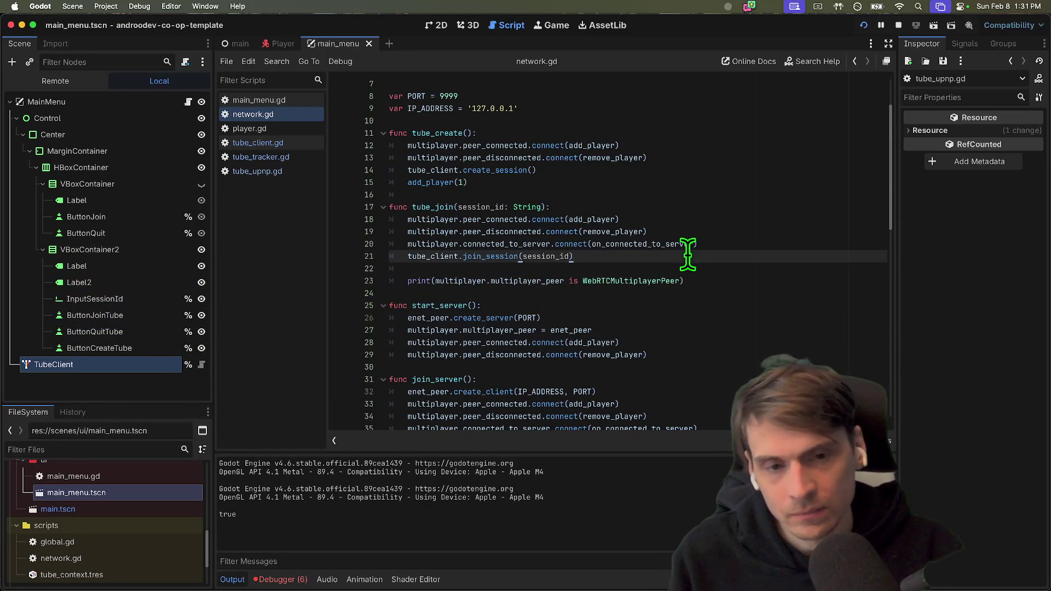
Open tube_upnp.gd and select raise_warning to highlight its uses.
scroll(688, 255, "up", 2)
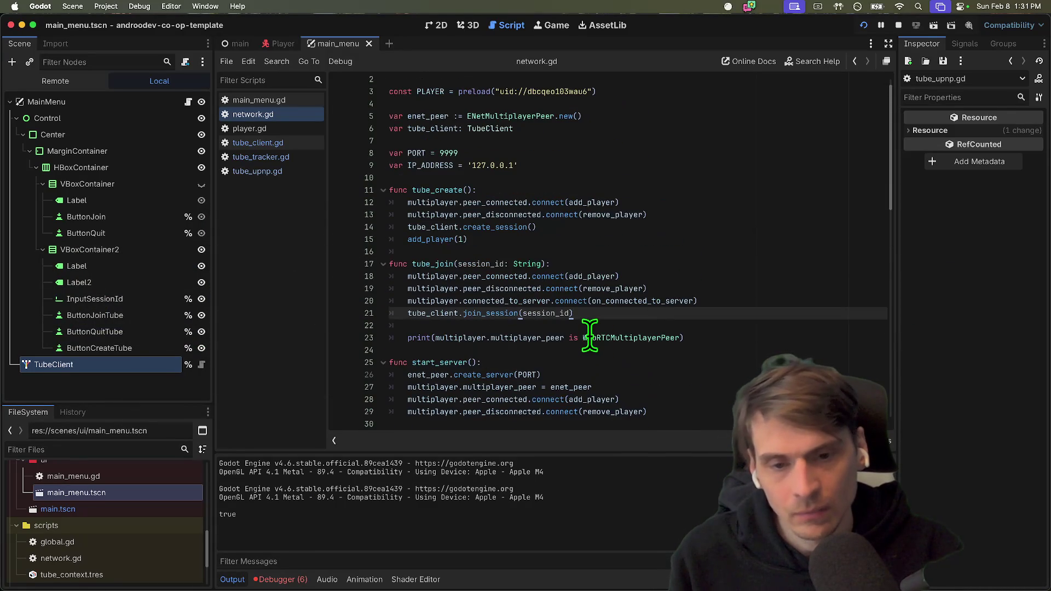
triple_click(585, 338)
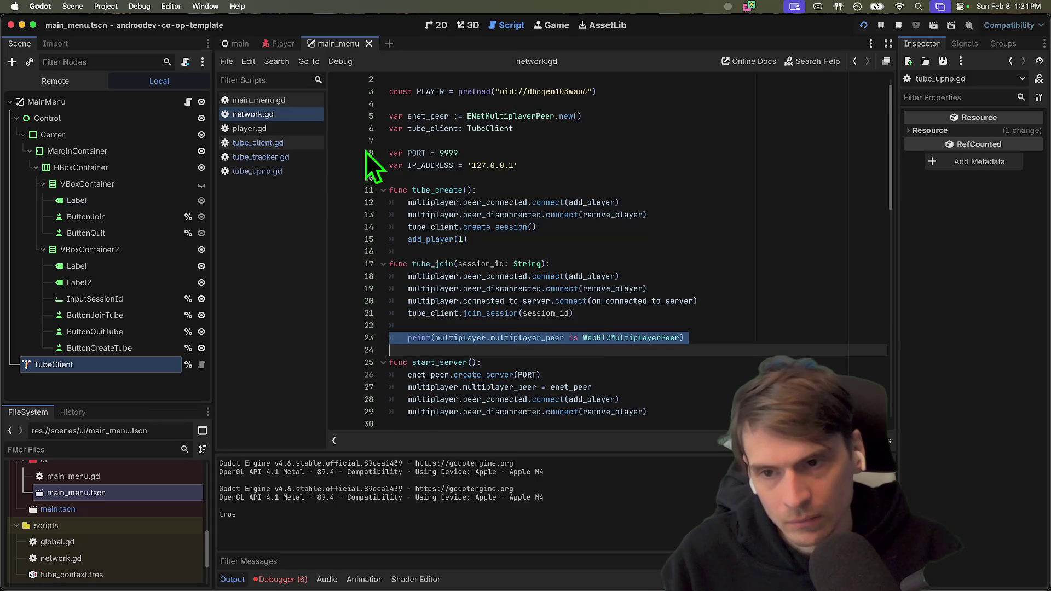
left_click(258, 171)
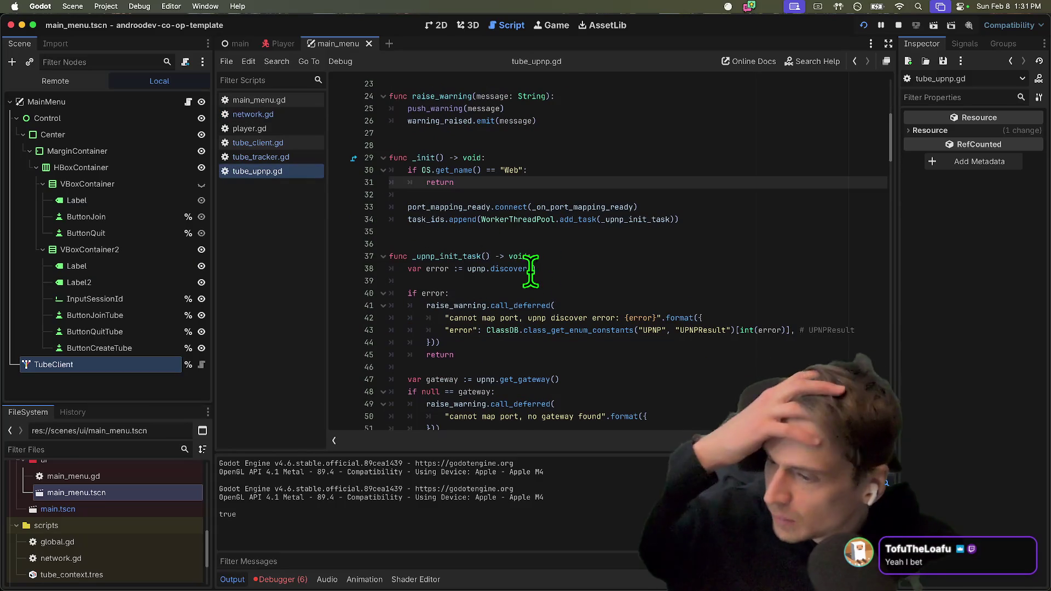
double_click(432, 159)
scroll(569, 164, "up", 5)
left_click(466, 282)
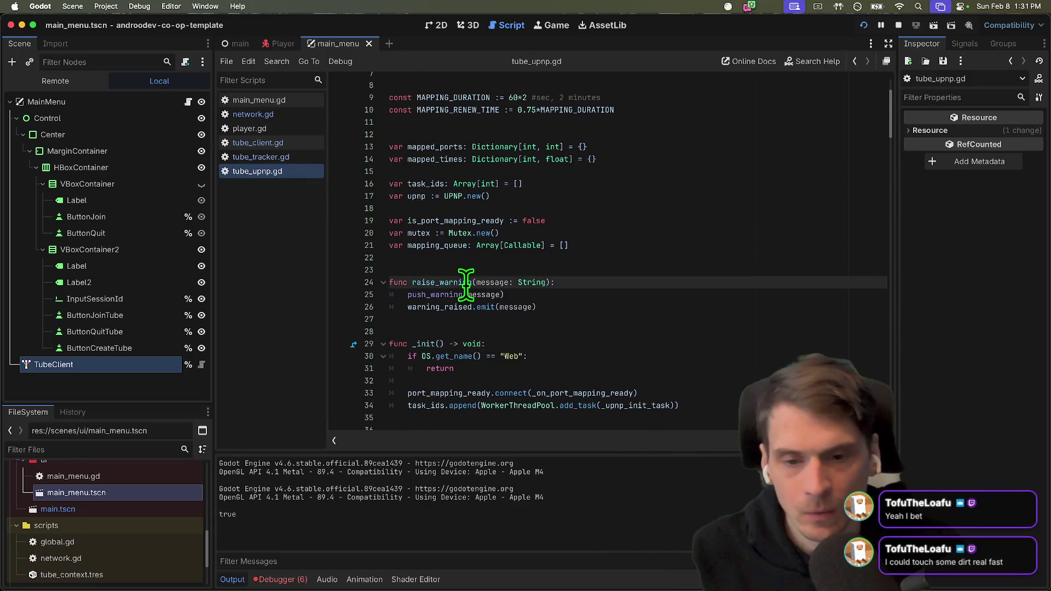
double_click(465, 282)
Step through later raise_warning occurrences, then begin a project-wide Find in Files search.
scroll(753, 277, "down", 2)
key("ctrl+d")
key("ctrl+d")
key("ctrl+d")
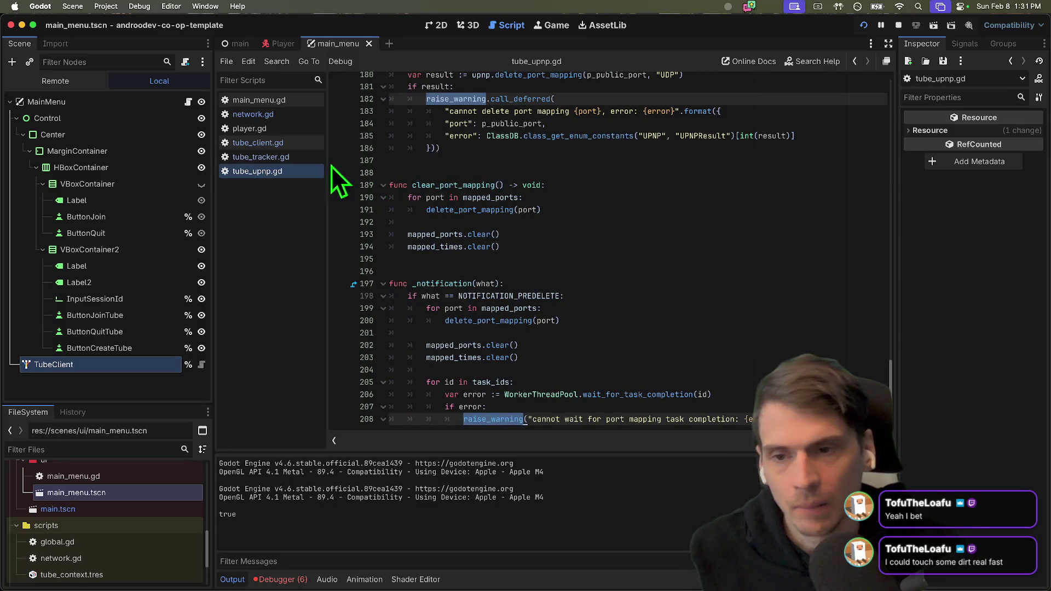
left_click(656, 214)
key("ctrl+shift+f")
type("tube_u")
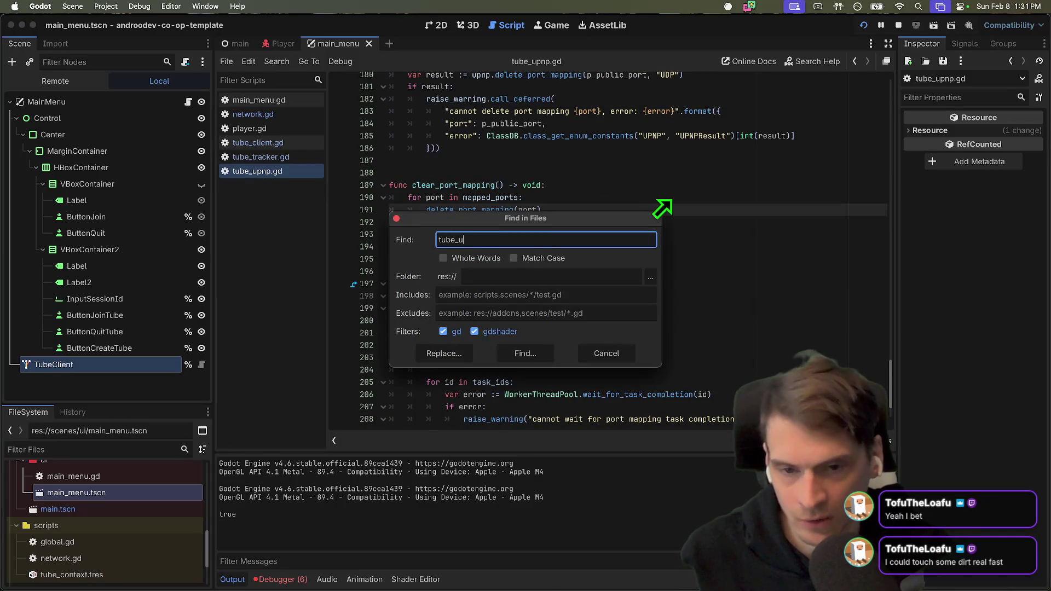
Search all project files for 'upnp', returning 52 matches in 4 files.
key("BackSpace")
key("Escape")
scroll(657, 218, "up", 10)
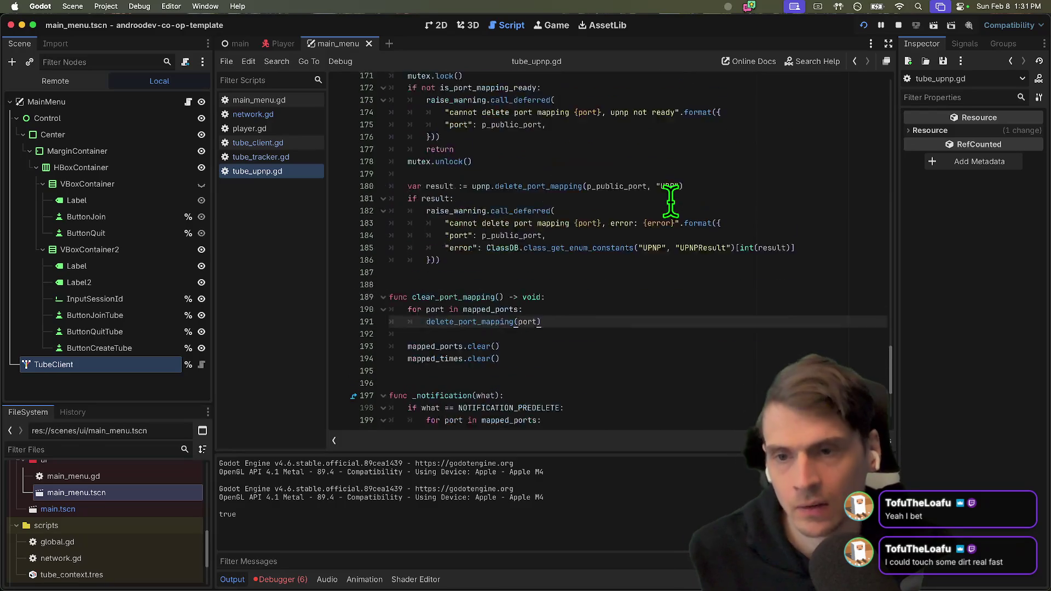
key("ctrl+shift+f")
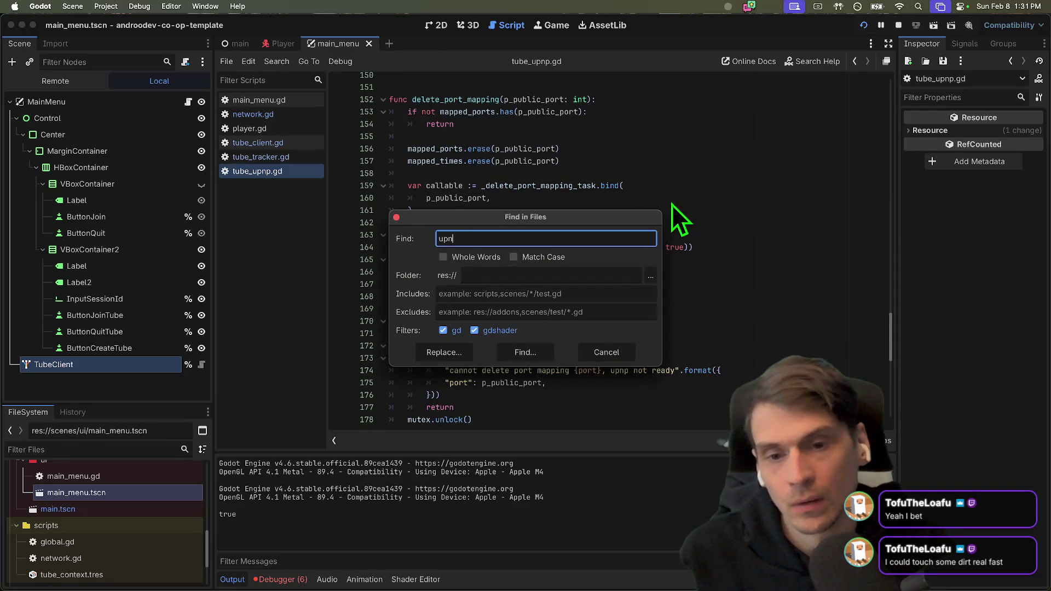
type("p")
key("Return")
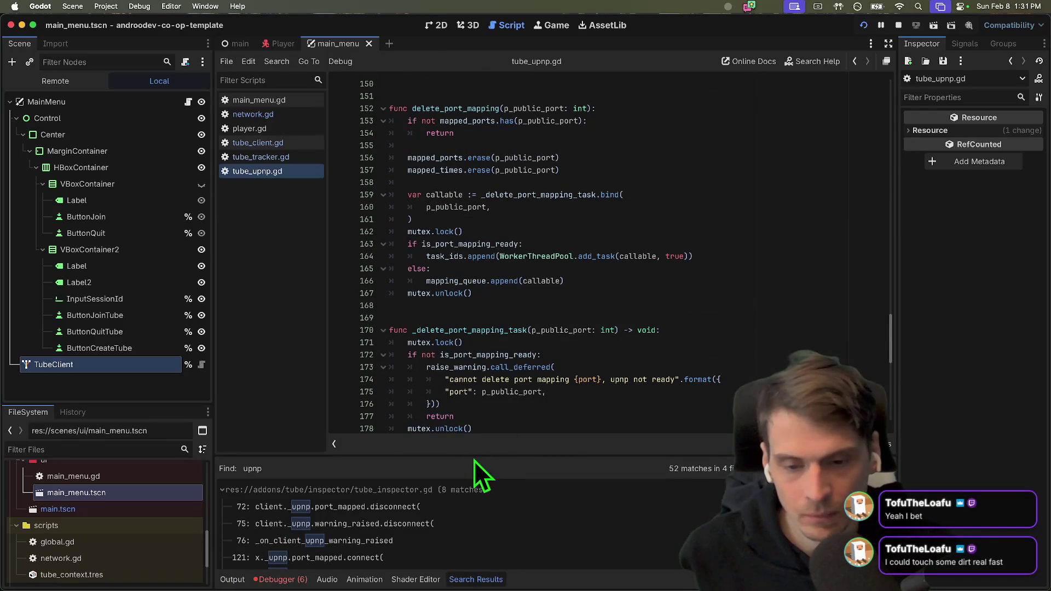
Enlarge the Search Results panel, collapse the file groups, and open tube_client.gd at line 158.
mouse_move(474, 453)
left_mouse_down()
mouse_move(481, 274)
mouse_move(552, 95)
left_mouse_up()
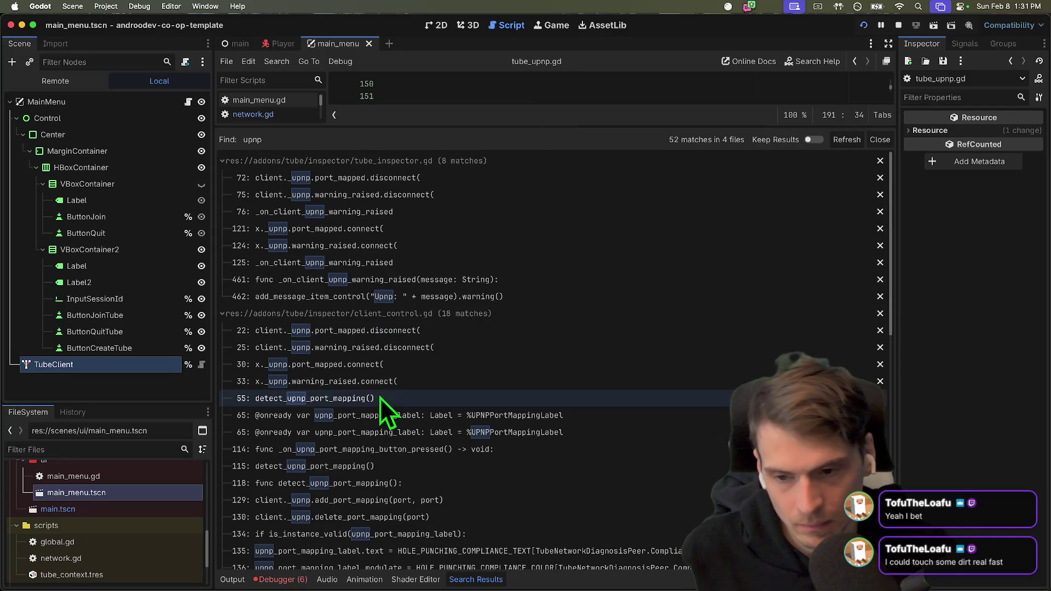
scroll(373, 321, "down", 5)
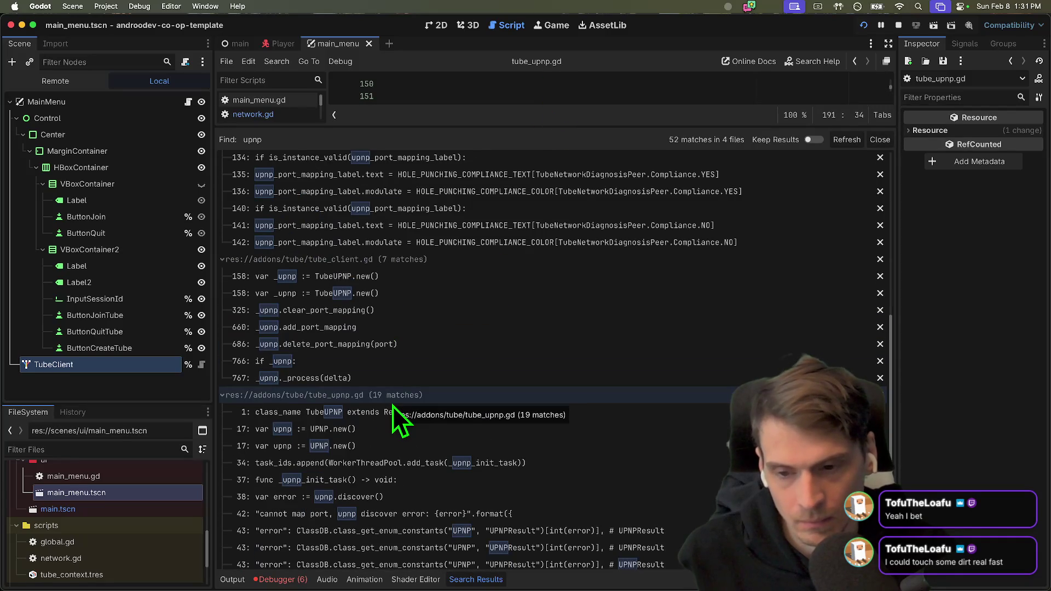
left_click(392, 405)
left_click(393, 401)
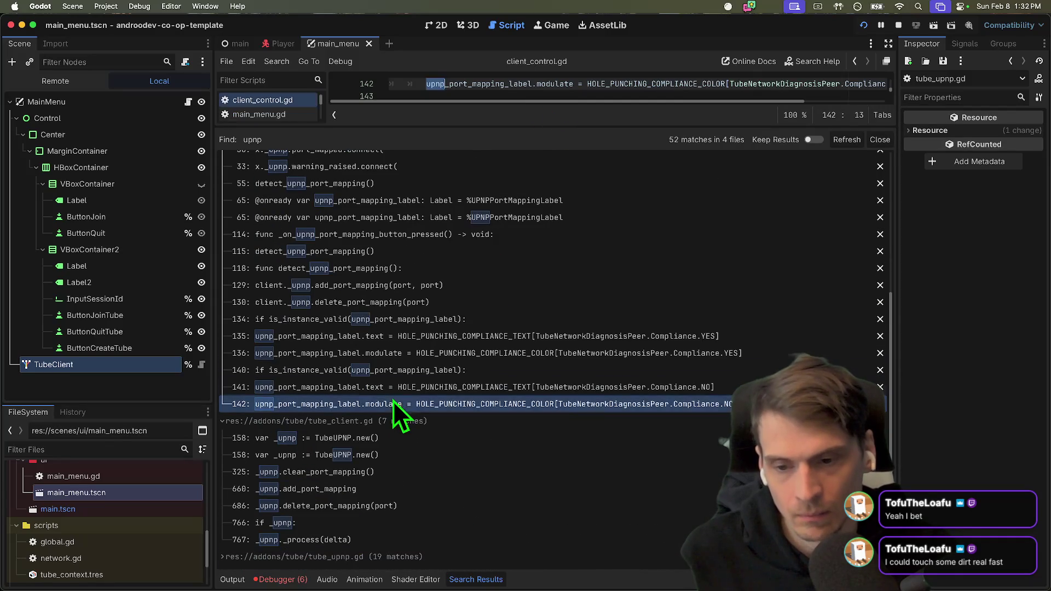
scroll(372, 356, "up", 3)
left_click(385, 162)
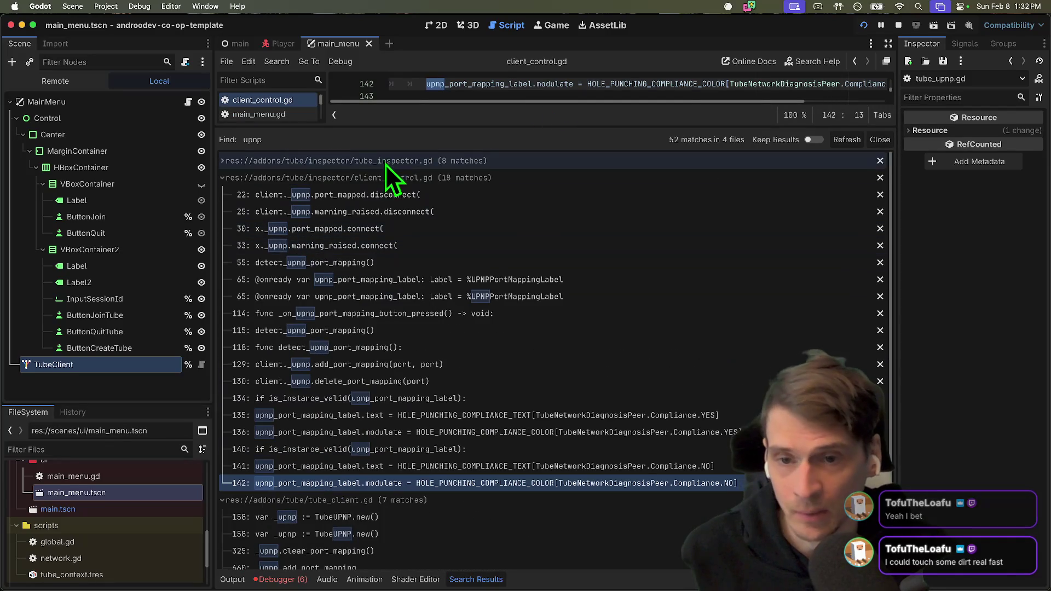
left_click(383, 180)
left_click(385, 197)
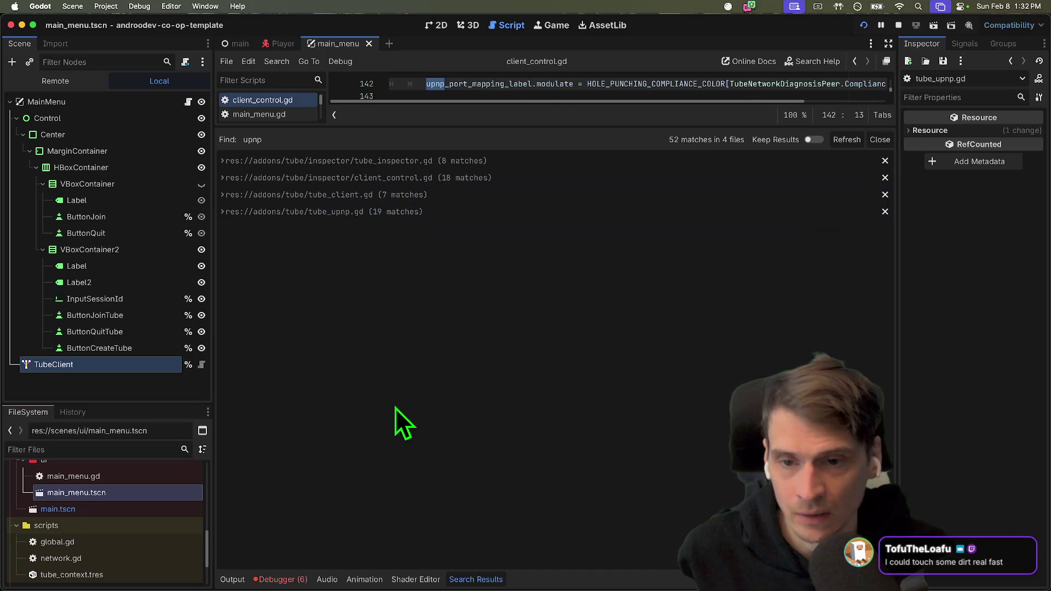
left_click(396, 196)
left_click(395, 212)
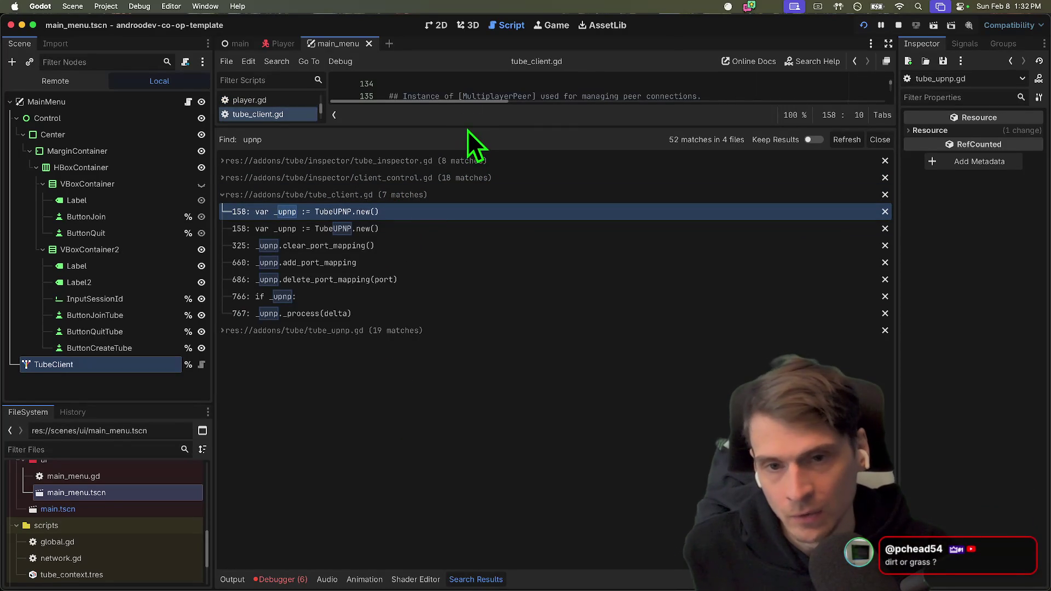
Step through the _upnp uses in tube_client.gd at lines 158, 325, 660, 766 and 767.
left_click_drag(469, 126, 329, 524)
left_click(664, 382)
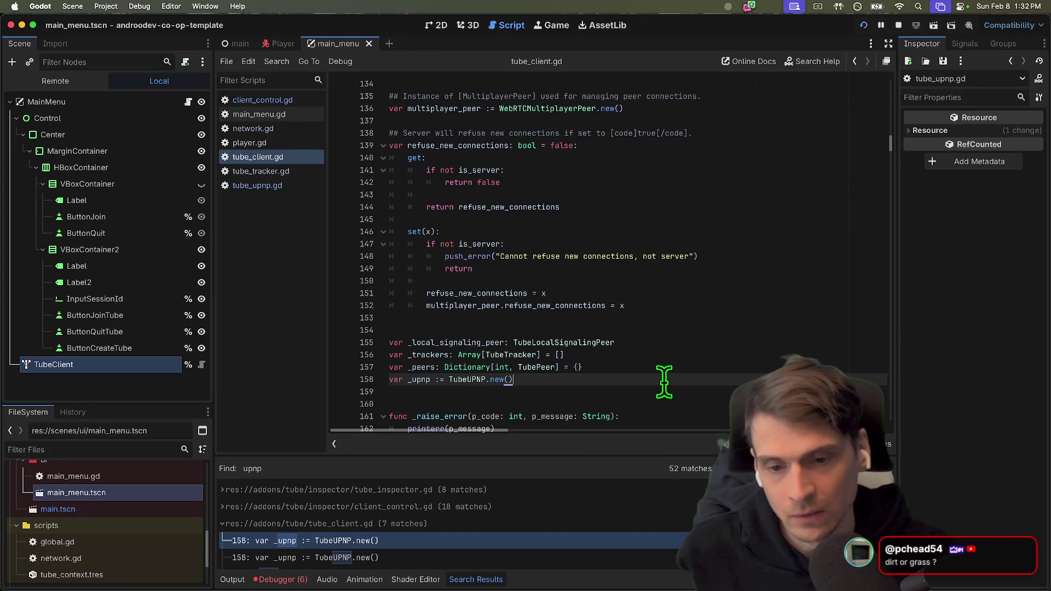
key("super+g")
key("super+g")
key("super+g")
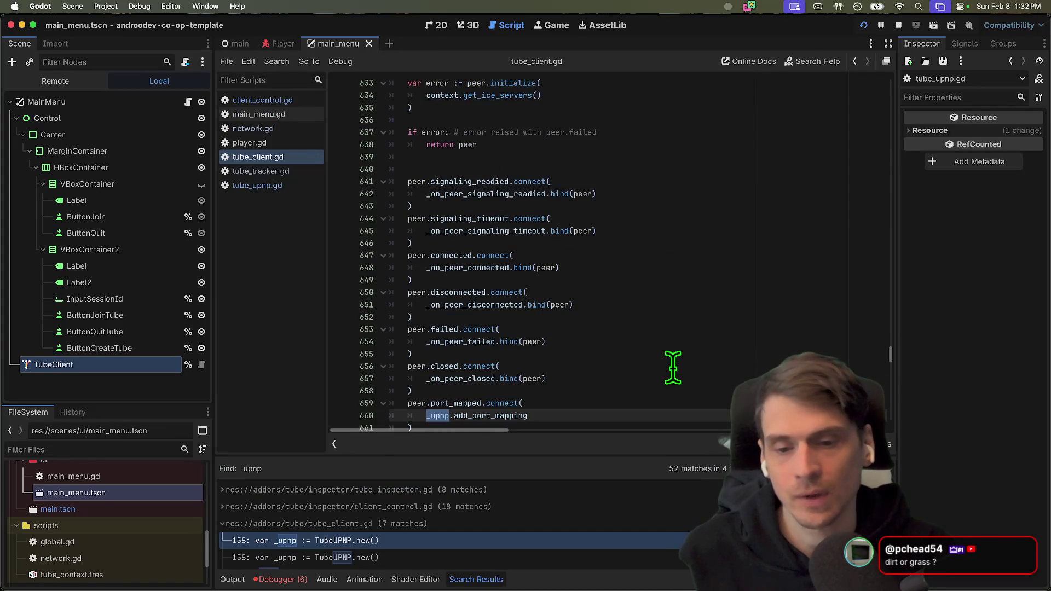
key("super+g")
key("super+g")
key("super+g")
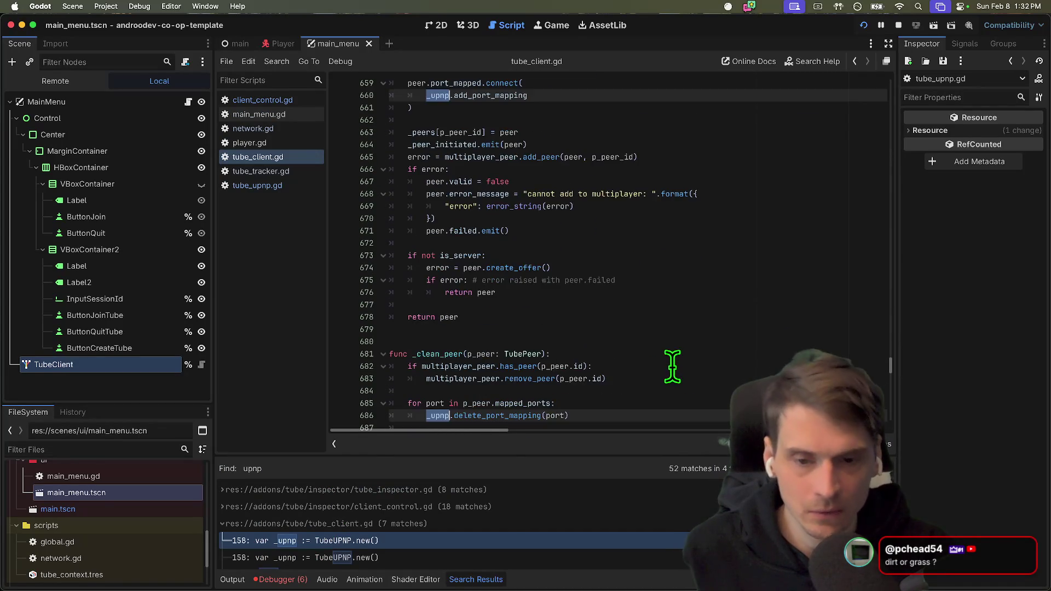
key("super+g")
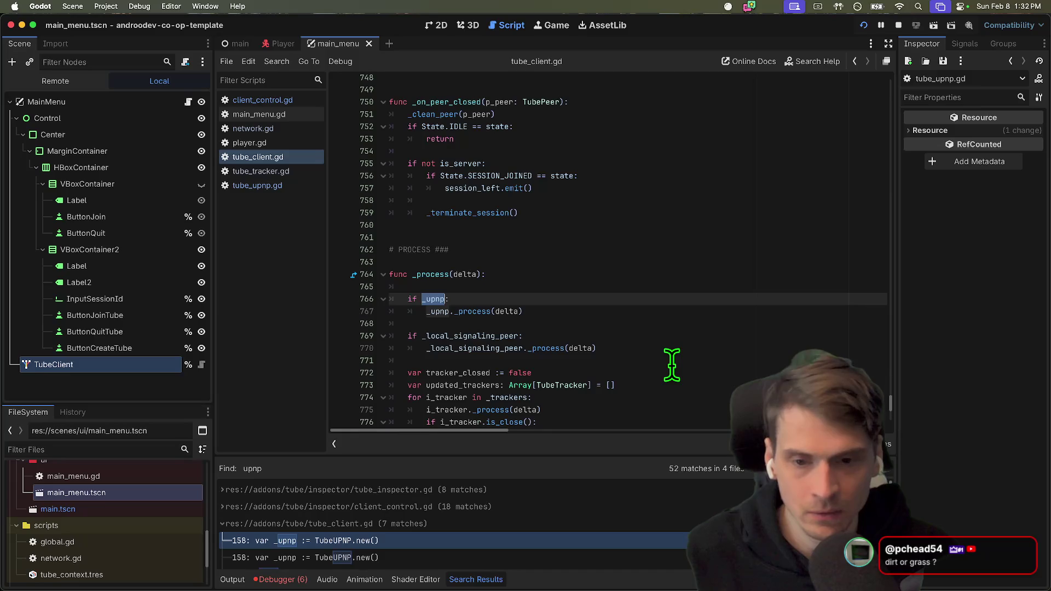
left_click(434, 297, "super")
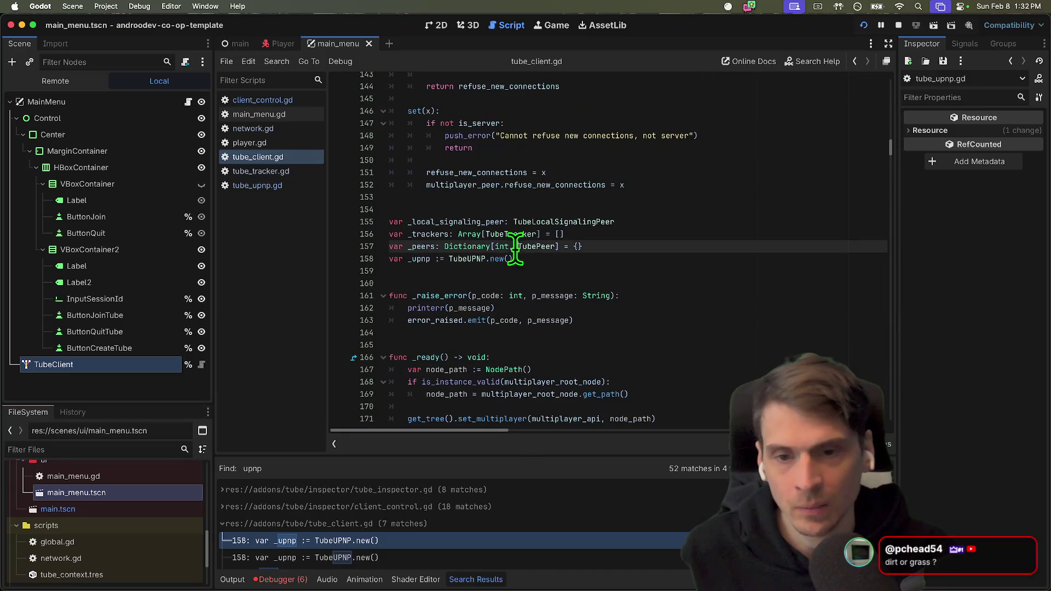
key("super+g")
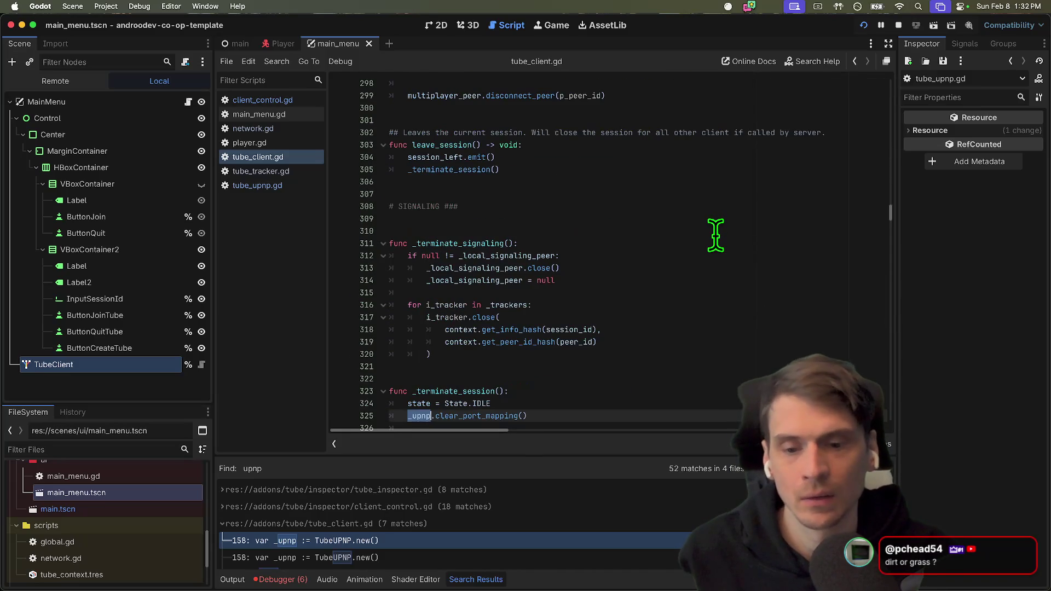
key("super+g")
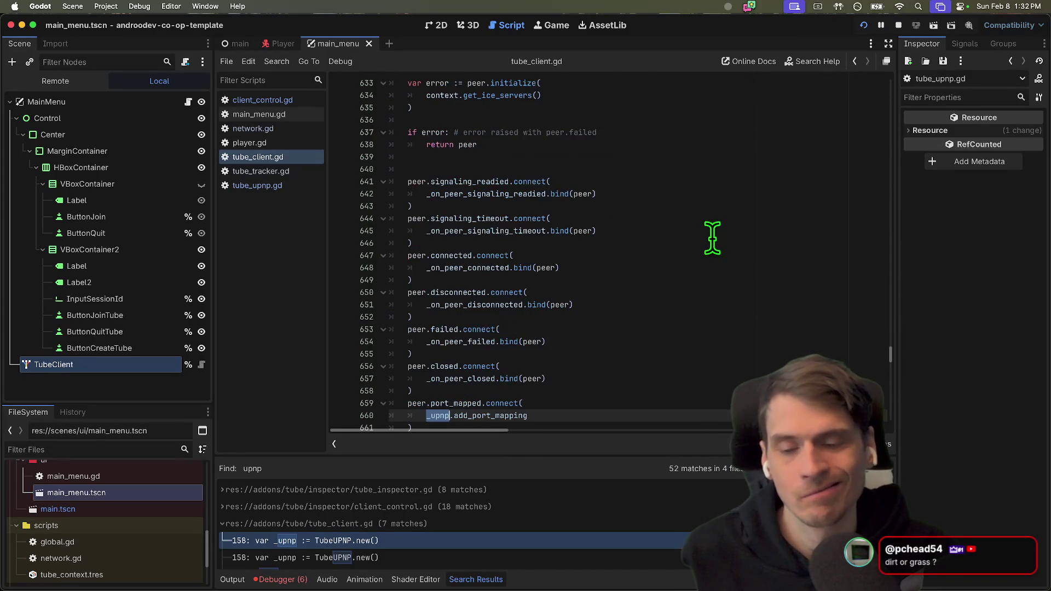
Open tube_upnp.gd at its line 17 'var upnp := UPNP.new()' declaration.
scroll(365, 563, "down", 5)
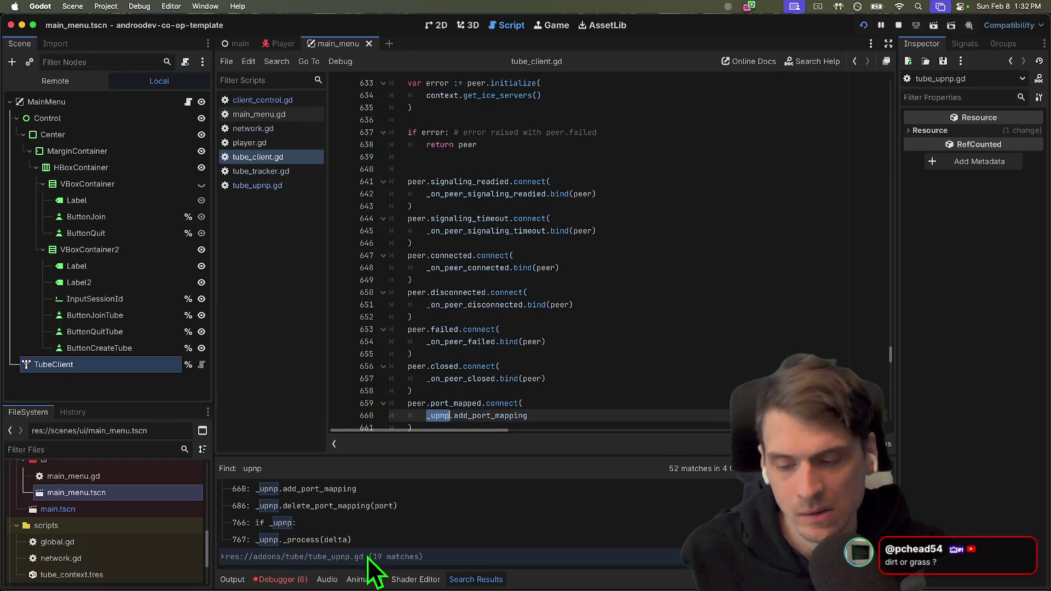
scroll(383, 563, "down", 3)
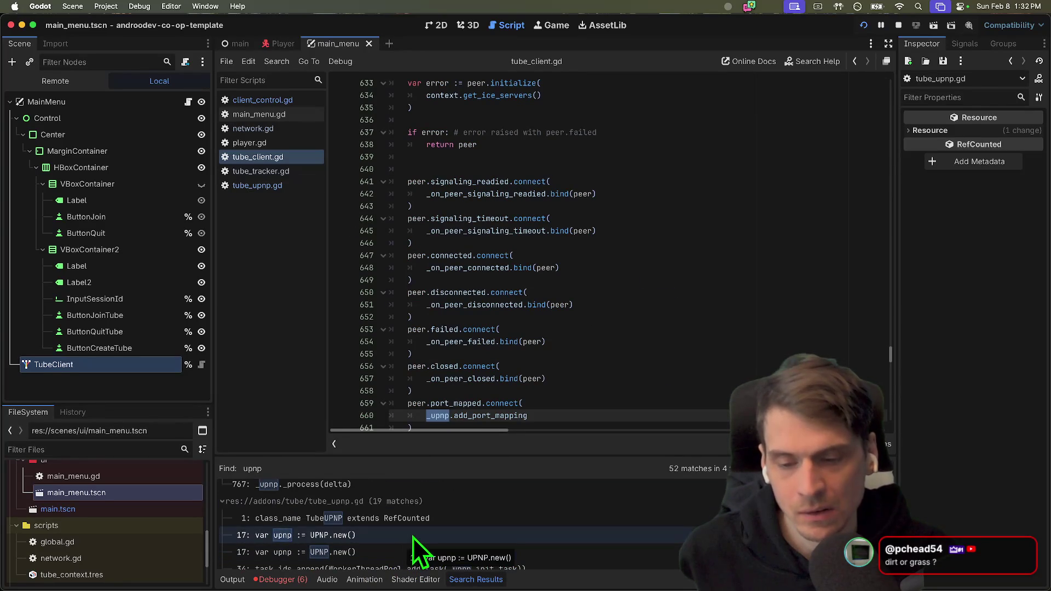
left_click(413, 535)
scroll(535, 304, "up", 1)
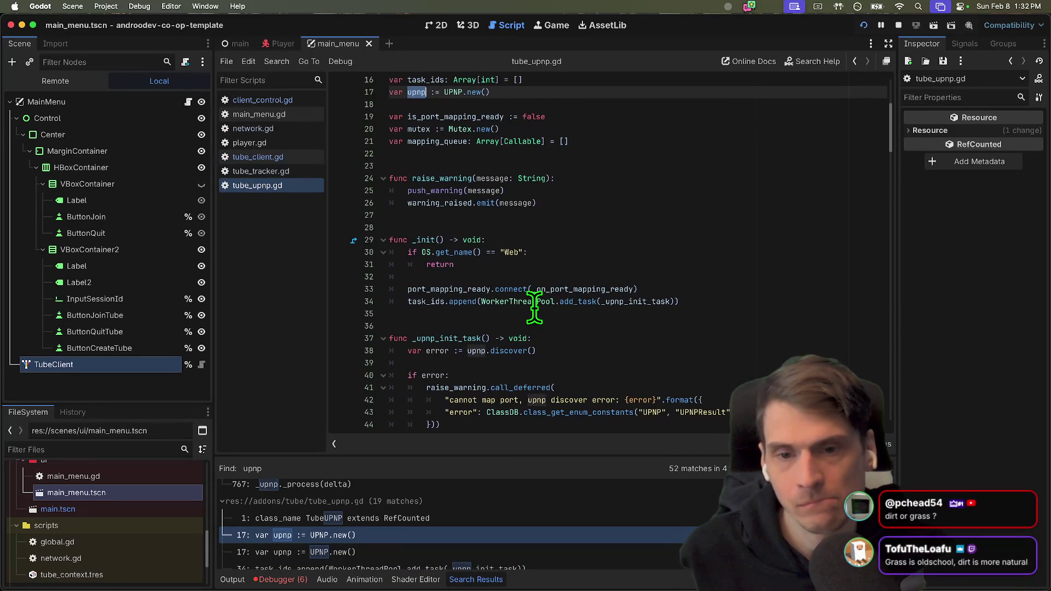
scroll(714, 311, "down", 9)
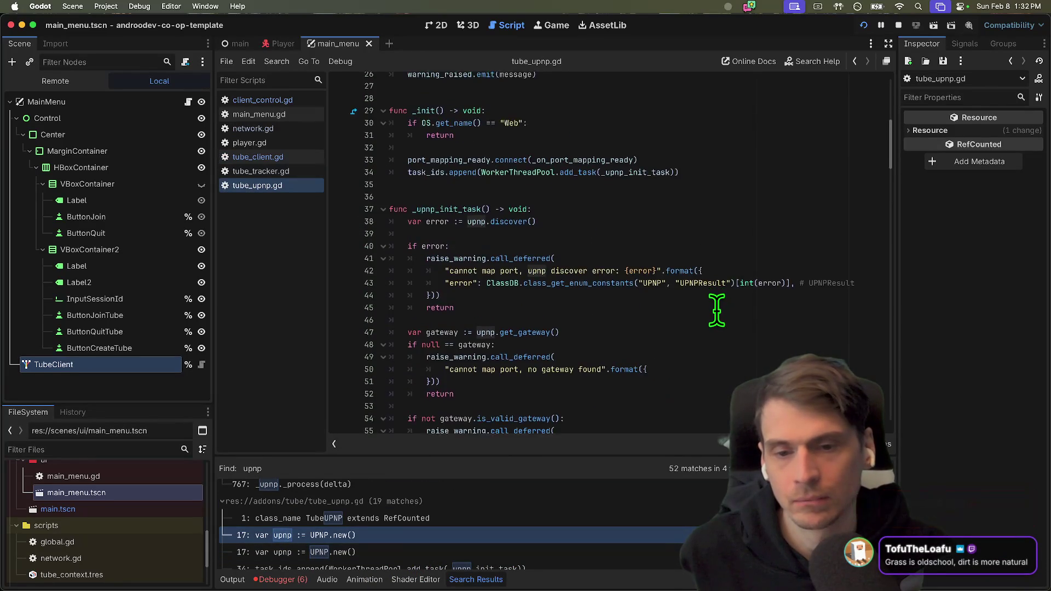
scroll(714, 311, "down", 14)
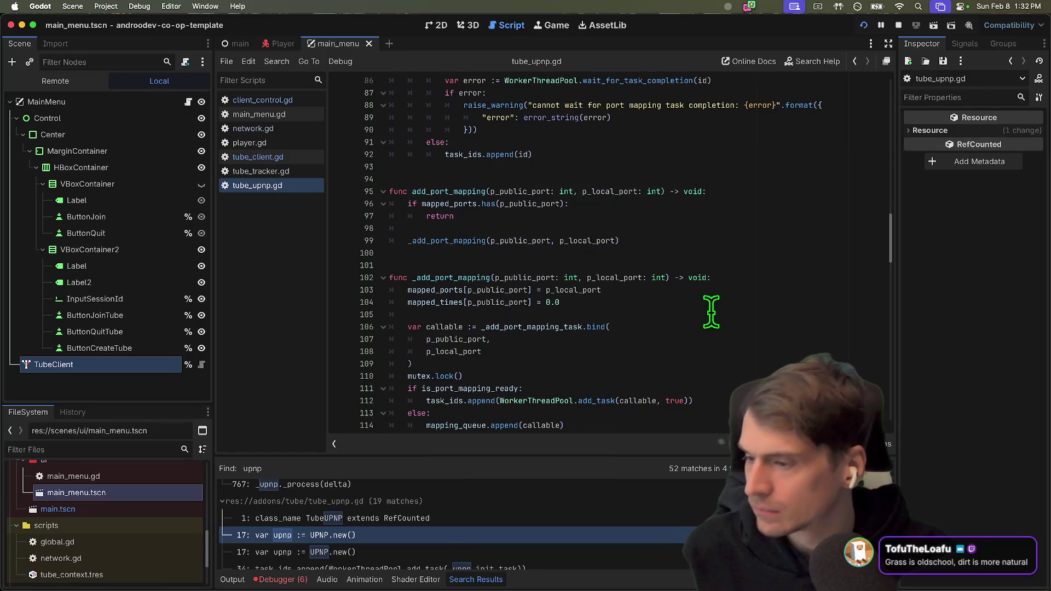
left_click(376, 550)
left_click(510, 317)
scroll(511, 318, "up", 3)
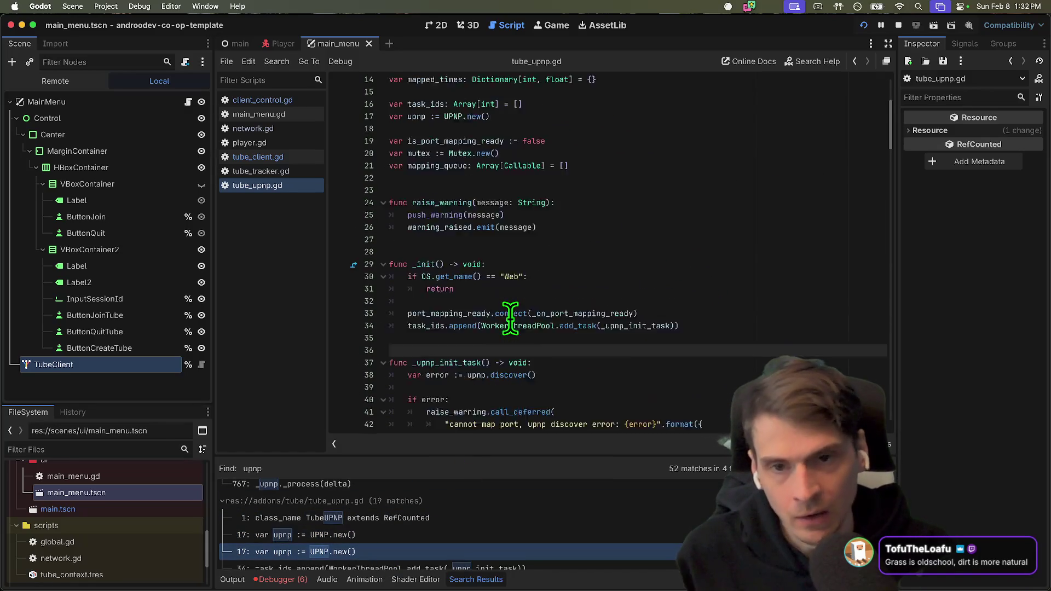
Load ambientcg.com in the browser and search for 'dirt' textures.
mouse_move(170, 577)
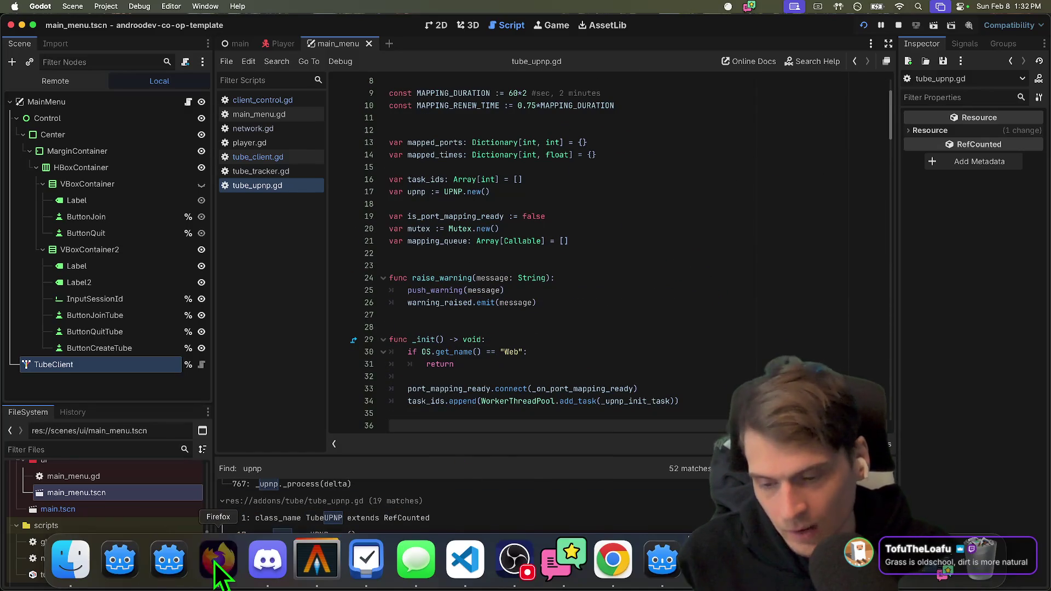
left_click(217, 569)
type("amb")
key("Return")
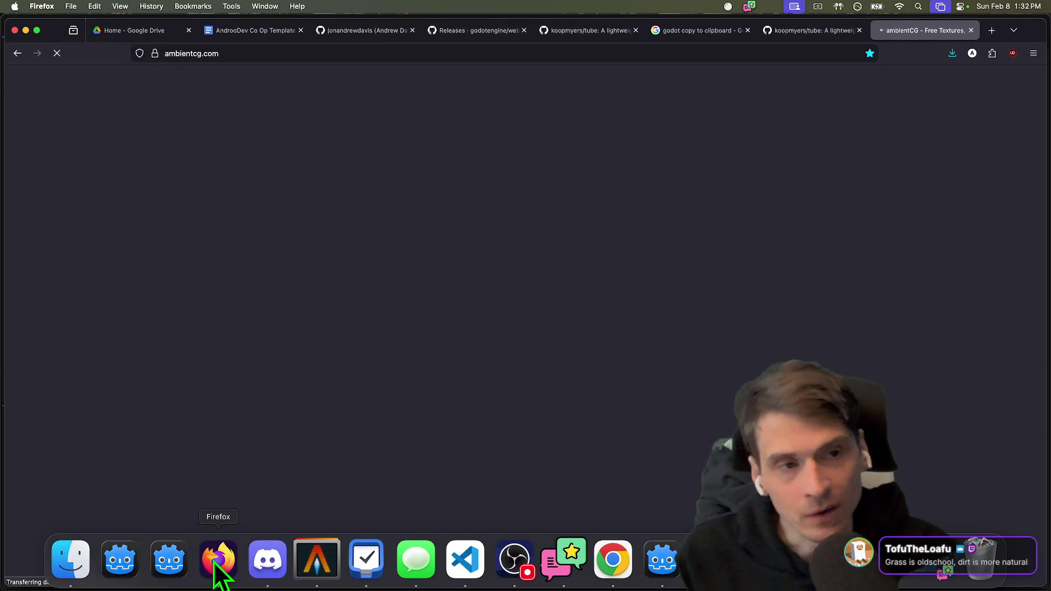
left_click(326, 327)
type("dirt")
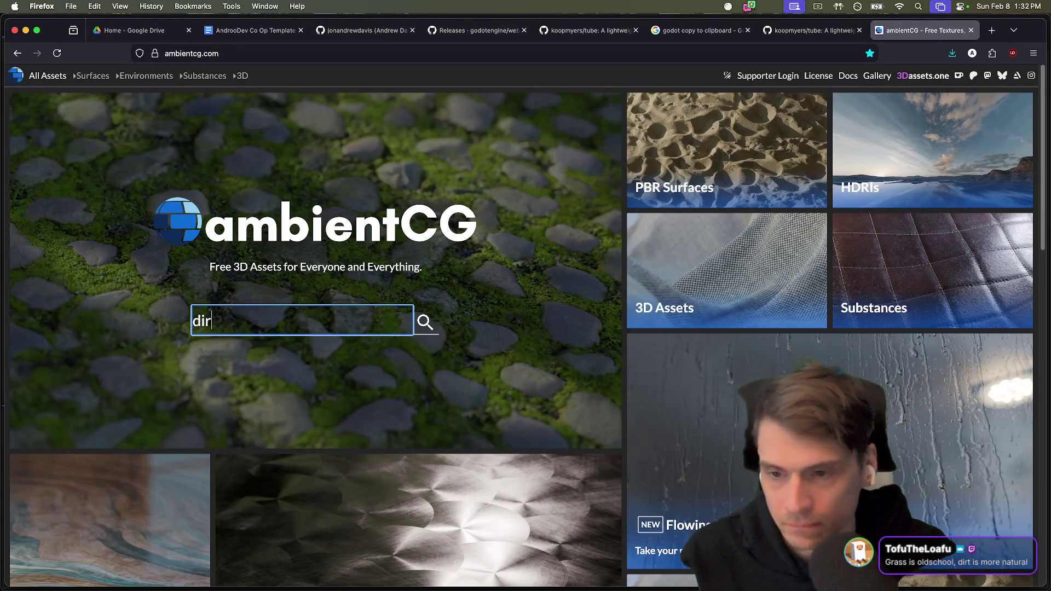
key("Return")
scroll(561, 454, "down", 2)
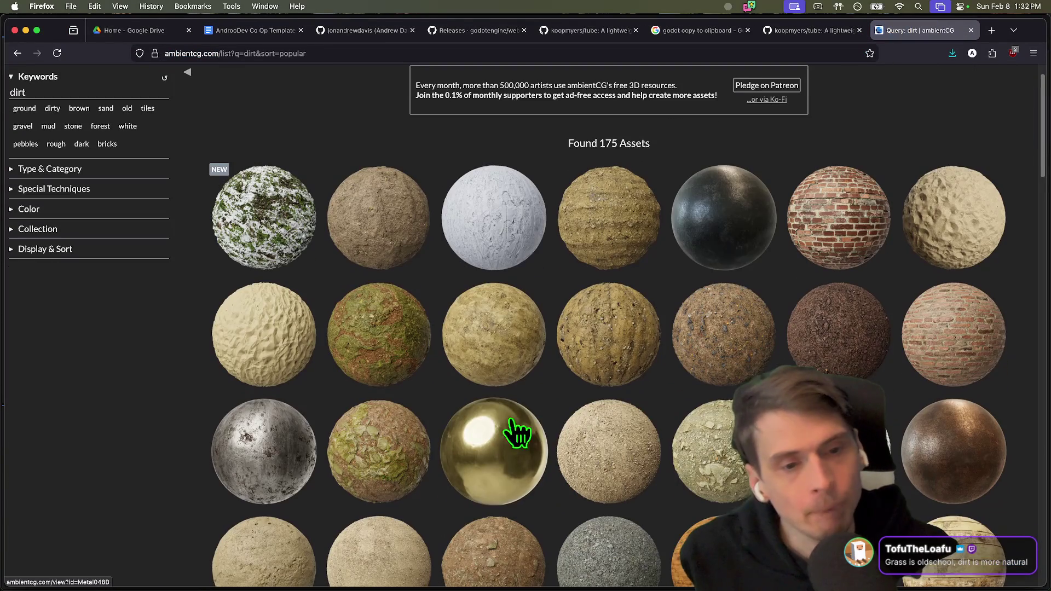
scroll(312, 330, "down", 3)
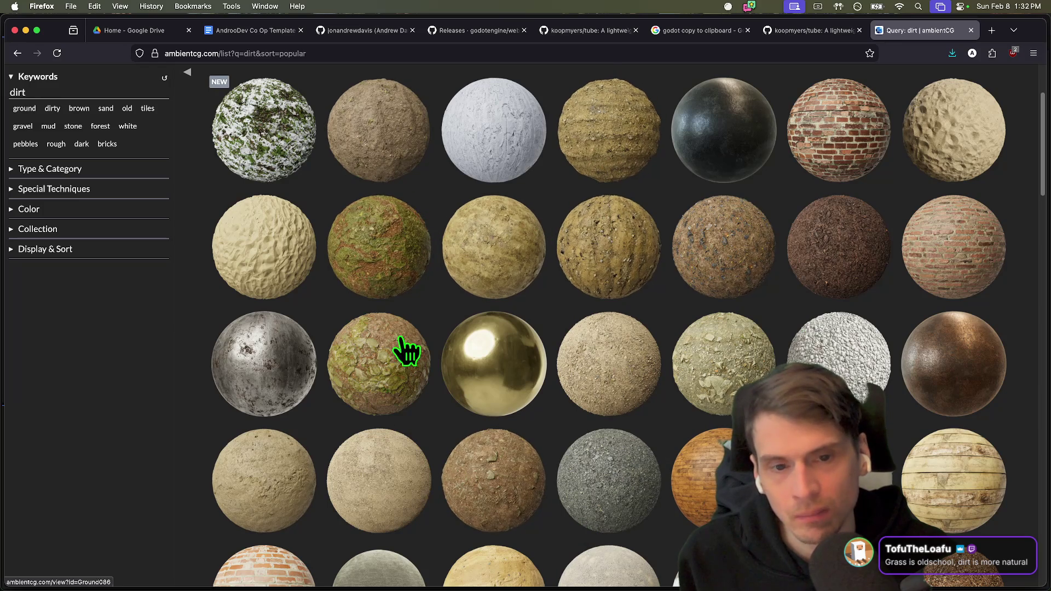
scroll(481, 471, "down", 2)
Open the Ground 067 texture and preview it on a cube, then a sphere.
left_click(506, 476)
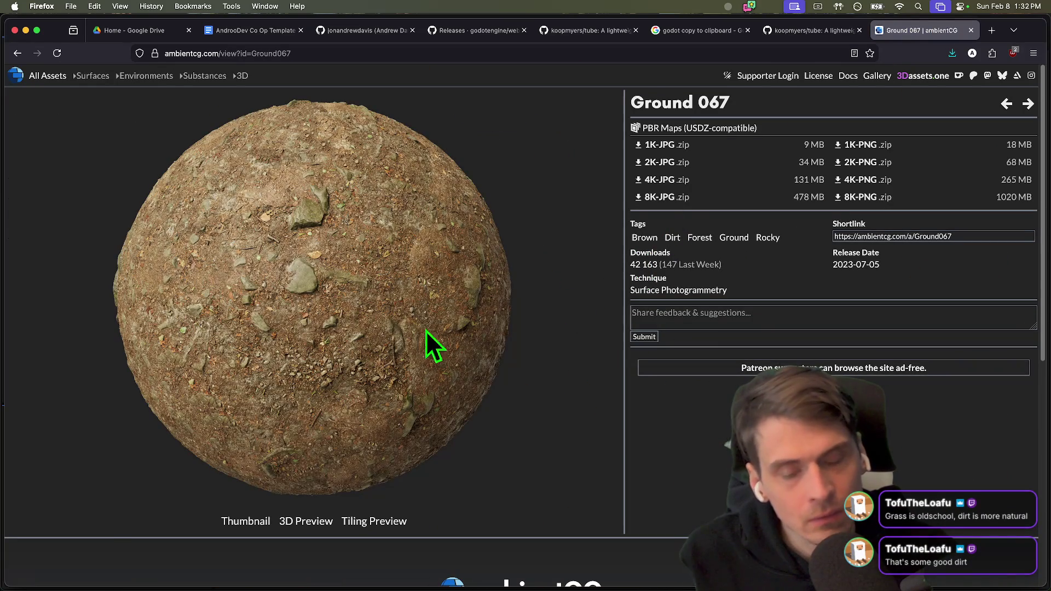
left_click(395, 519)
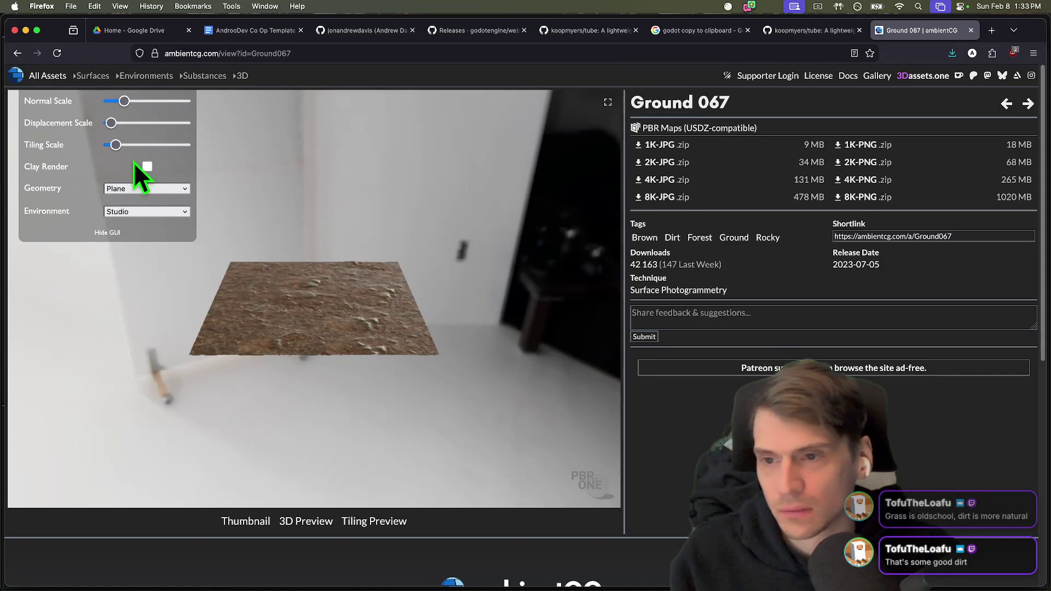
left_click(142, 189)
left_click(139, 199)
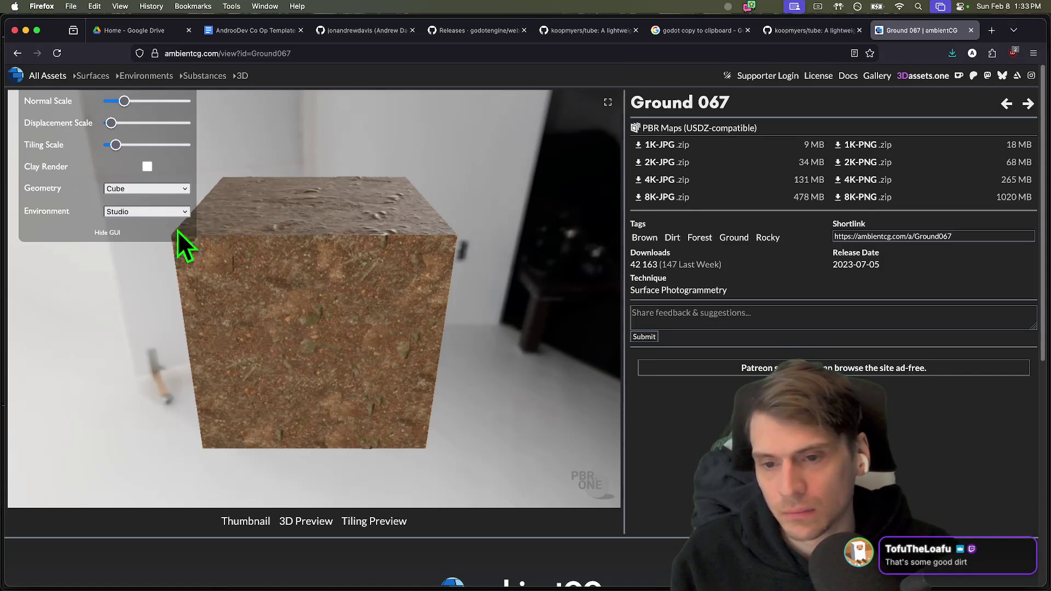
left_click(145, 192)
left_click(144, 198)
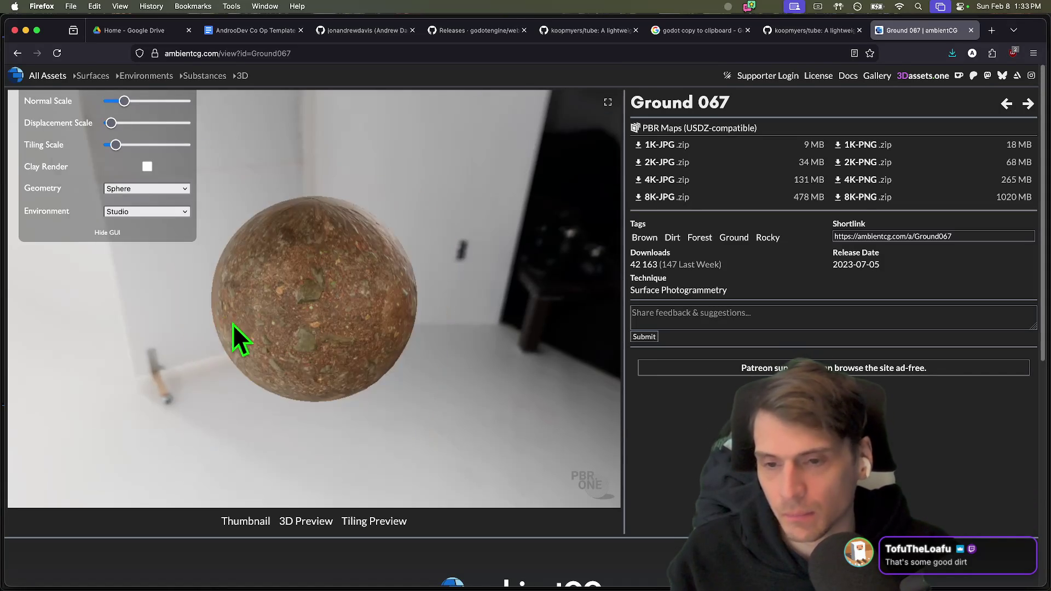
scroll(350, 337, "up", 10)
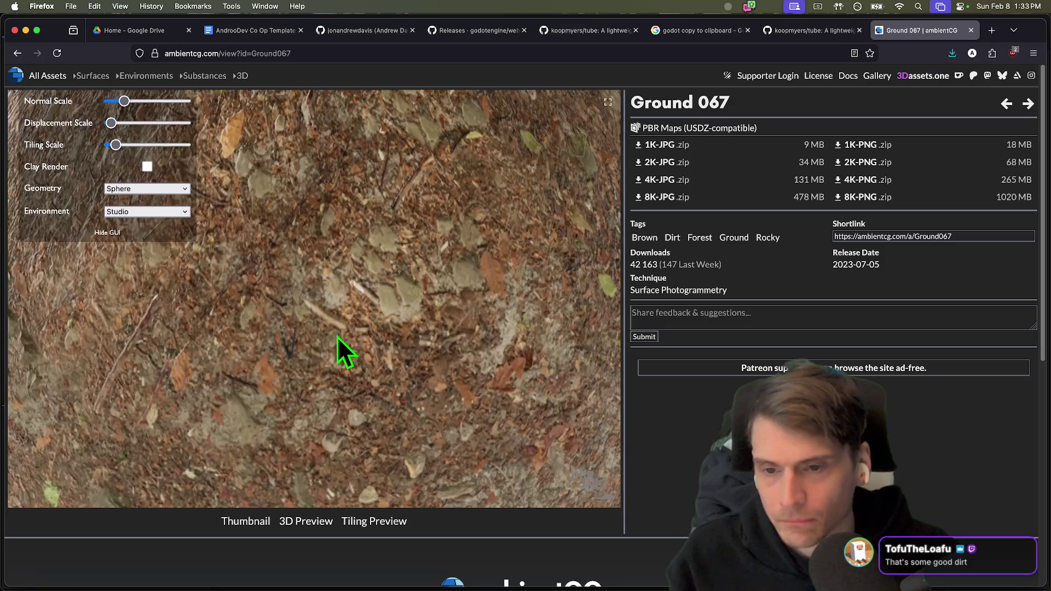
scroll(307, 329, "down", 5)
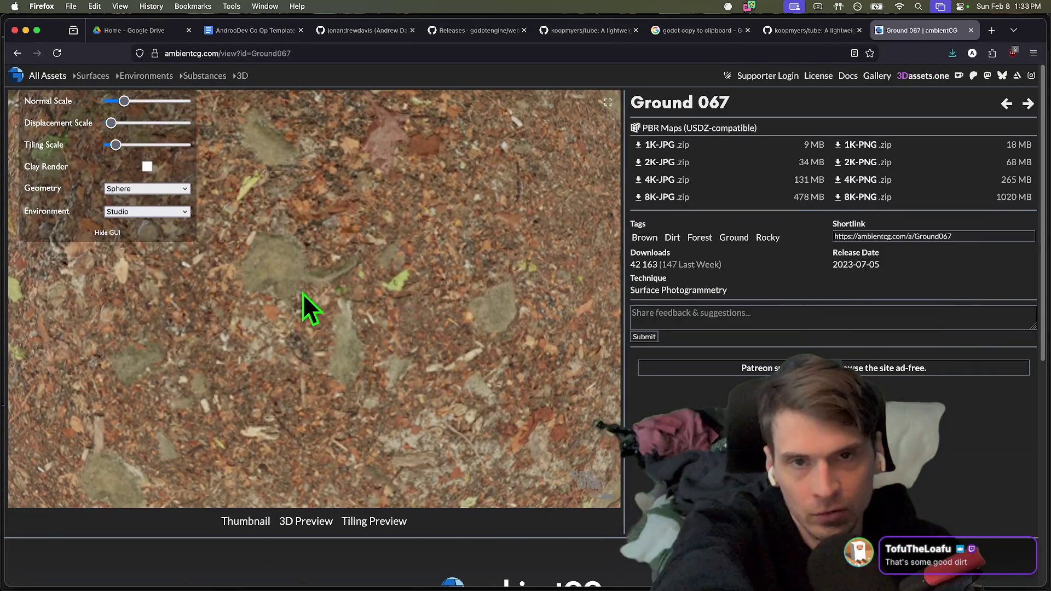
scroll(386, 254, "down", 10)
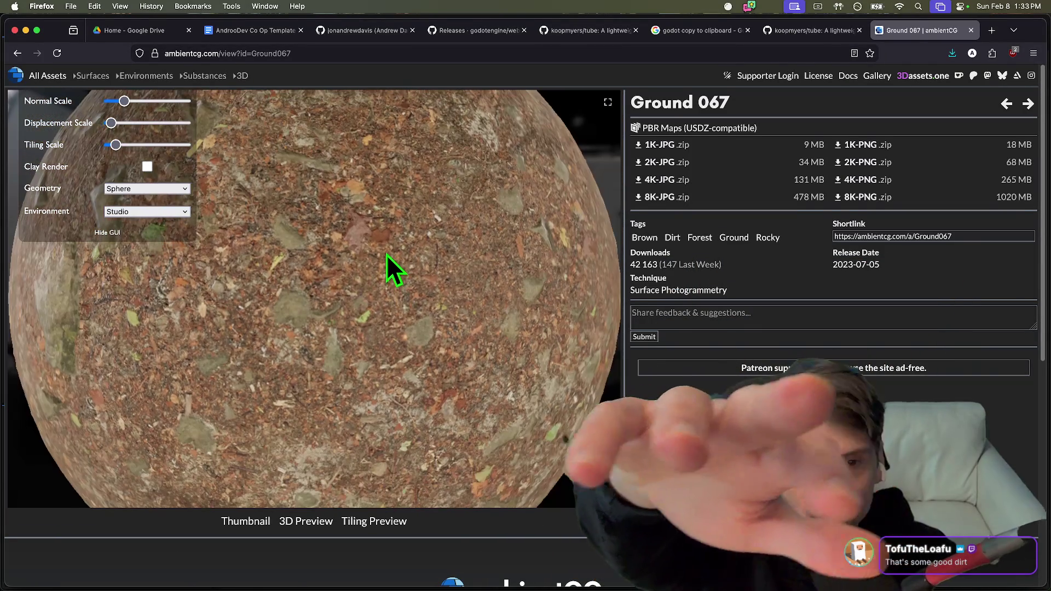
Preview Ground 067 on an orbited torus, then go back to the 175 dirt results.
left_click(161, 191)
left_click(319, 198)
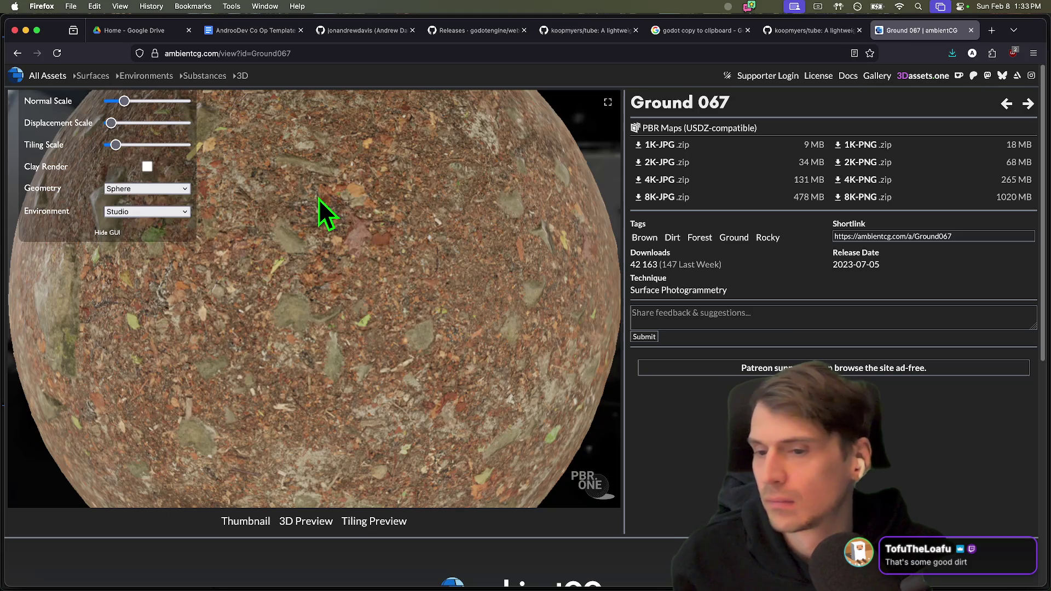
left_click(181, 188)
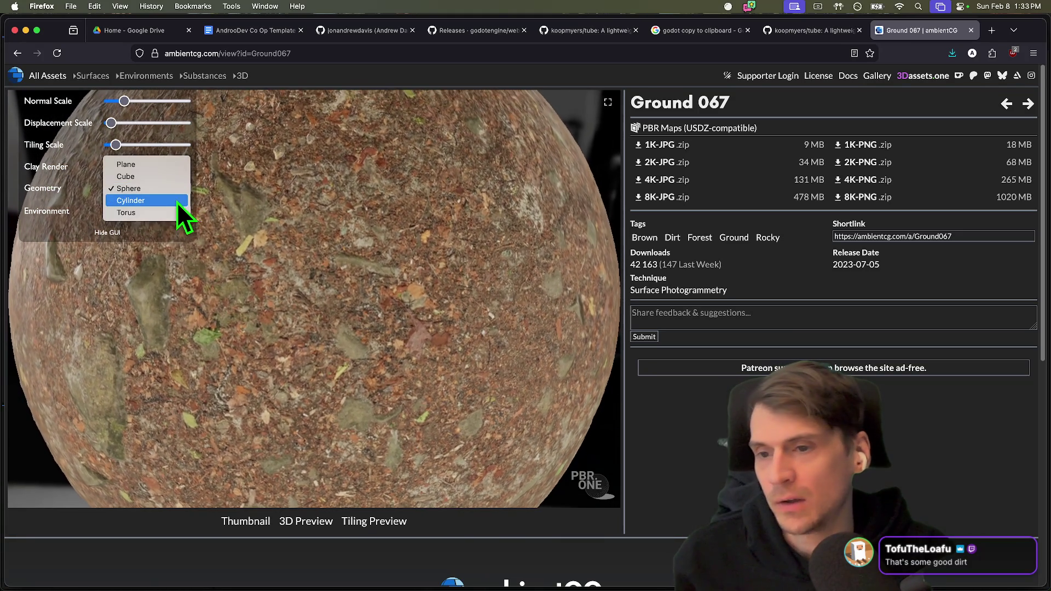
left_click(167, 212)
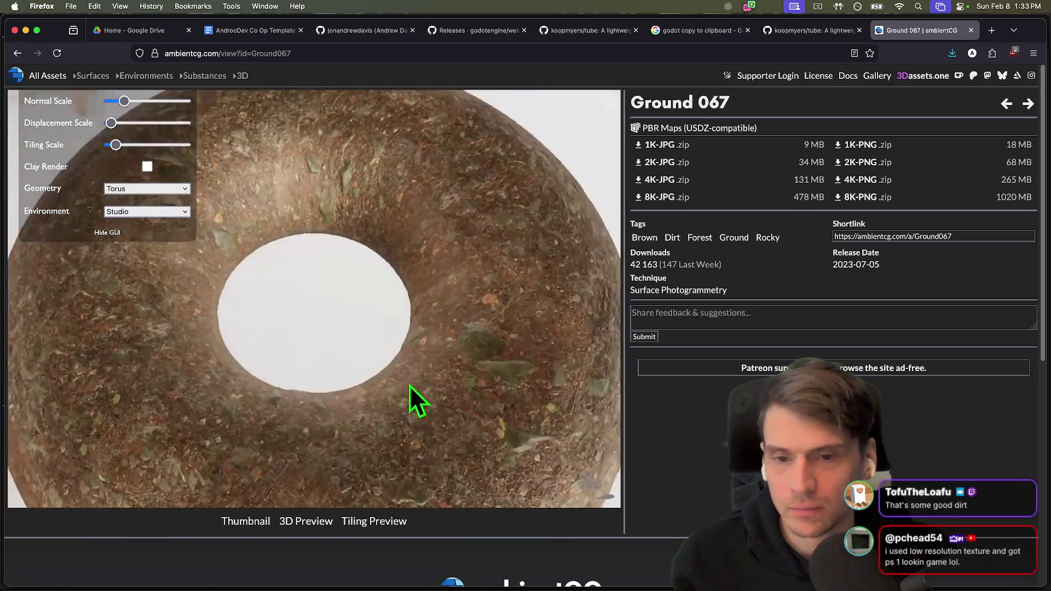
mouse_move(409, 385)
left_mouse_down()
mouse_move(152, 404)
mouse_move(201, 363)
mouse_move(329, 363)
left_mouse_up()
scroll(331, 367, "up", 5)
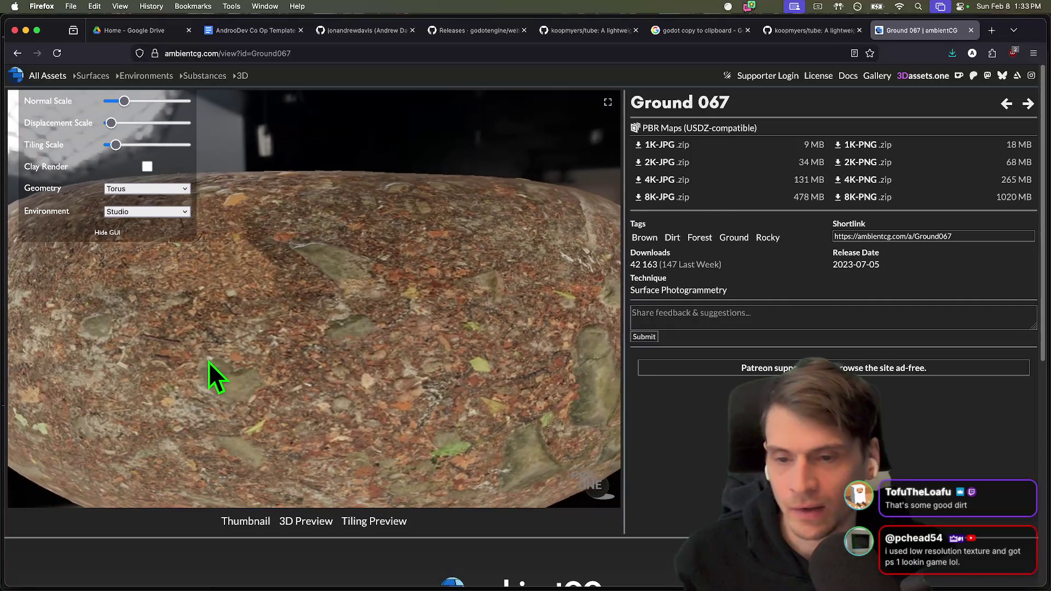
mouse_move(476, 257)
left_mouse_down()
mouse_move(458, 305)
mouse_move(383, 239)
left_mouse_up()
key("super+Left")
scroll(793, 356, "up", 3)
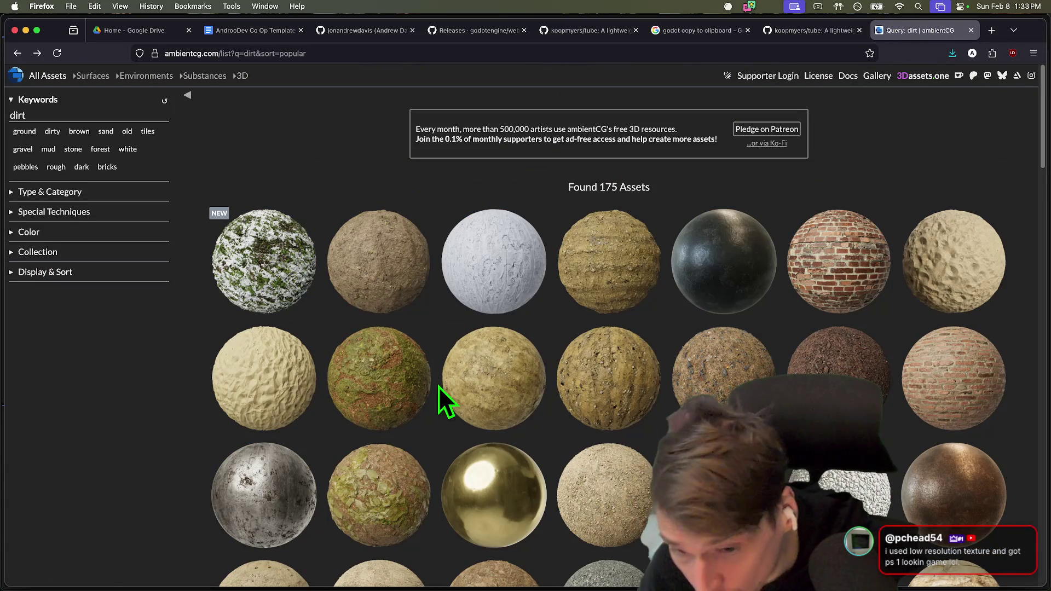
Return to Godot and review the UPnP port-mapping code in tube_client.gd and the TubeClient node.
key("super+Tab")
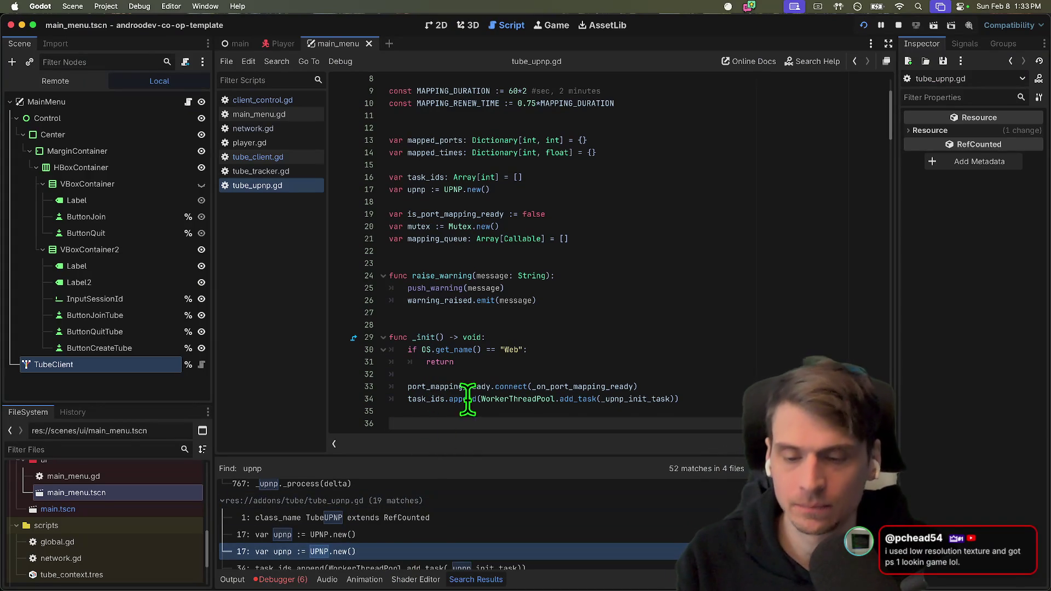
scroll(470, 405, "down", 1)
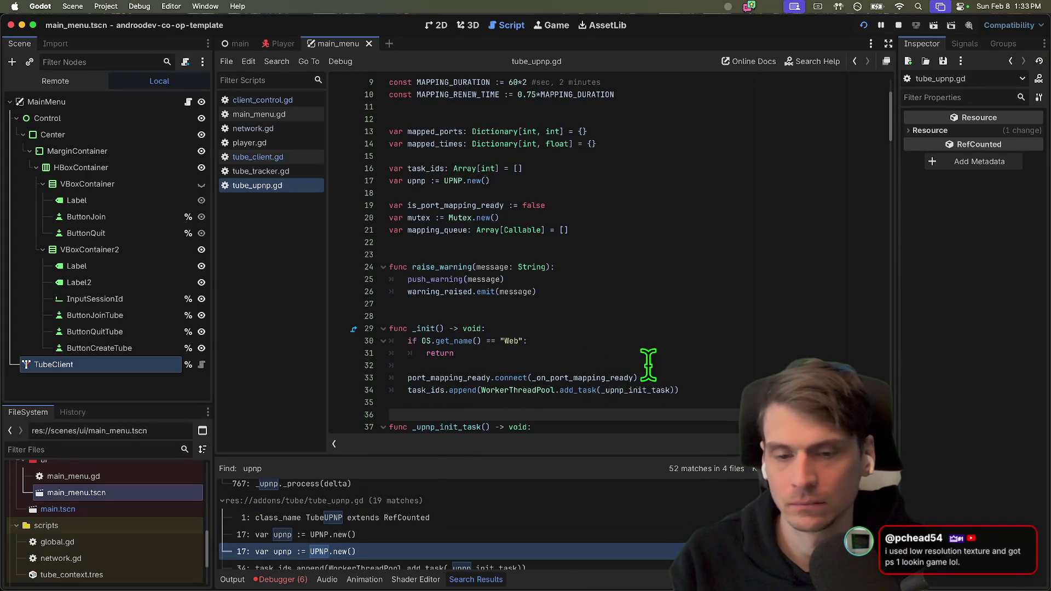
left_click(270, 156)
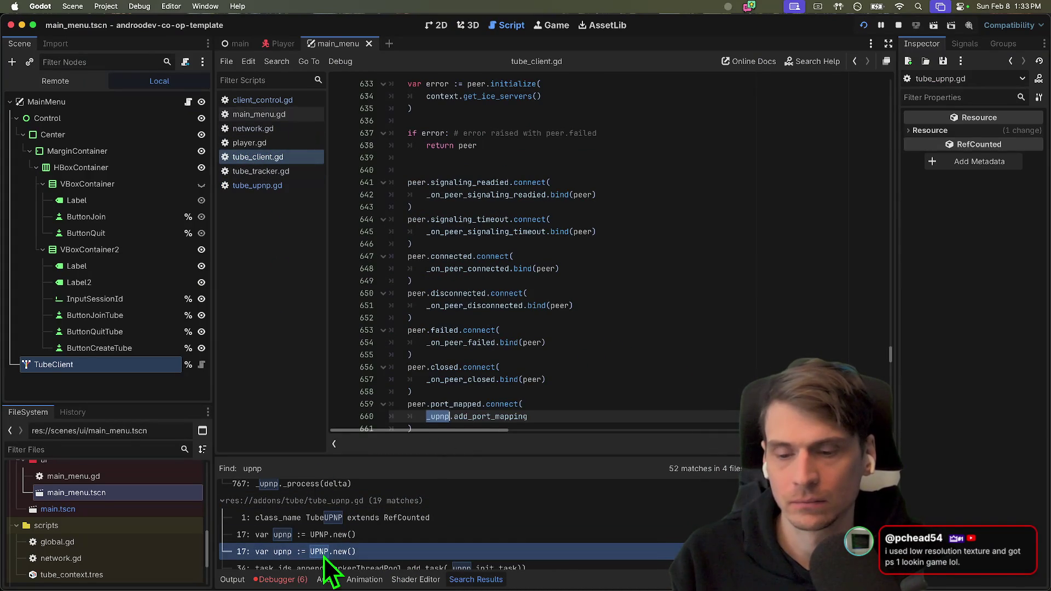
left_click(145, 364)
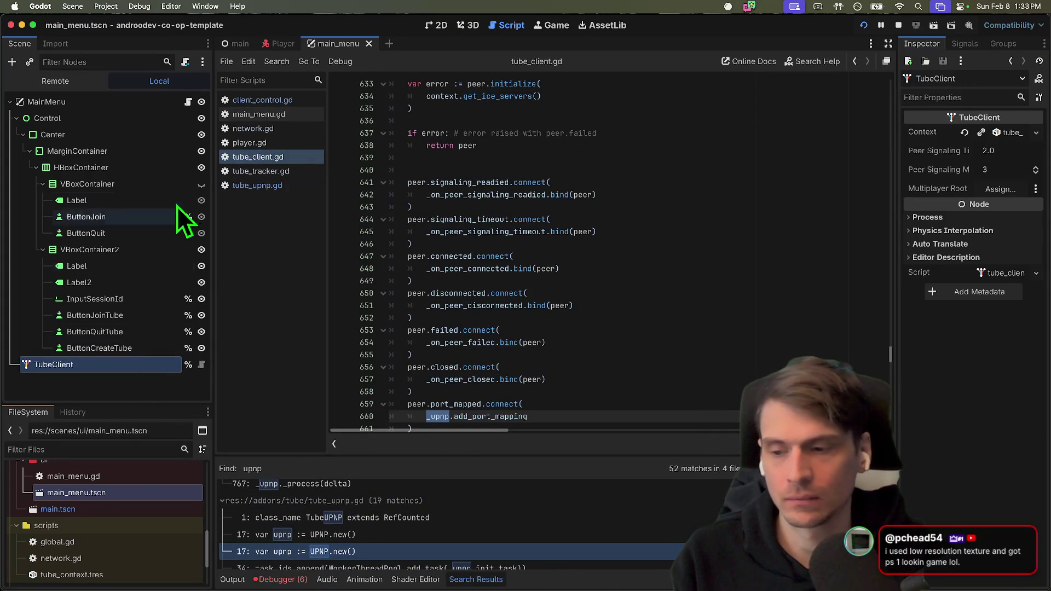
key("super+Tab")
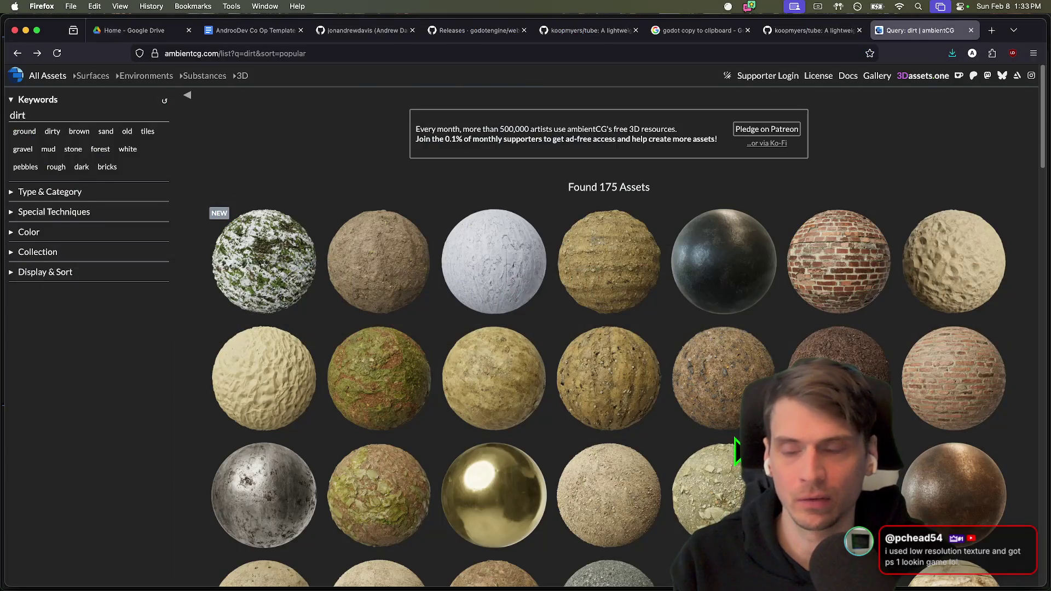
key("super+Tab")
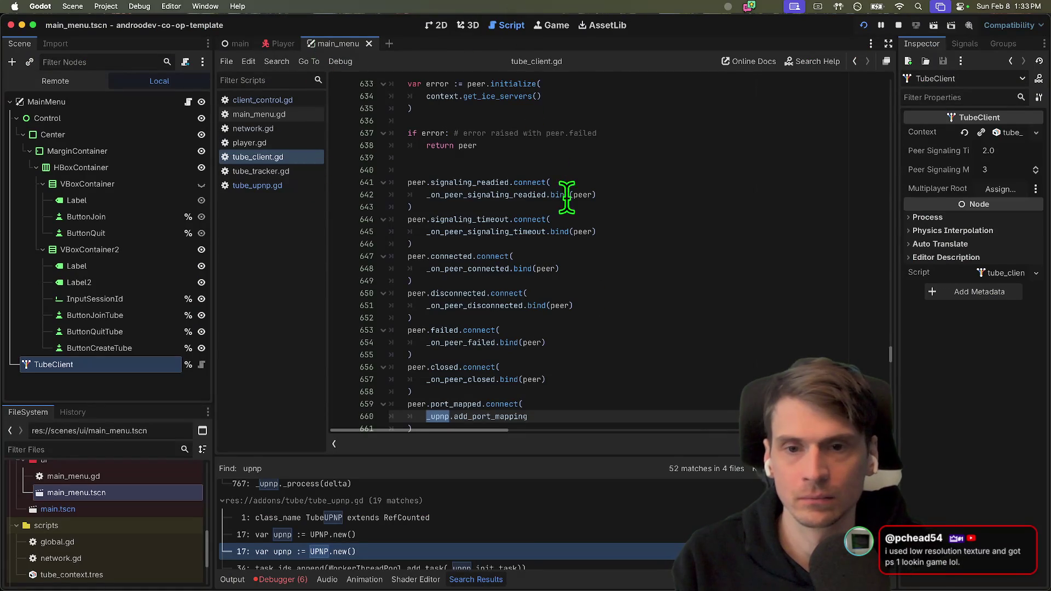
Bring up main_menu.gd and place the caret just after the add_world function.
left_click(286, 115)
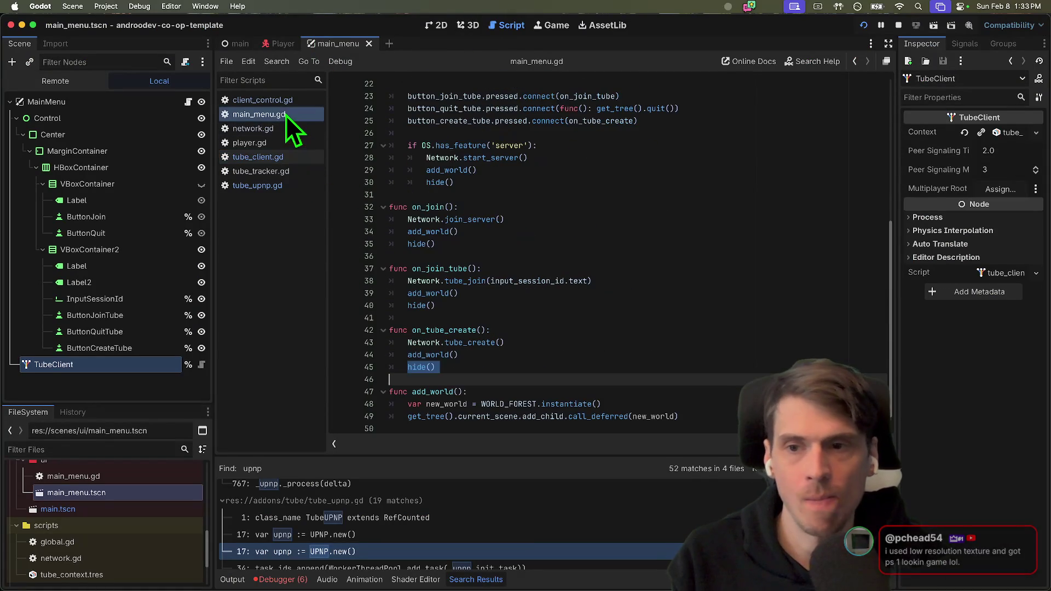
left_click(272, 158)
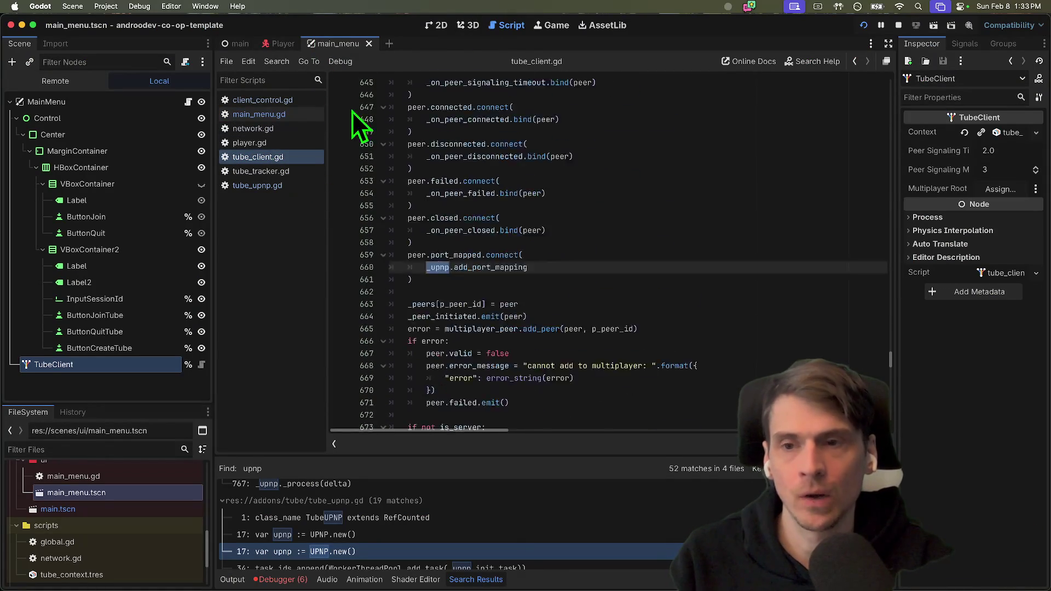
left_click(289, 114)
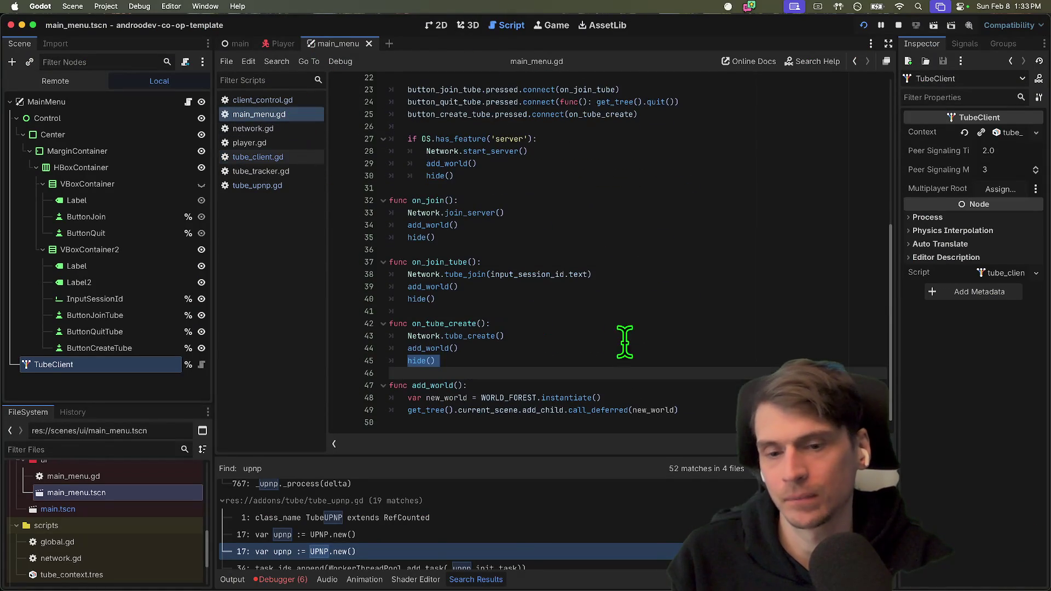
scroll(814, 349, "up", 7)
left_click(803, 355)
scroll(656, 298, "down", 7)
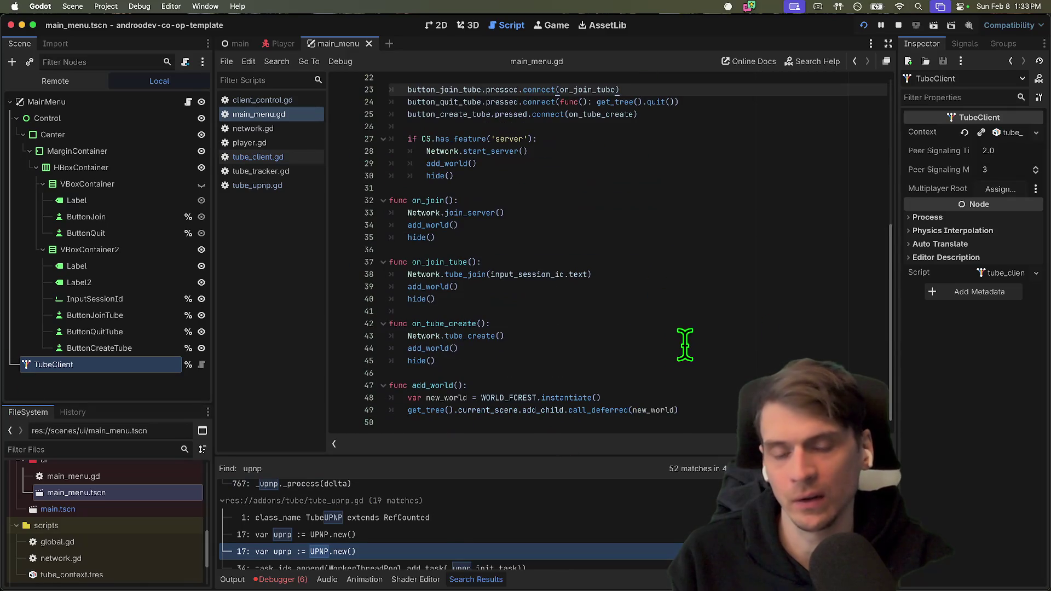
scroll(687, 266, "up", 7)
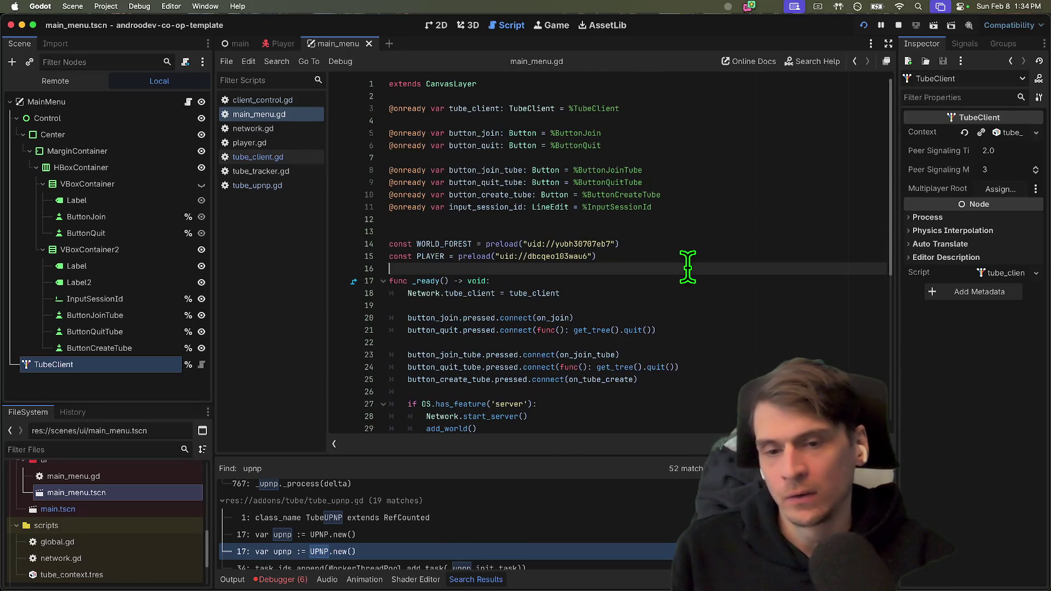
scroll(687, 377, "down", 7)
left_click(689, 410)
Start an _exit_tree function calling tube_client, trying .close and .disconnect before undoing the disconnect.
key("Return")
key("Return")
type("f")
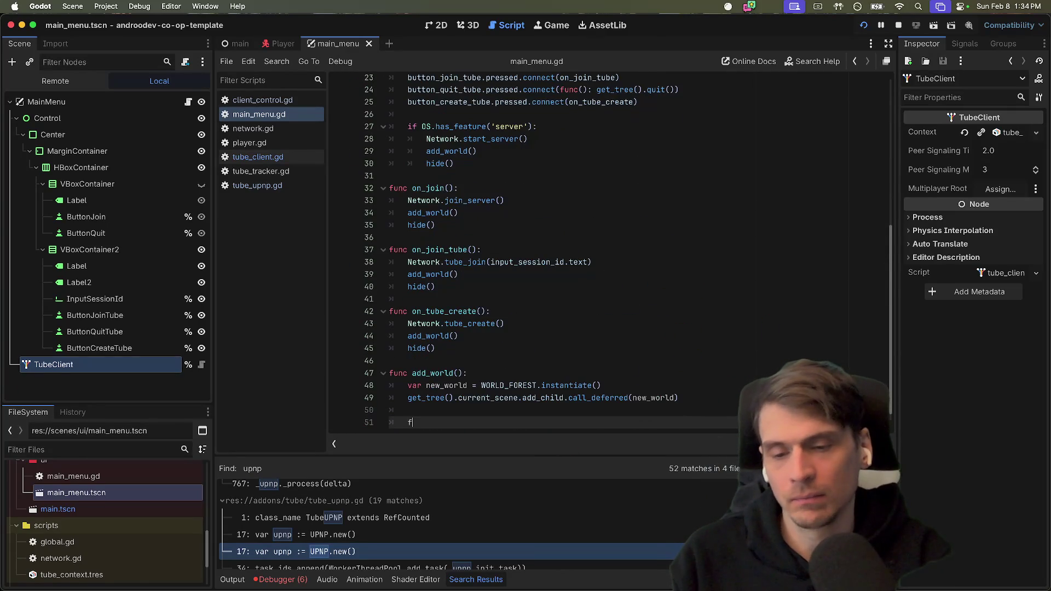
type("unc _ex")
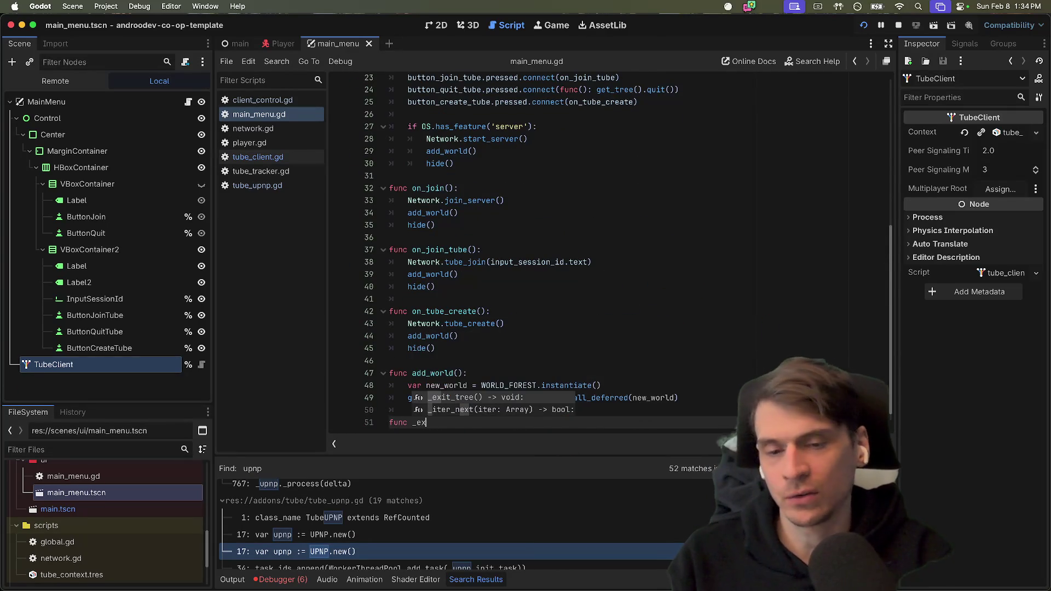
key("Return")
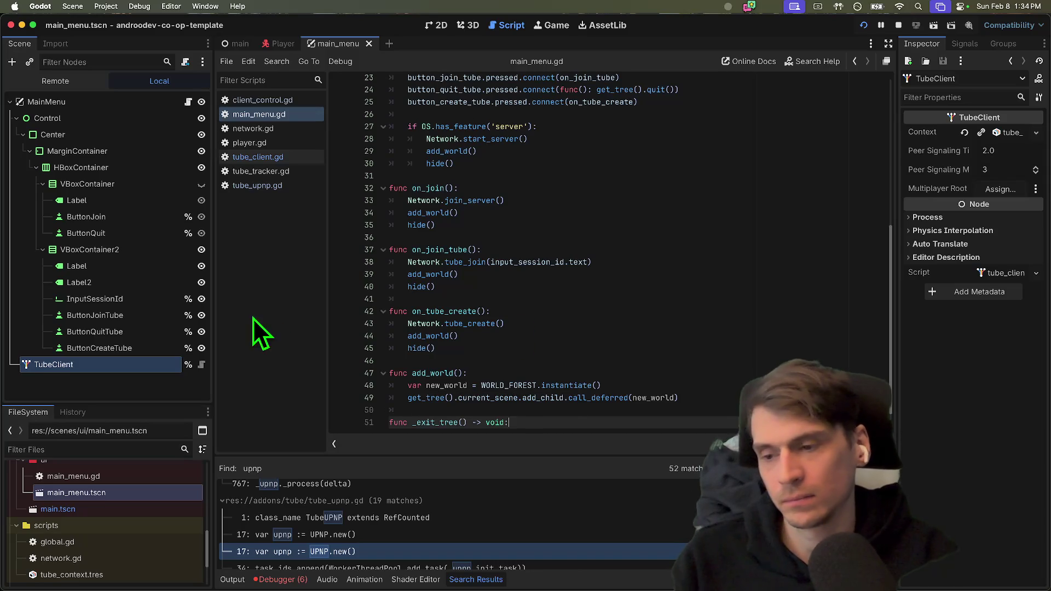
key("Return")
type("tub")
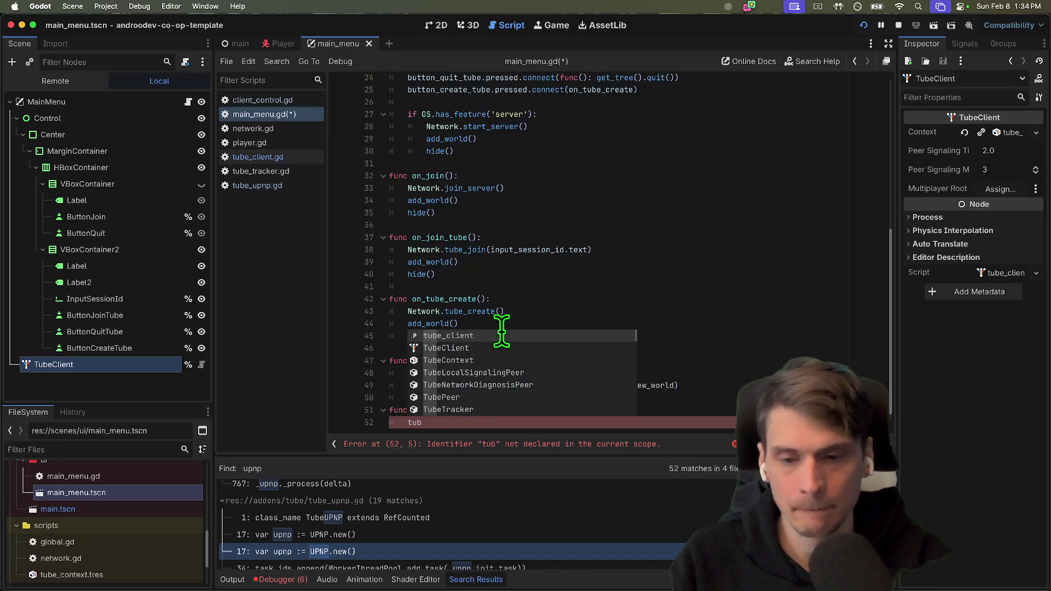
key("Return")
type(".close")
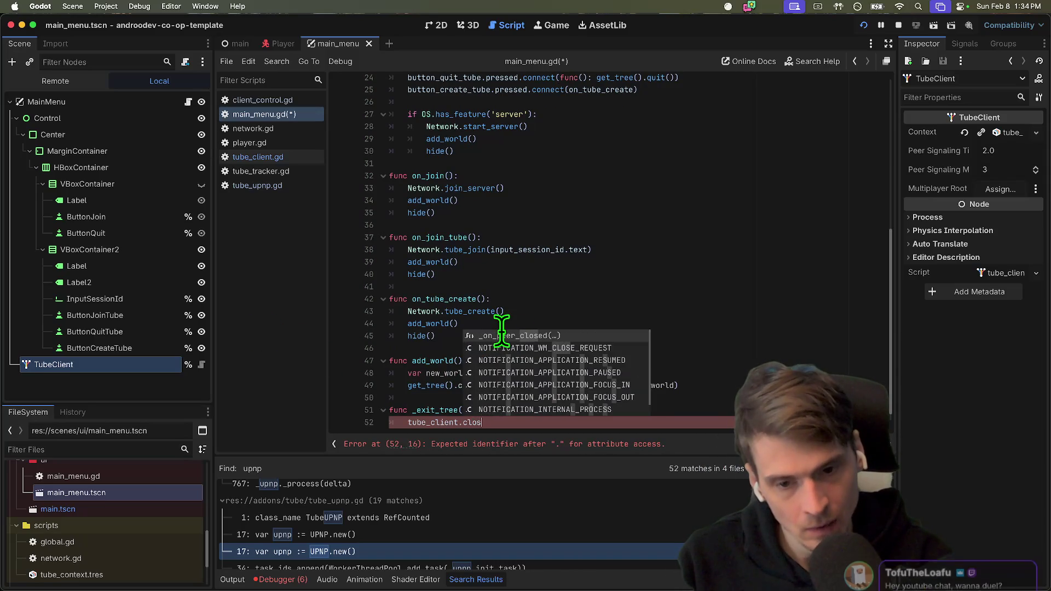
key("Escape")
scroll(633, 257, "down", 1)
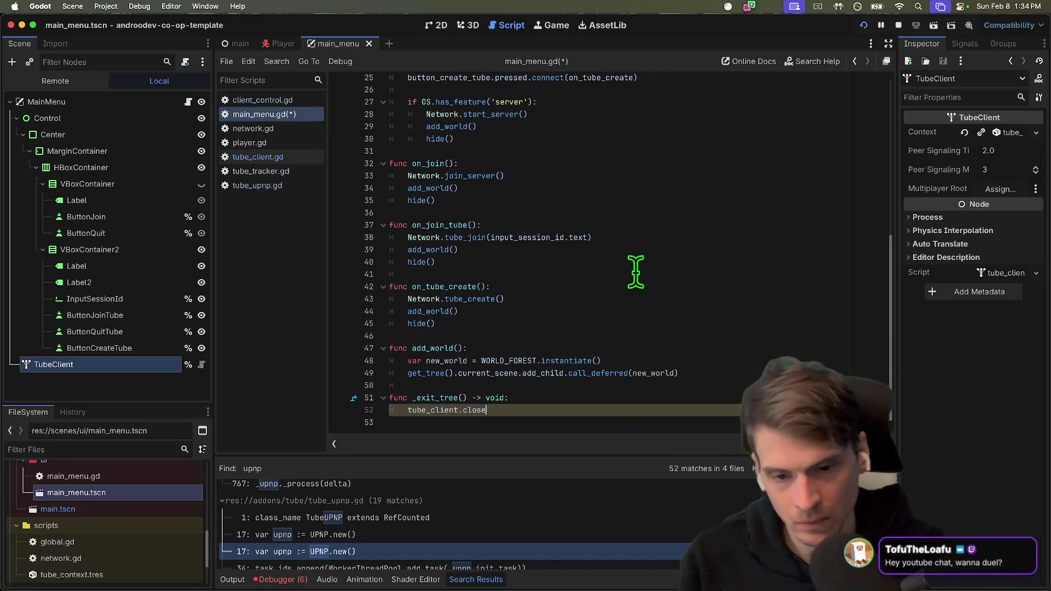
type(".dis")
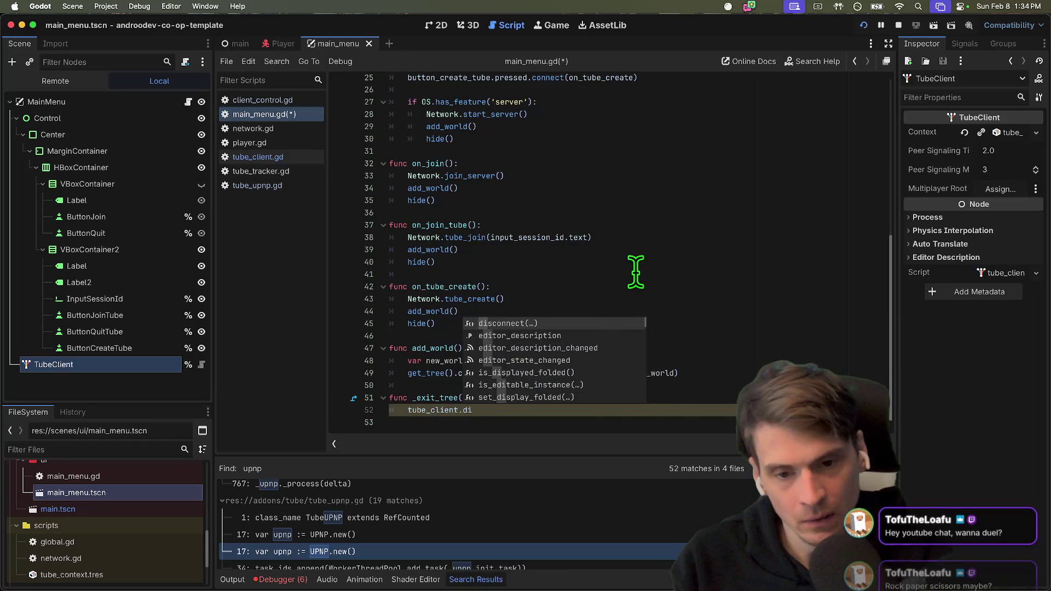
key("Return")
key("BackSpace")
key("BackSpace")
key("BackSpace")
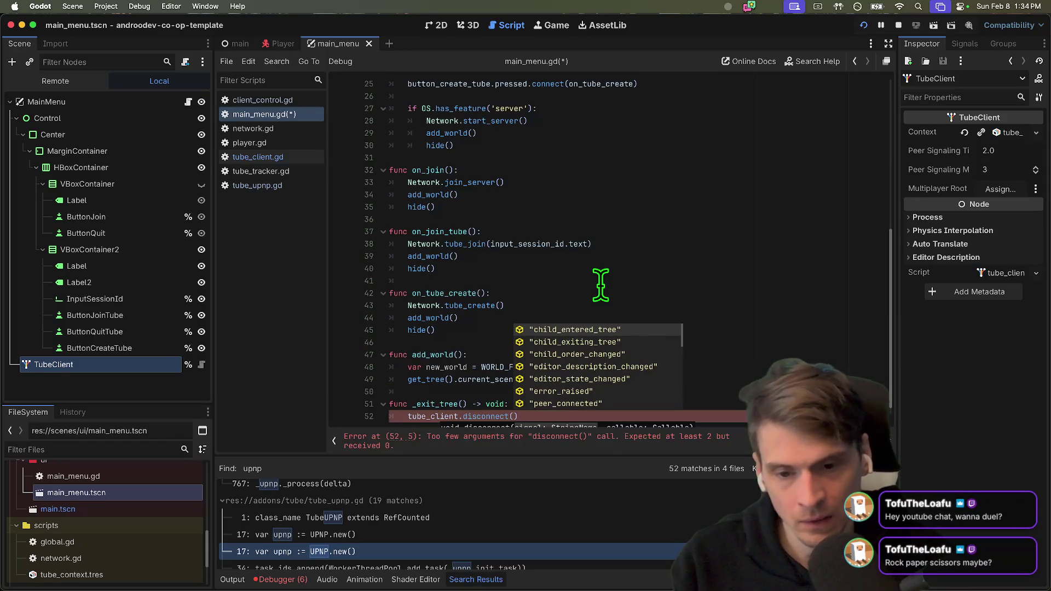
Write the stub 'func _exit_tree() -> void:' with a tube_client line, then open the TubeClient script.
left_click(426, 417, "ctrl")
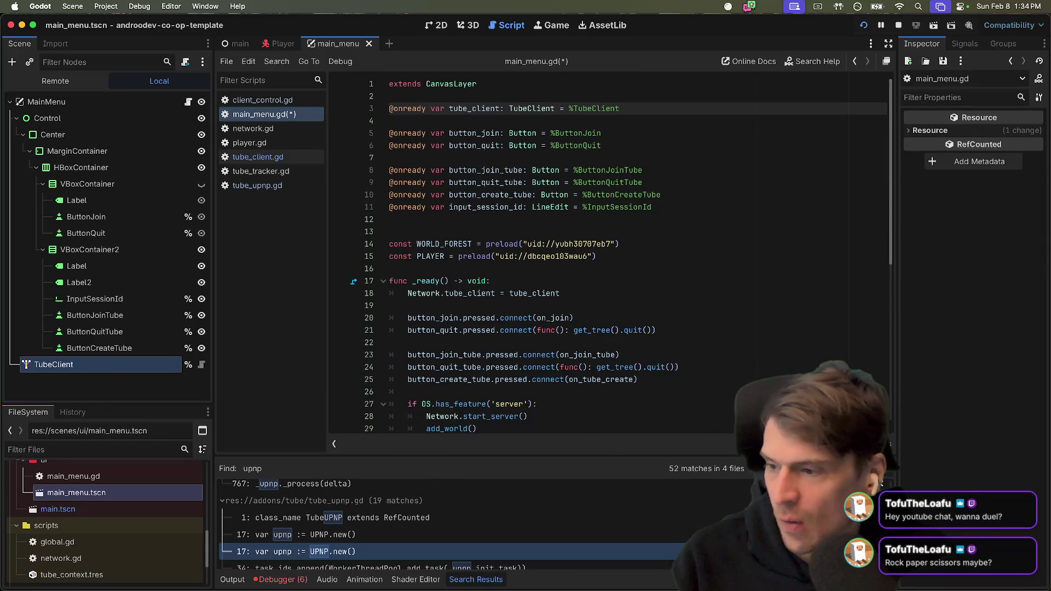
left_click(460, 269)
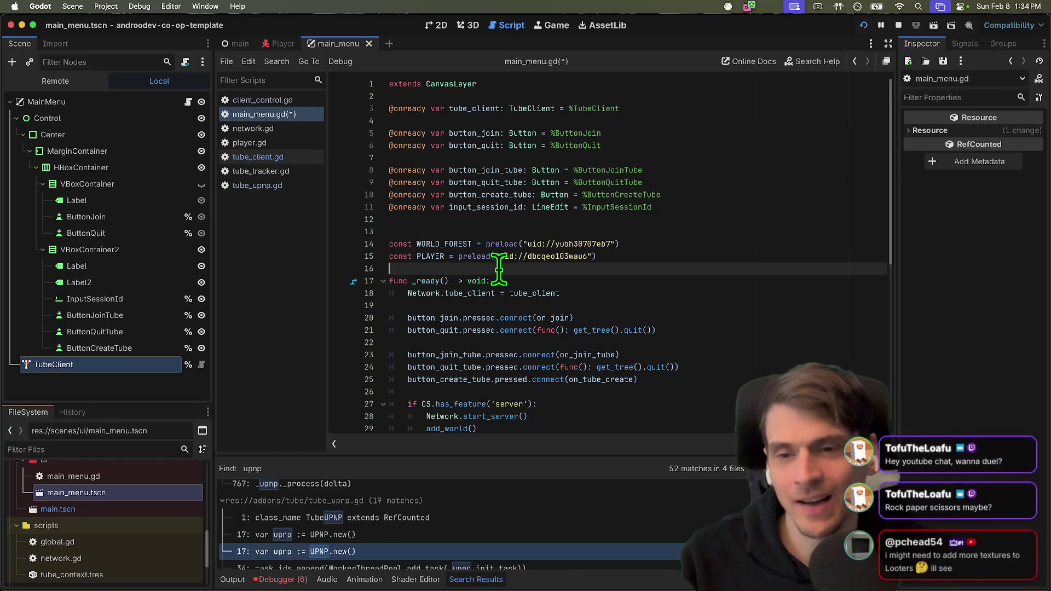
scroll(706, 153, "down", 7)
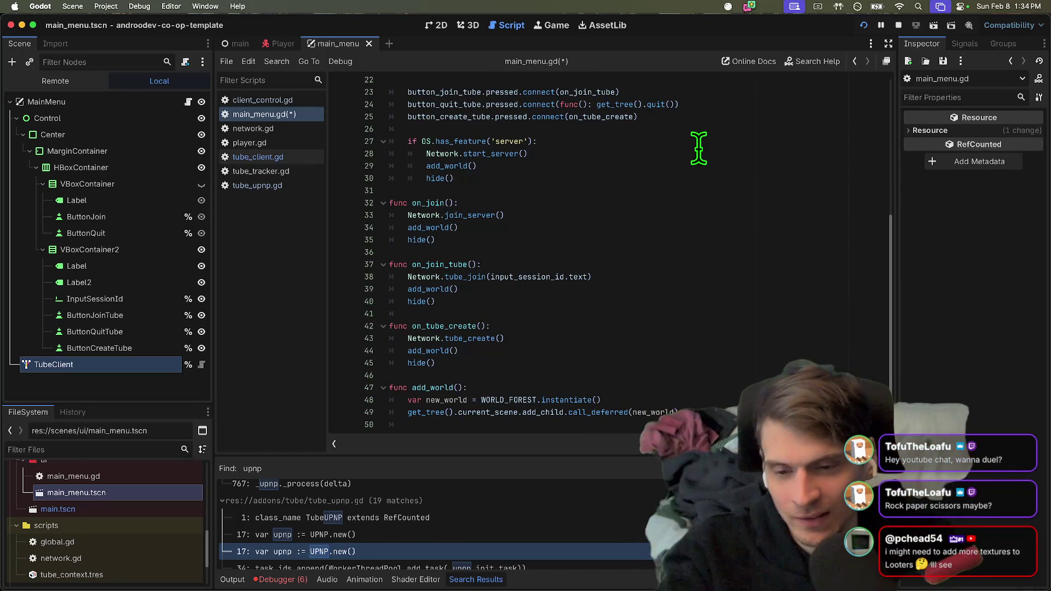
type("func _exit_tree() -> void:")
key("Return")
type("tube_client")
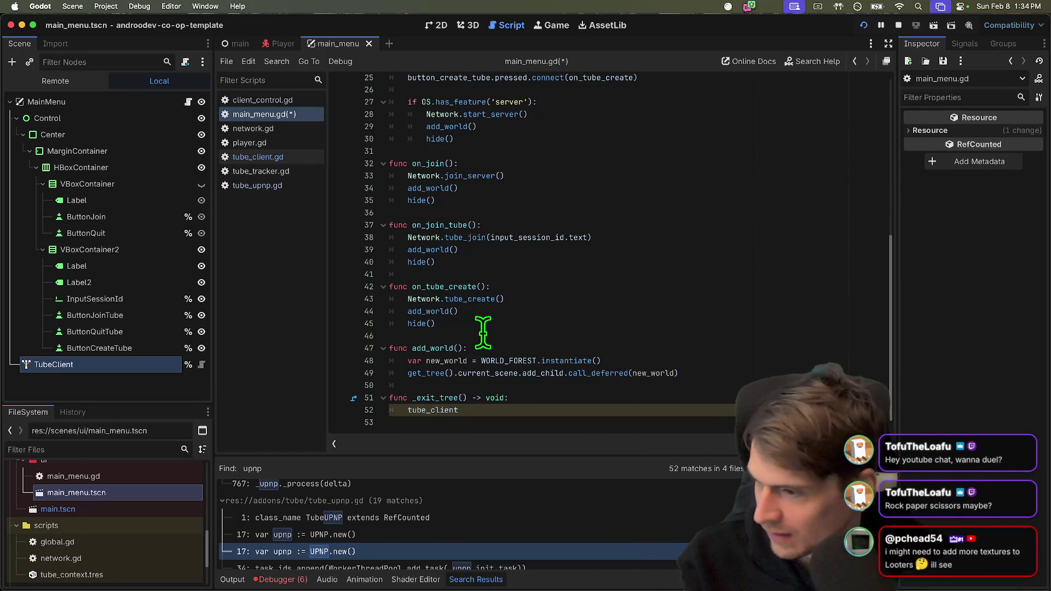
scroll(567, 268, "up", 1)
scroll(567, 268, "up", 8)
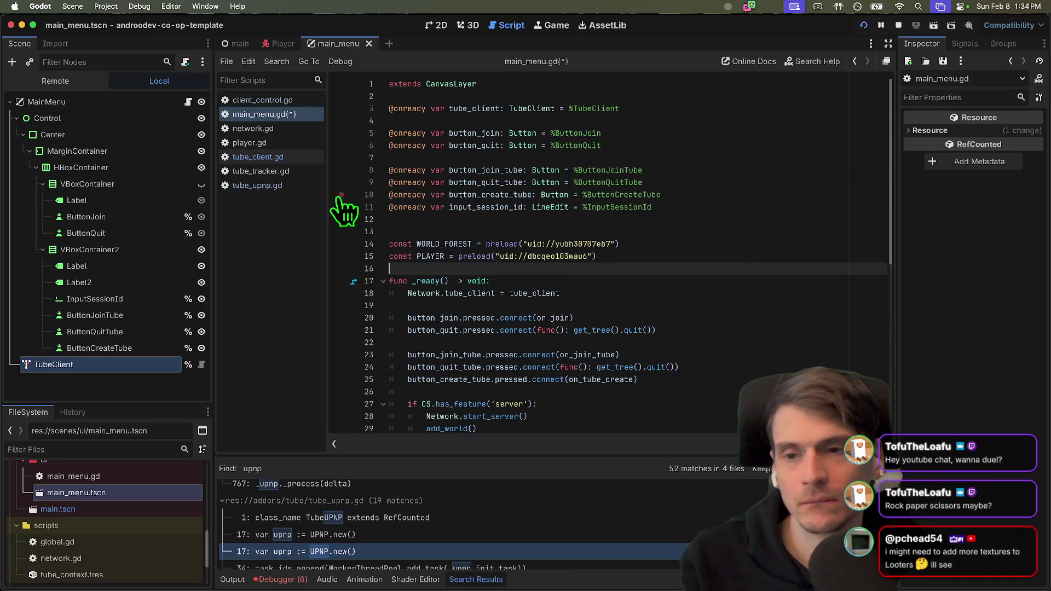
key("ctrl+equal")
key("ctrl+equal")
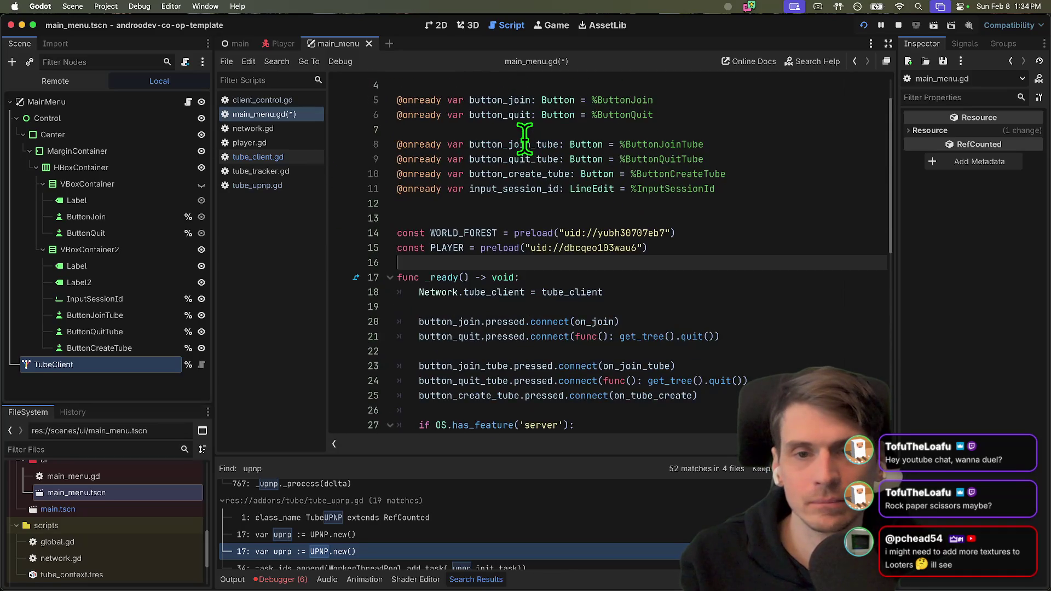
key("ctrl+minus")
key("ctrl+minus")
left_click(555, 116, "ctrl")
Read through tube_client.gd to find the session_left signal and the leave_session function.
scroll(735, 212, "down", 10)
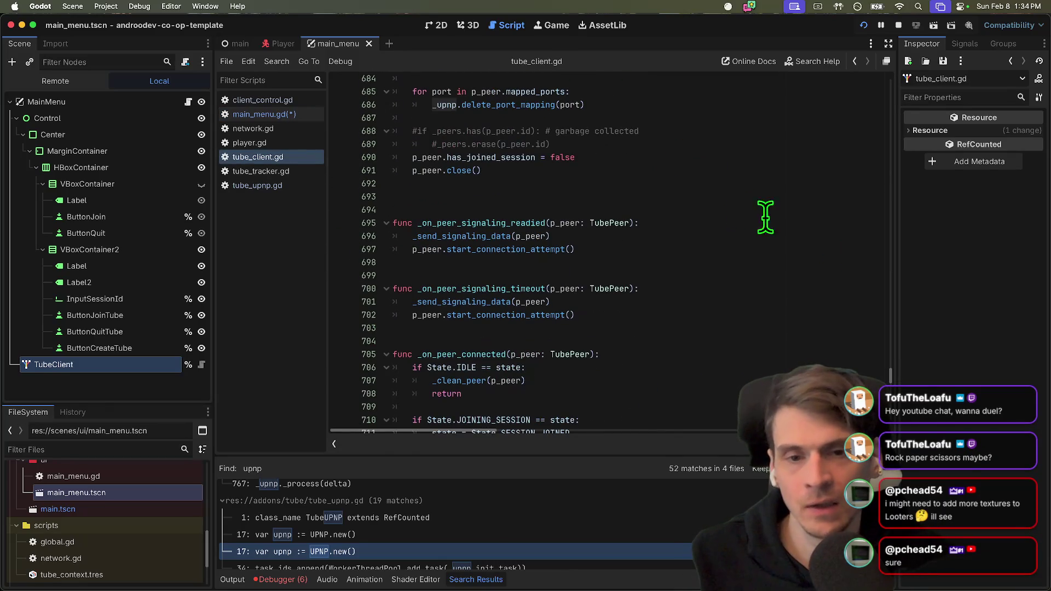
left_click_drag(891, 378, 886, 10)
scroll(652, 322, "down", 8)
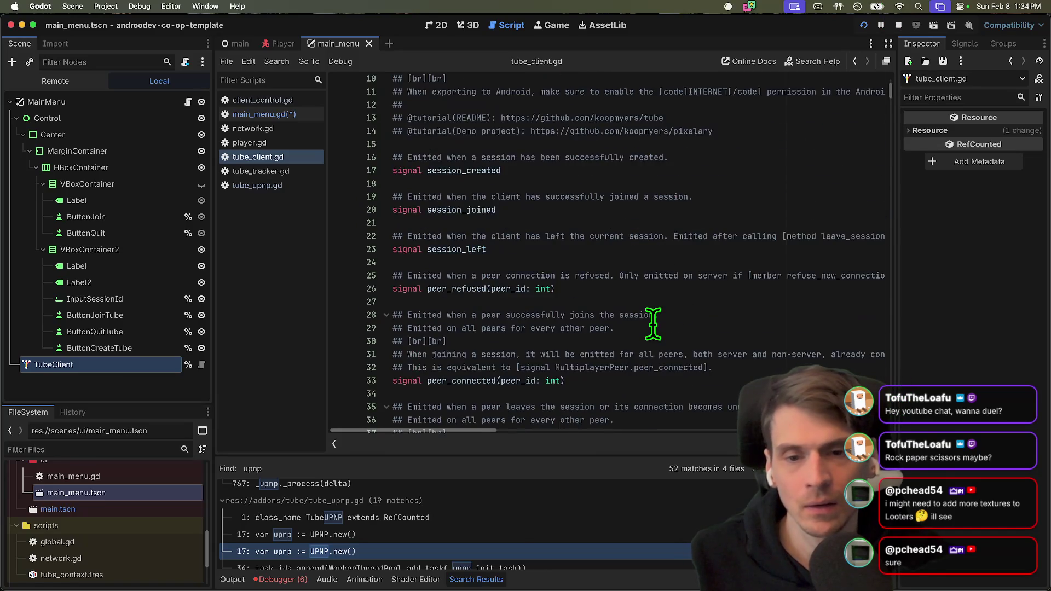
key("ctrl+minus")
scroll(653, 323, "down", 4)
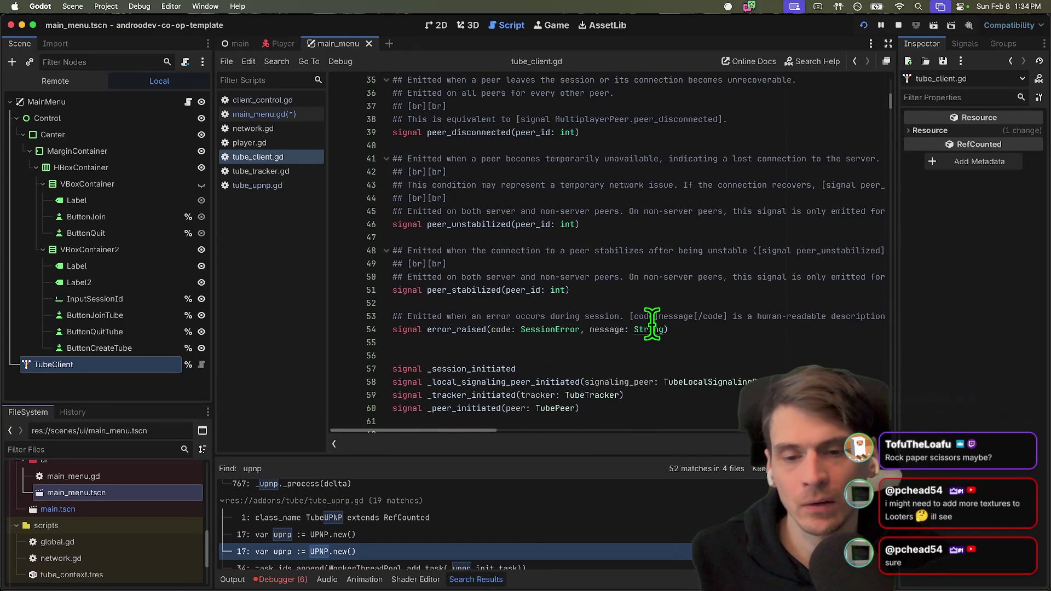
scroll(651, 323, "up", 3)
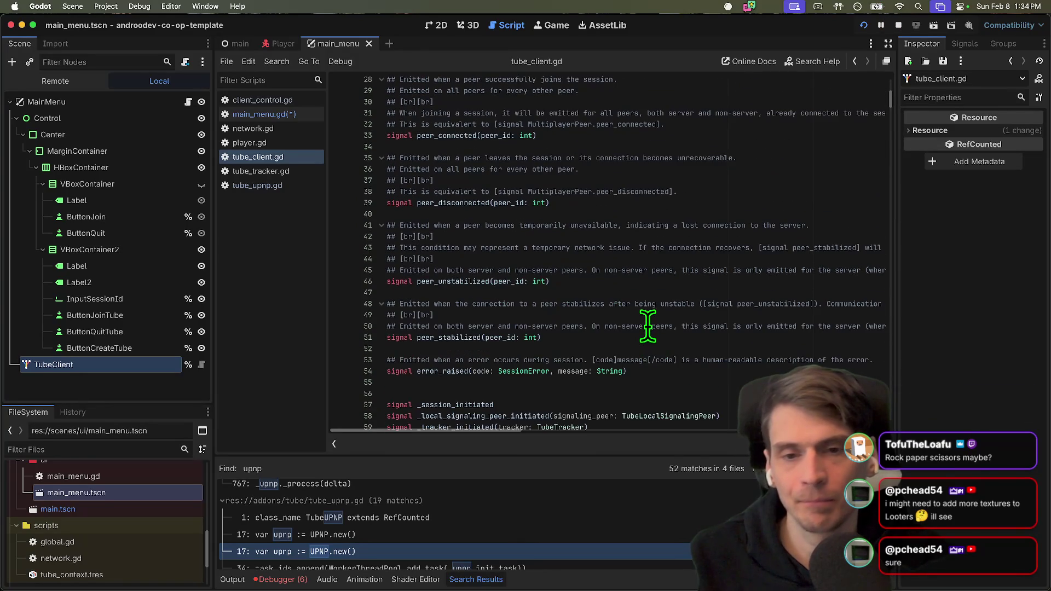
scroll(647, 326, "up", 4)
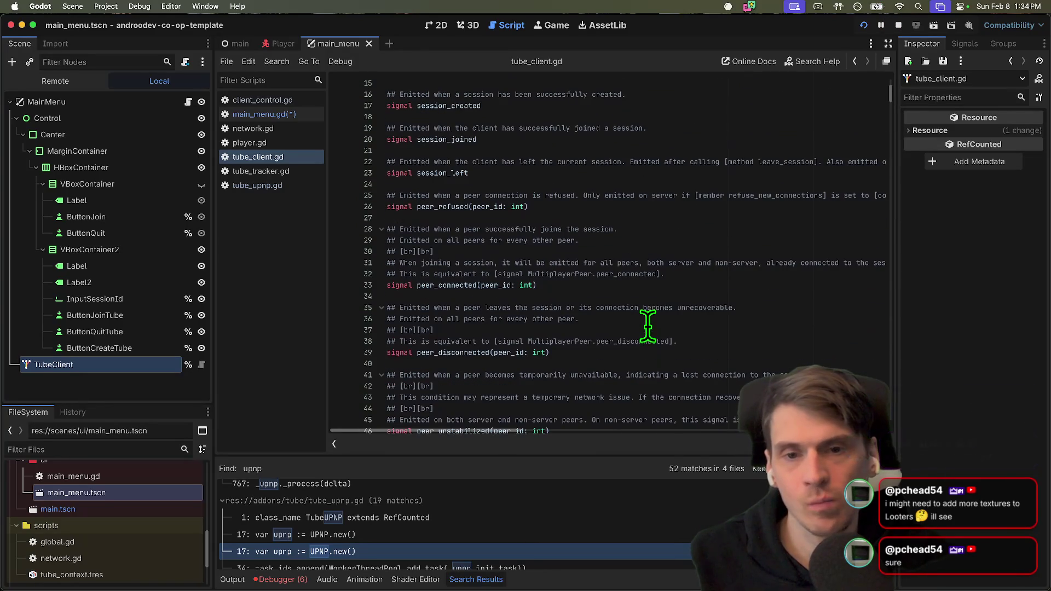
double_click(433, 173)
key("super+g")
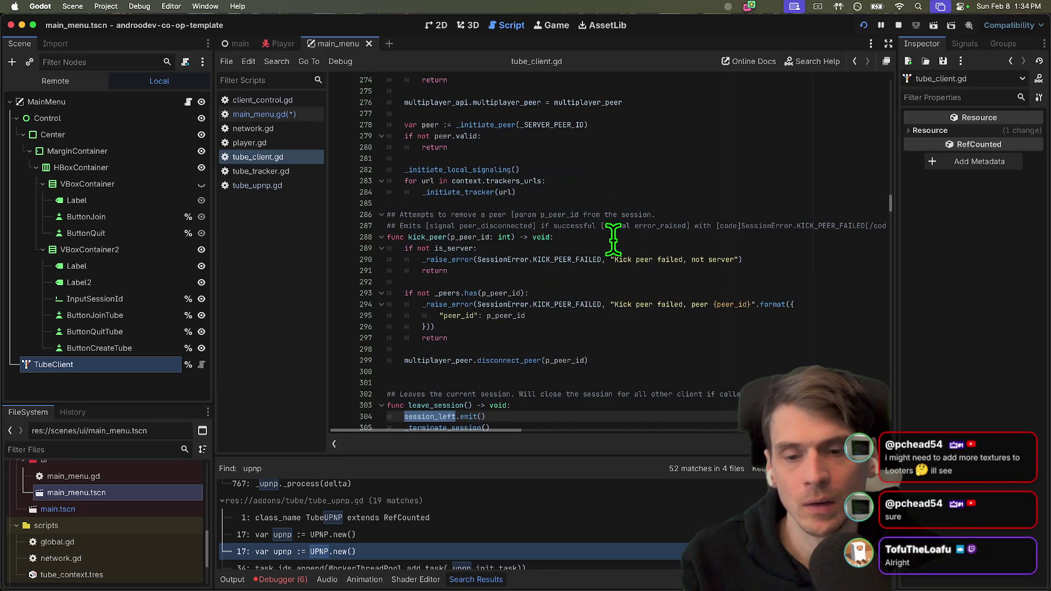
double_click(446, 396)
key("super+alt+Left")
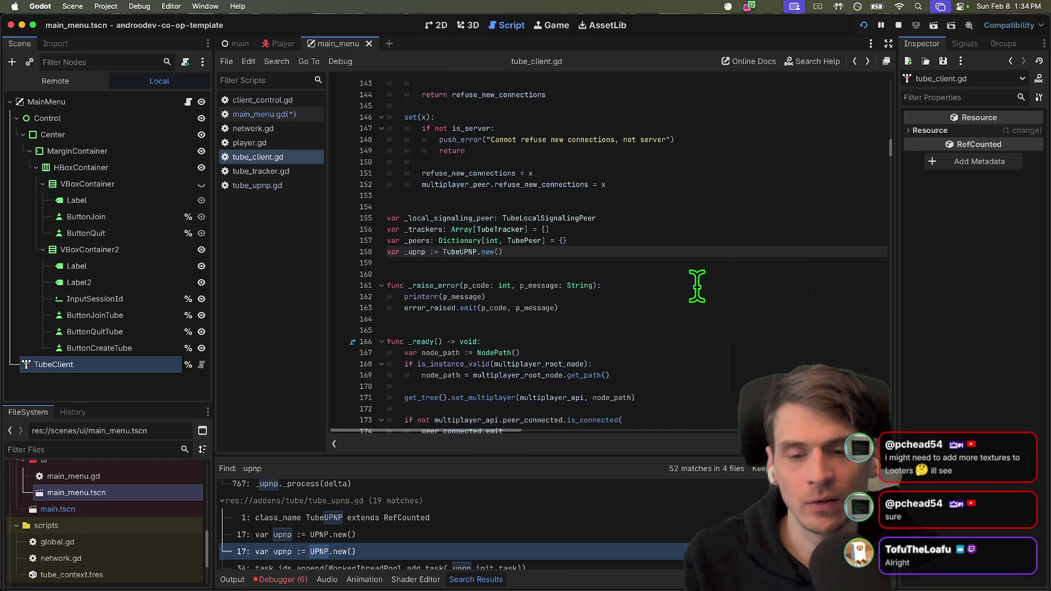
Complete tube_client.leave_session() in main_menu.gd's _exit_tree, then save and run the project.
key("super+alt+Left")
left_click(244, 158)
key("super+alt+Left")
scroll(622, 419, "down", 7)
left_click(624, 421)
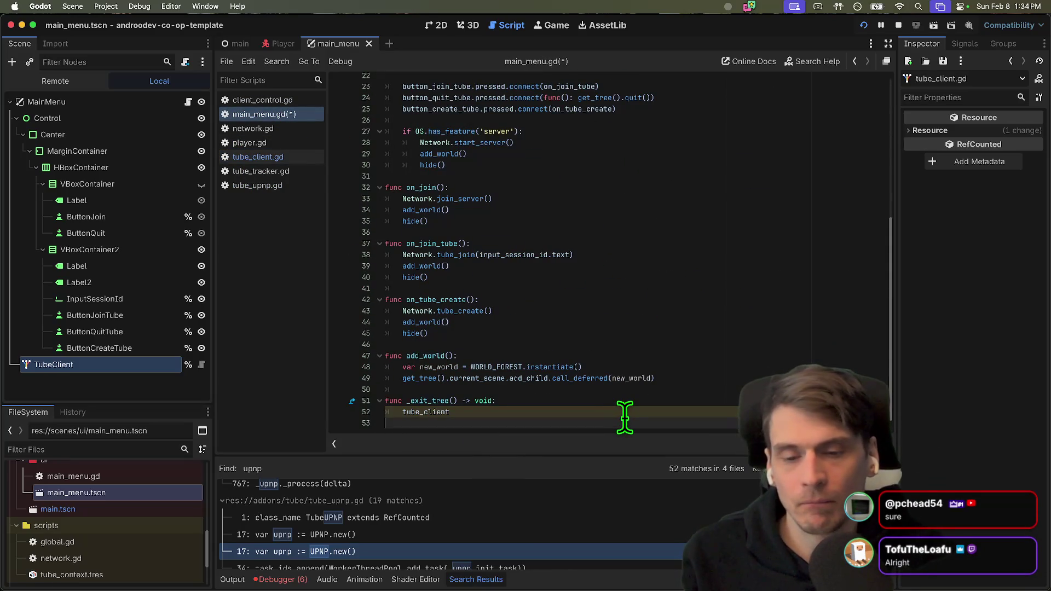
left_click(624, 417)
key("Return")
left_click(669, 319)
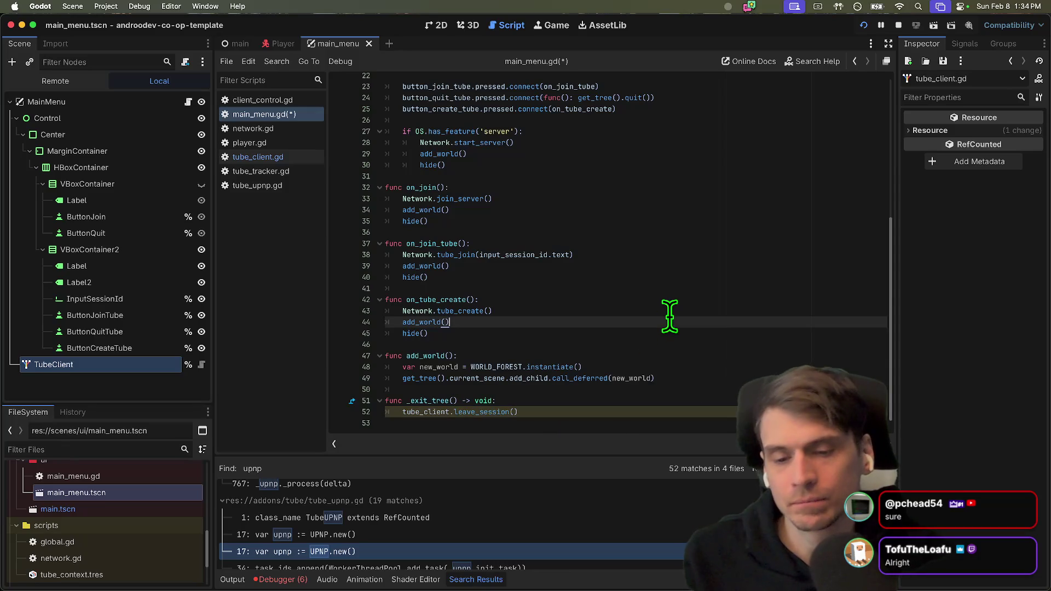
key("super+b")
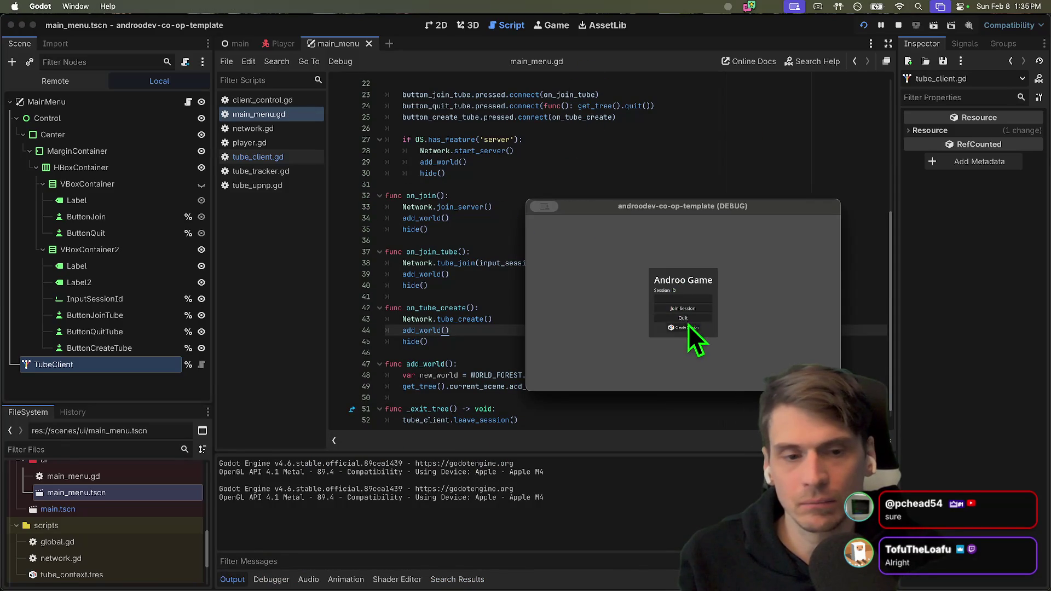
Create a session in one game instance and join it from the second instance.
left_click(690, 330)
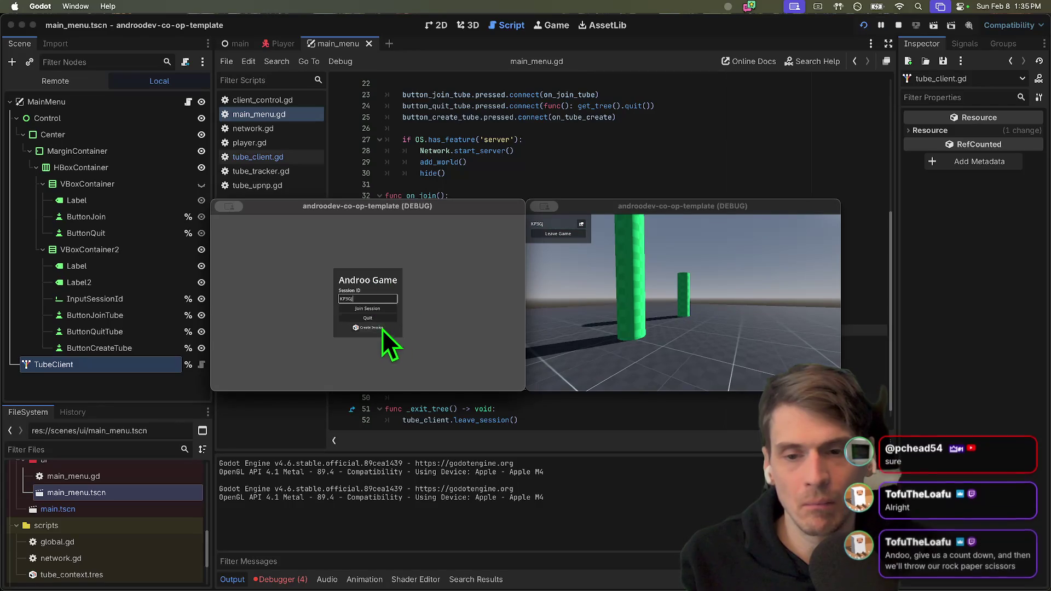
left_click(373, 310)
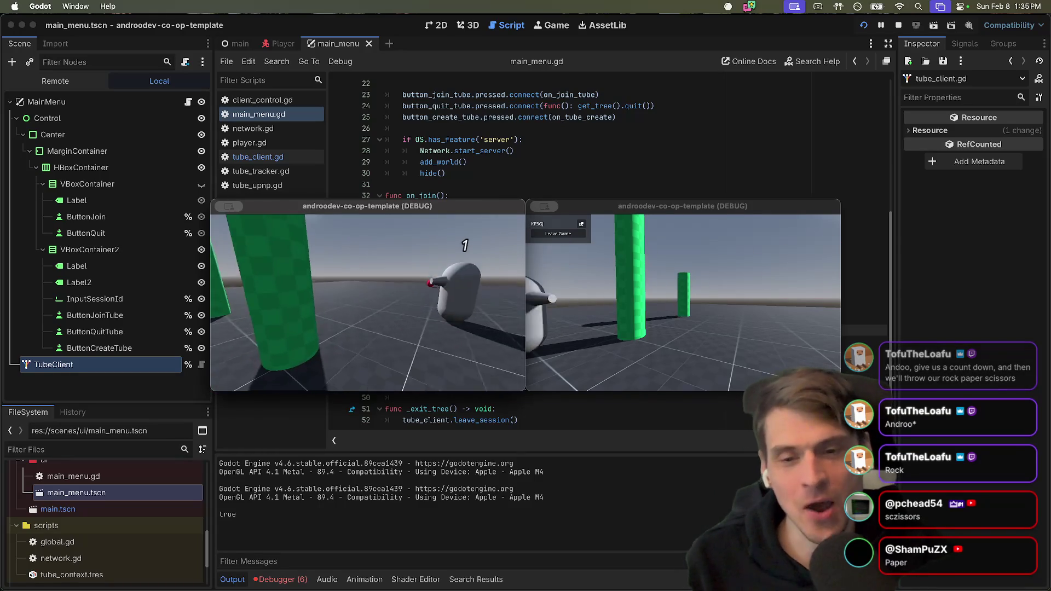
key("Escape")
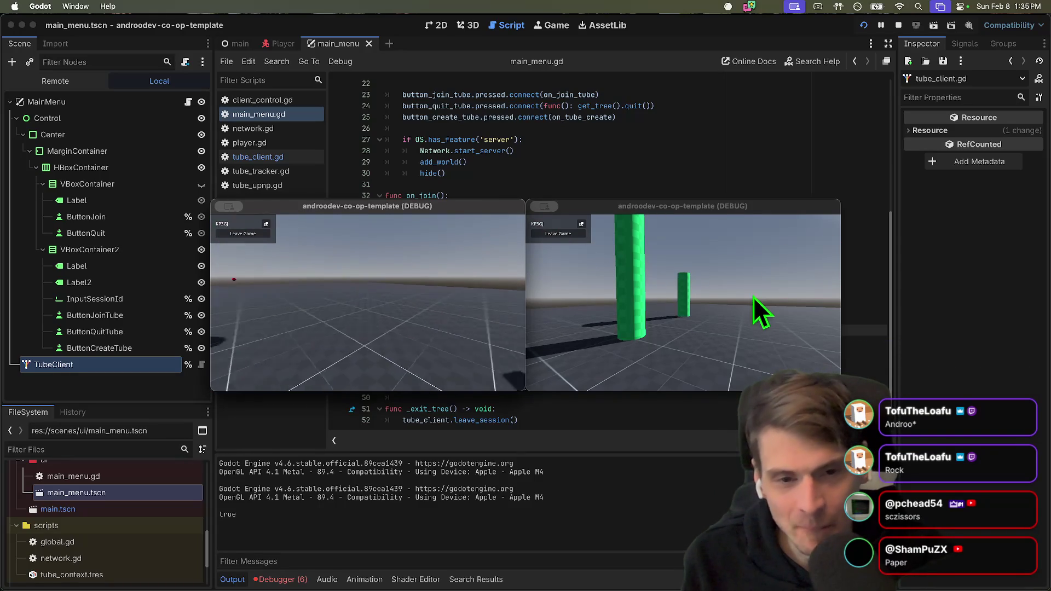
left_click(706, 296)
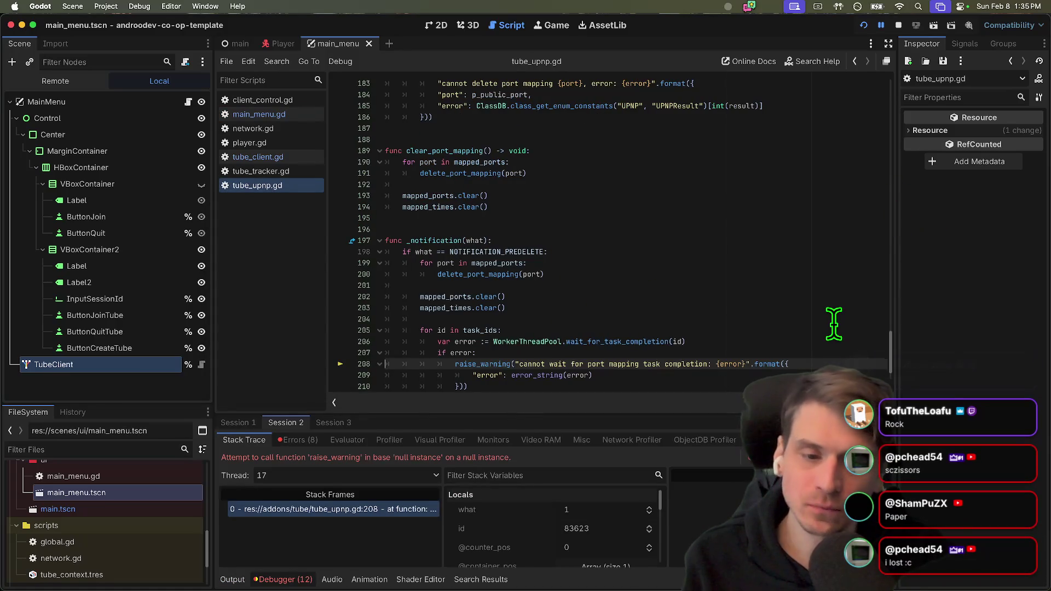
Stop the debug run, add an early return at the top of _notification in tube_upnp.gd, then save and relaunch.
scroll(835, 320, "down", 2)
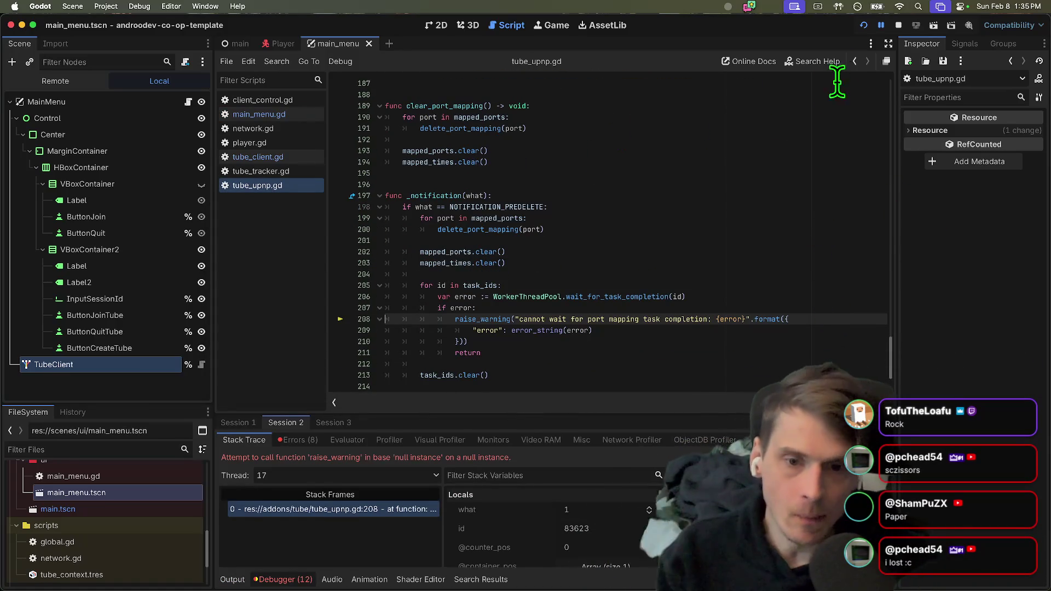
left_click(892, 31)
left_click(586, 204)
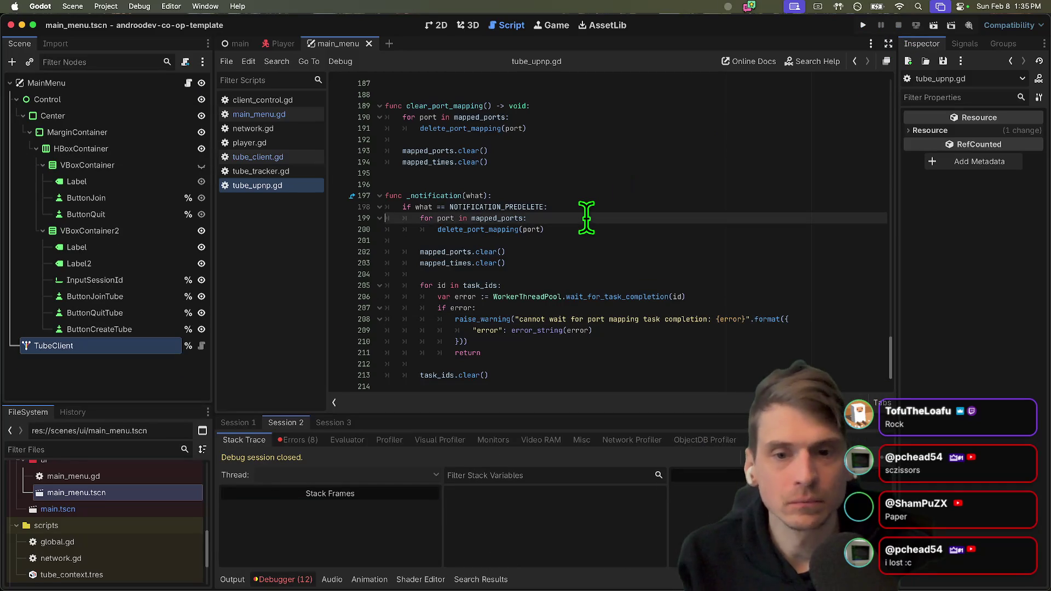
key("Return")
type("return")
key("super+b")
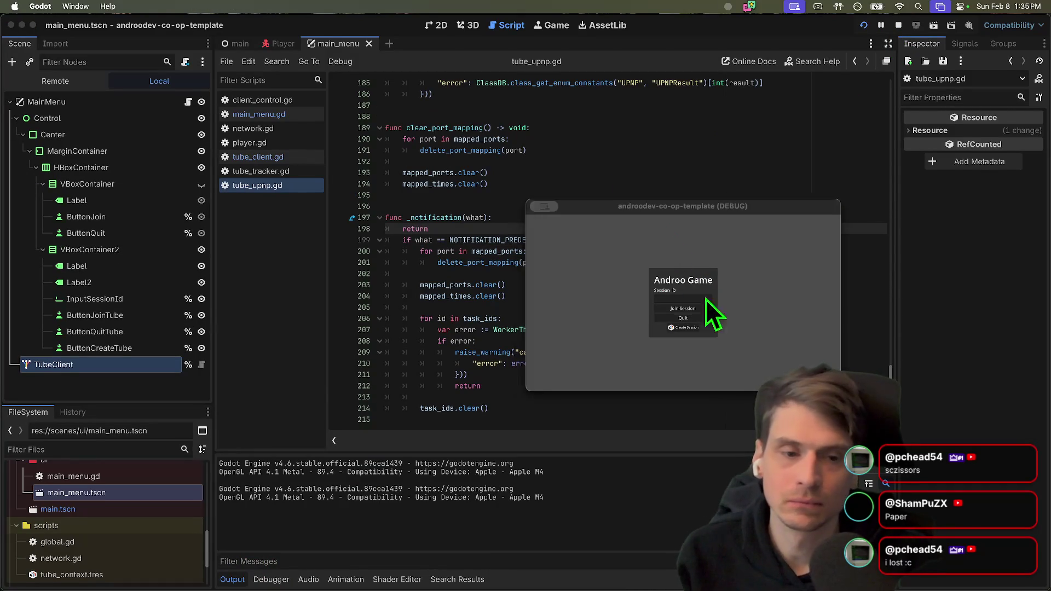
Host a session in the first game and join it from the second via the Session ID field.
left_click(690, 328)
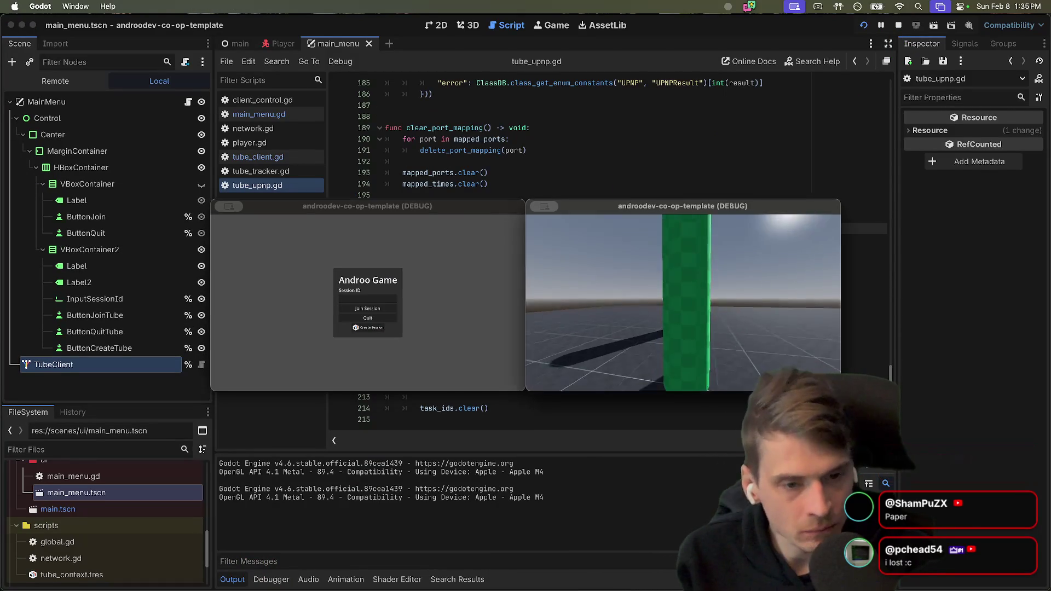
left_click(685, 300)
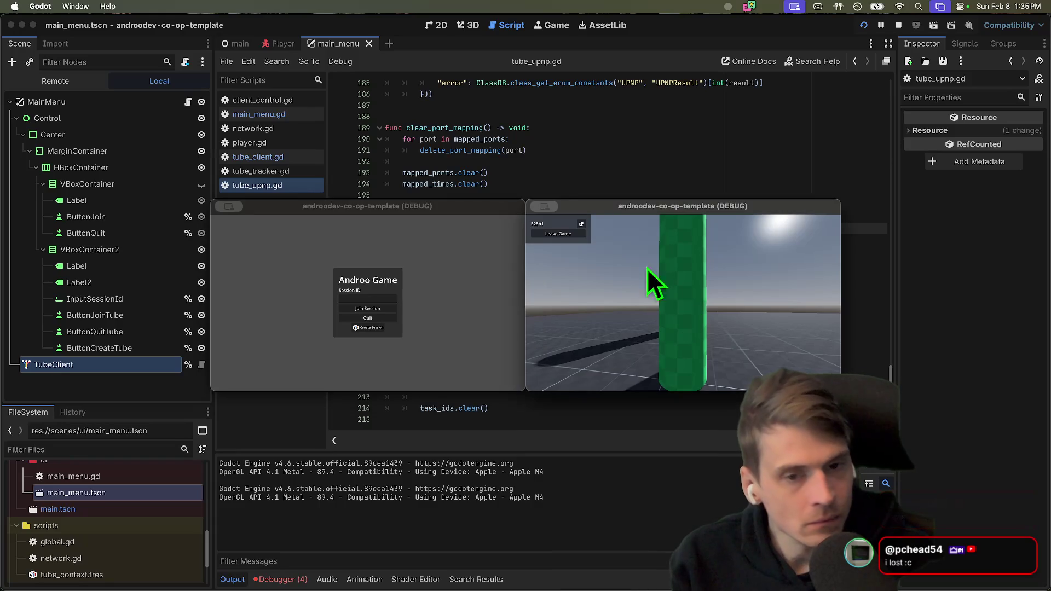
left_click(432, 251)
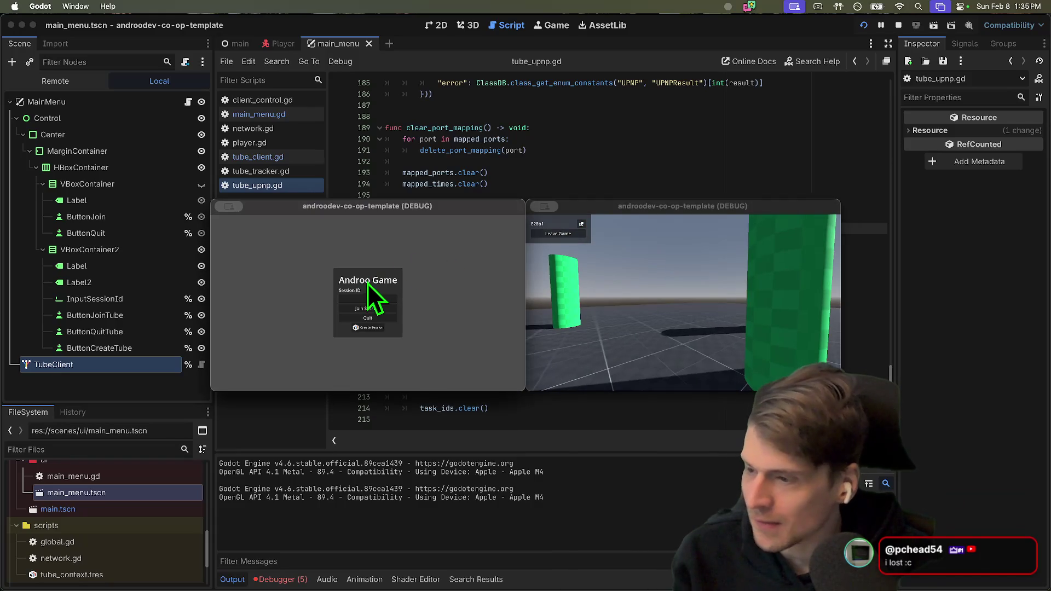
left_click(340, 296)
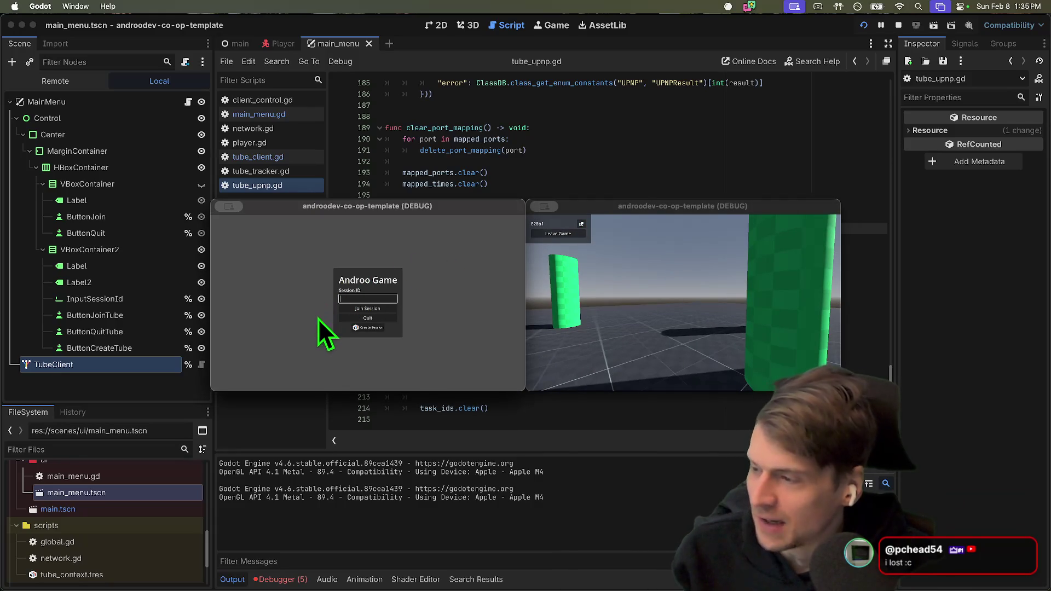
left_click(385, 310)
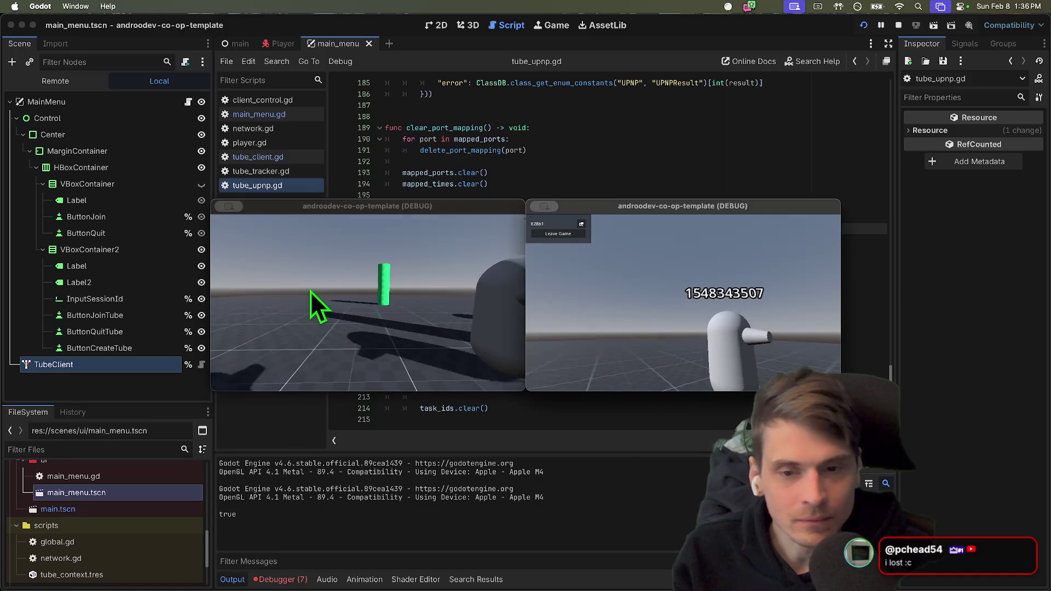
Quit both game instances and open the debugger's Errors (8) list.
key("super+q")
key("super+q")
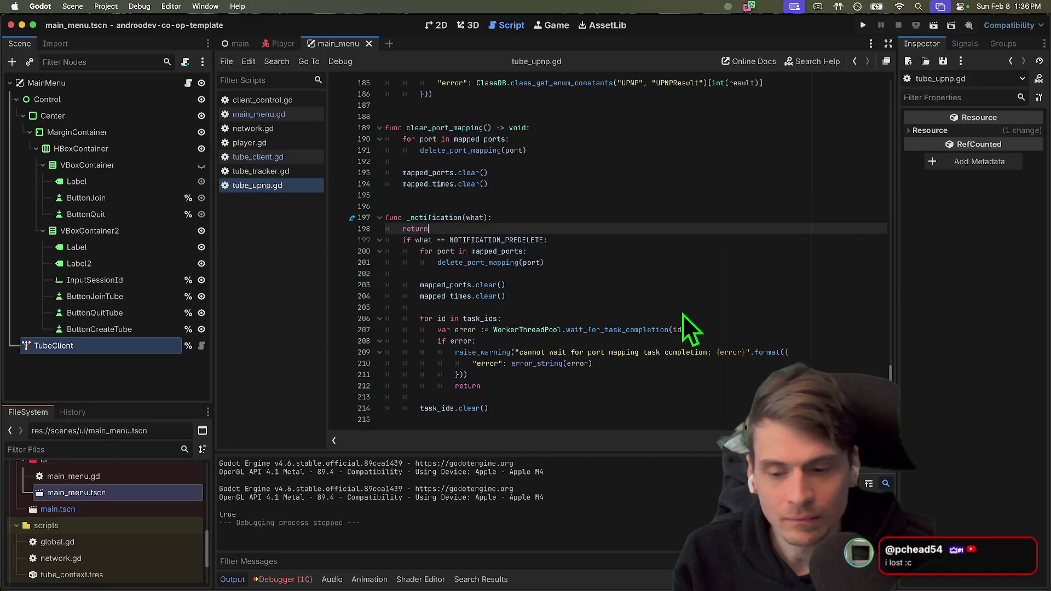
left_click(282, 579)
left_click(297, 441)
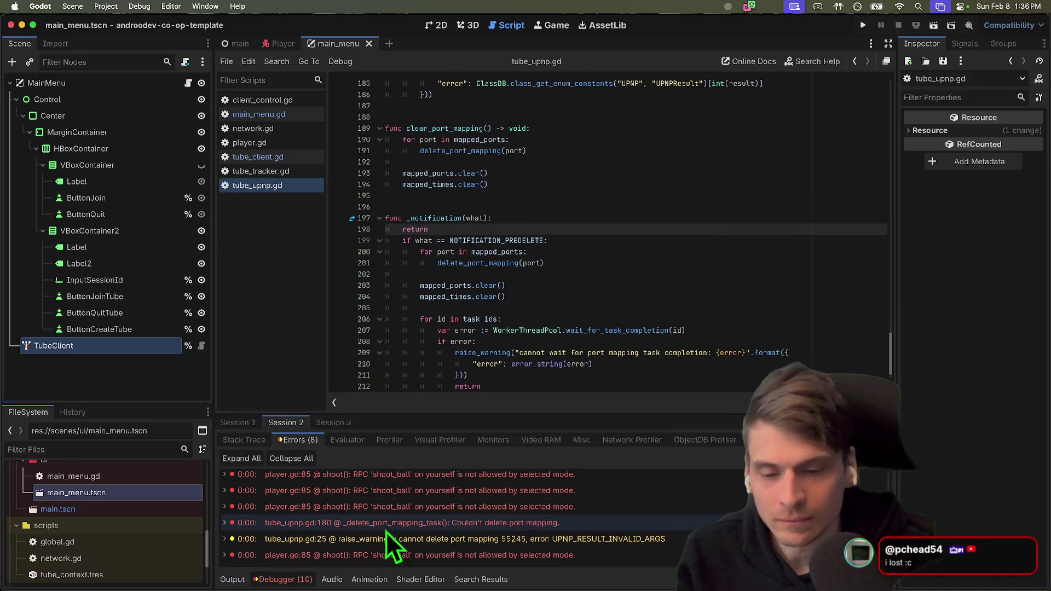
Undo the early return in tube_upnp.gd's _notification, glance at tube_client.gd and tube_tracker.gd, then open the project folder.
mouse_move(467, 543)
left_click(678, 254)
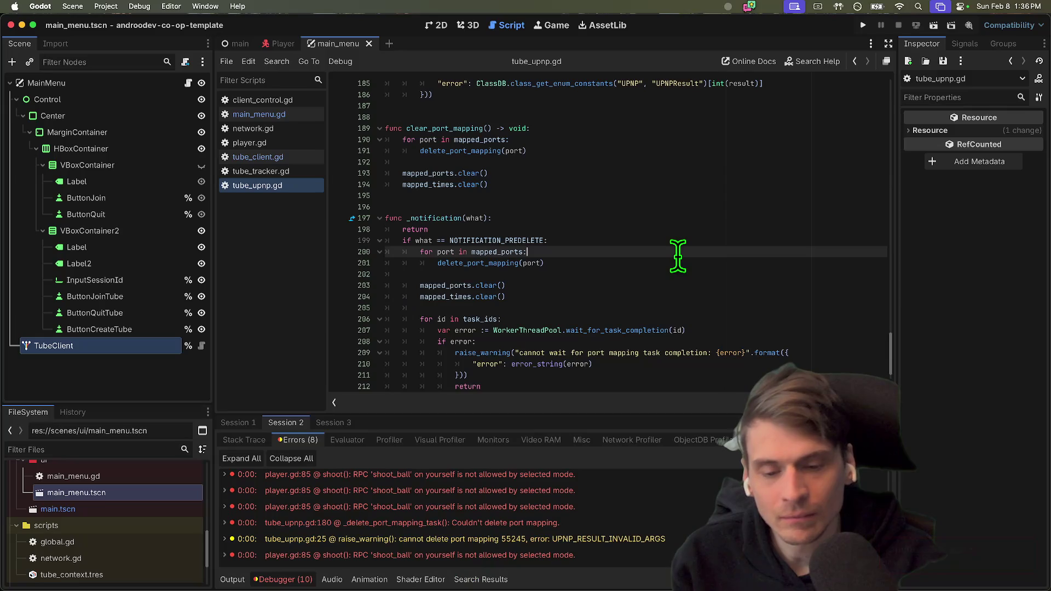
key("super+z")
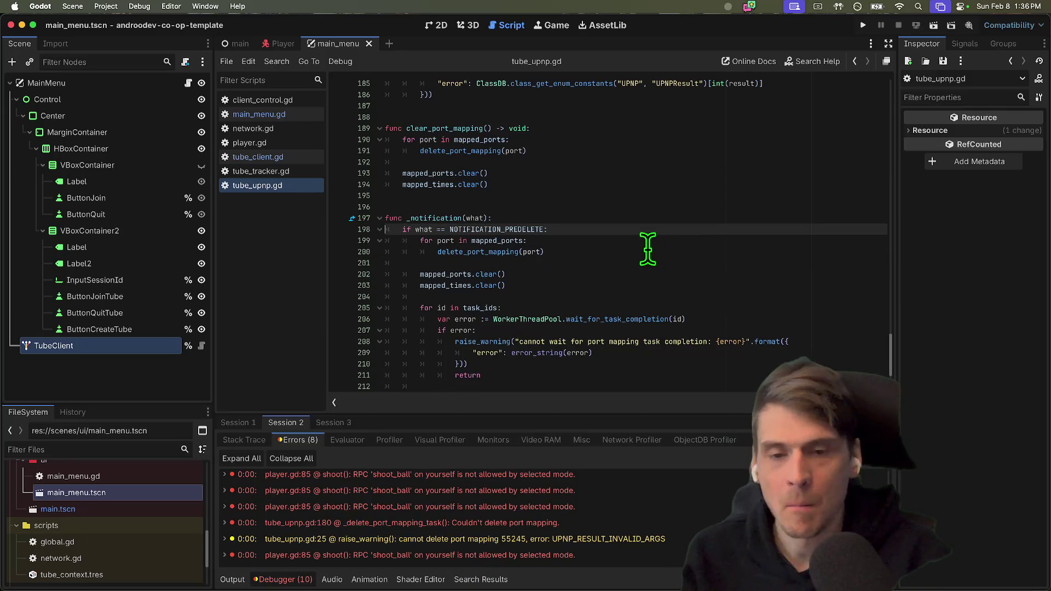
left_click(307, 157)
left_click(274, 170)
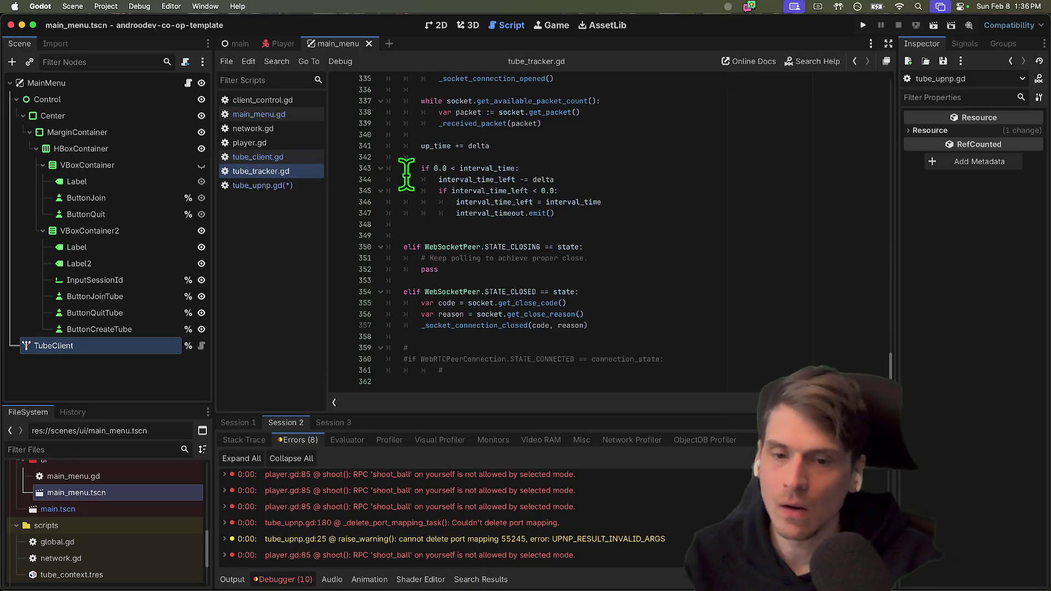
left_click(258, 185)
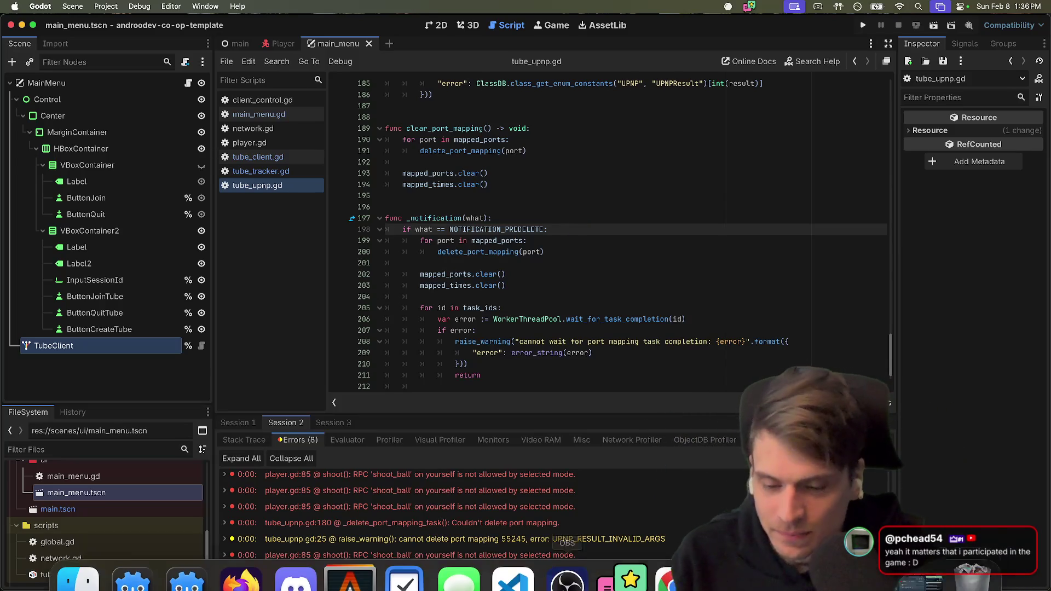
left_click(78, 580)
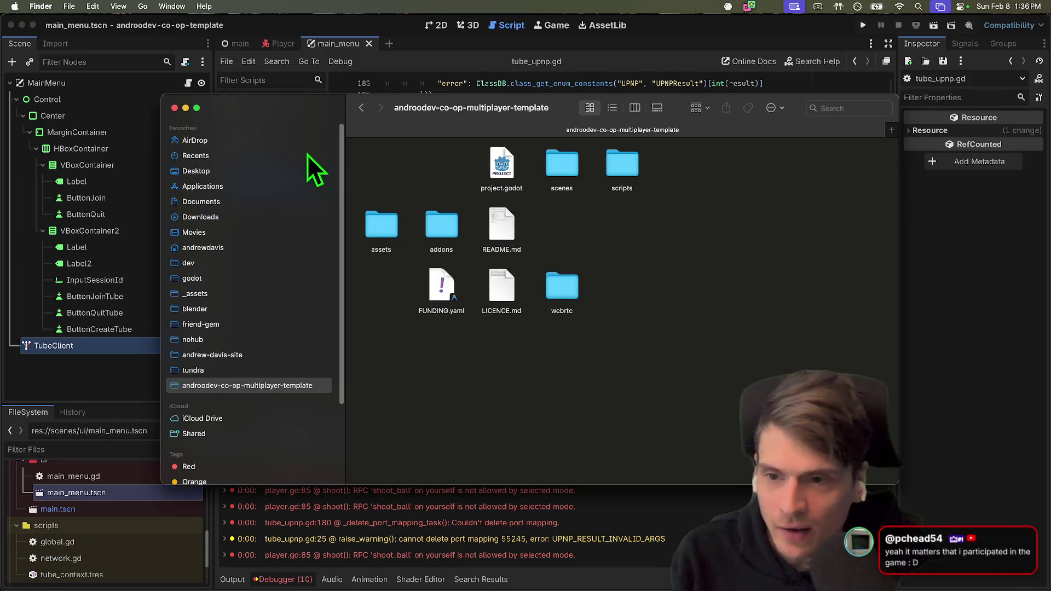
Go to the Desktop folder, jump to the 'glory' files, and Quick Look the z.mov recording.
left_click(293, 169)
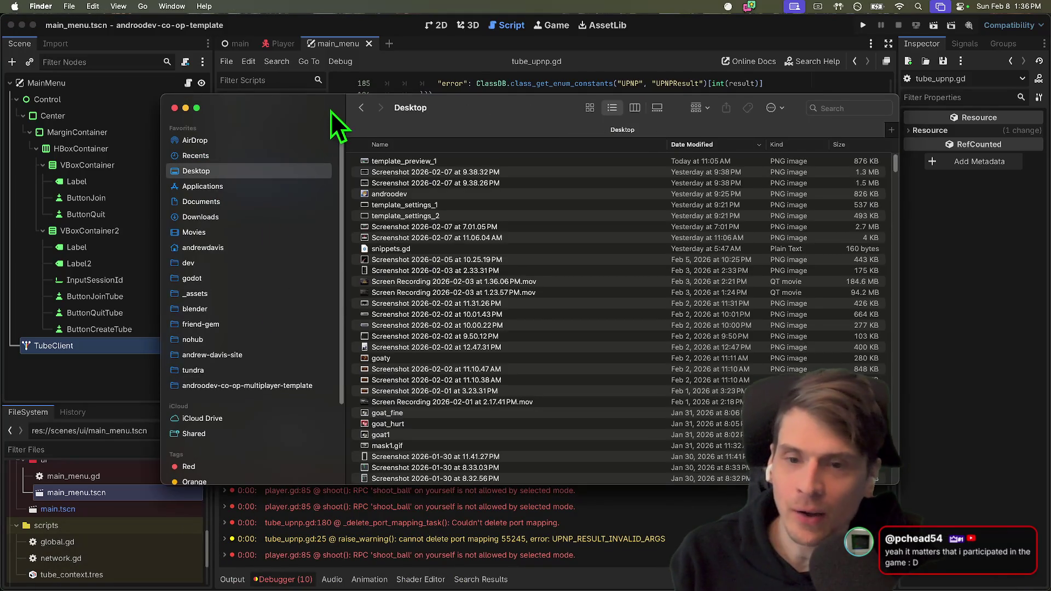
left_click_drag(331, 112, 297, 3)
scroll(619, 288, "down", 20)
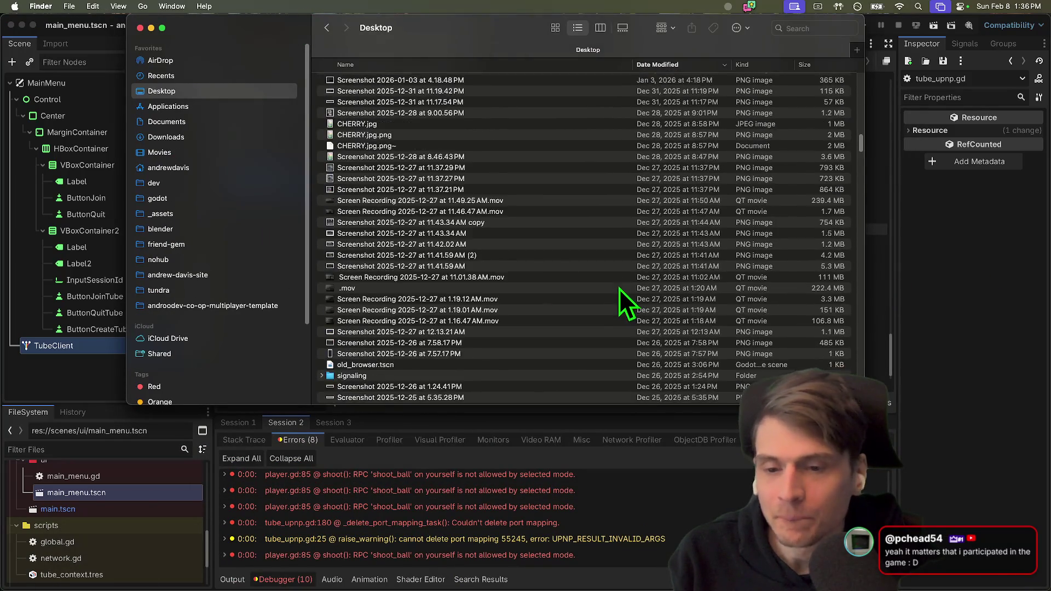
scroll(609, 321, "up", 10)
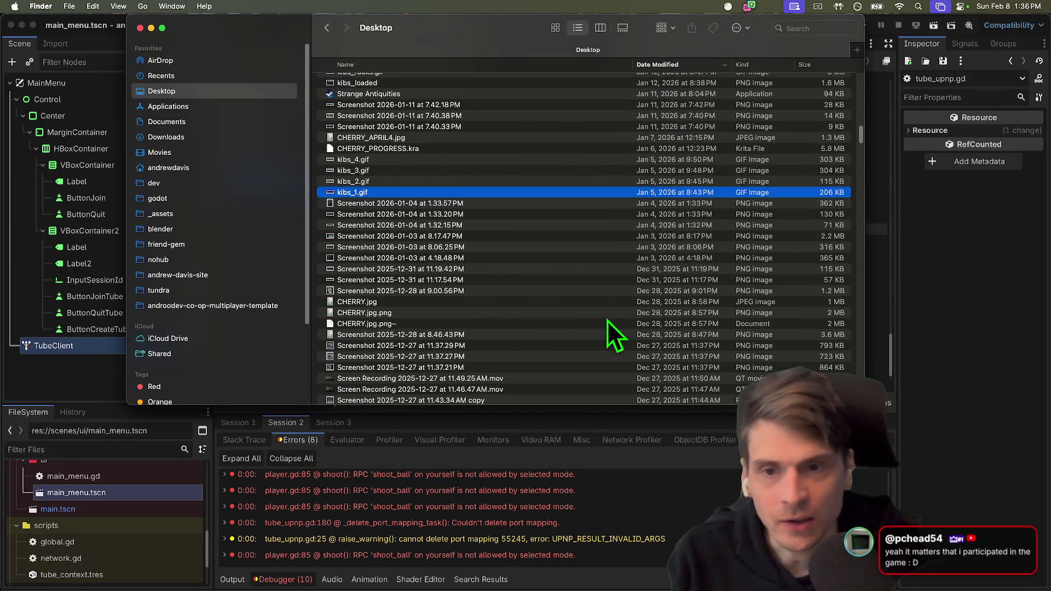
scroll(563, 339, "down", 10)
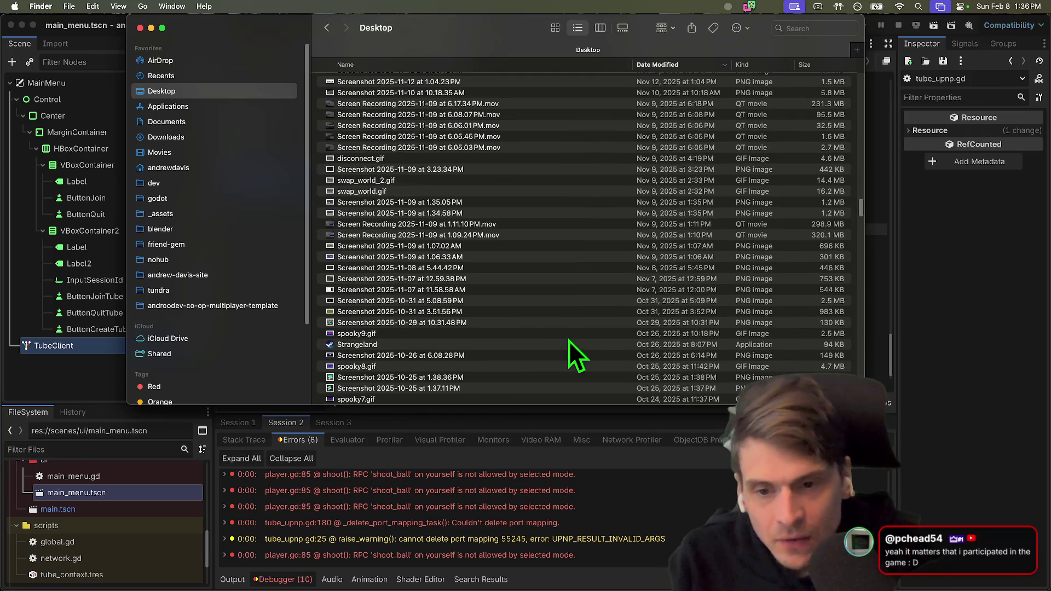
scroll(494, 195, "down", 15)
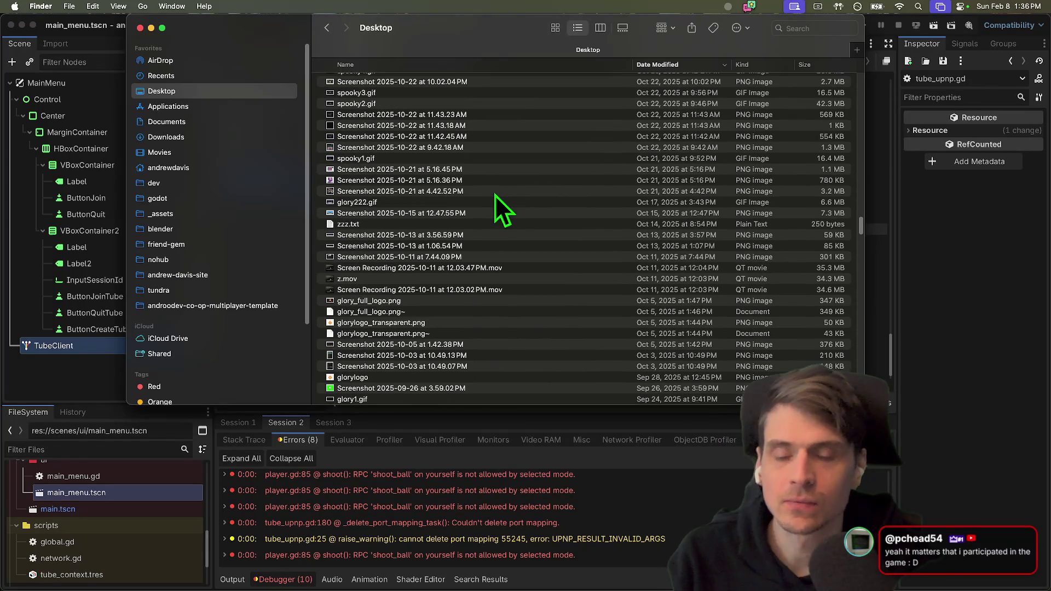
type("glory")
scroll(505, 197, "down", 5)
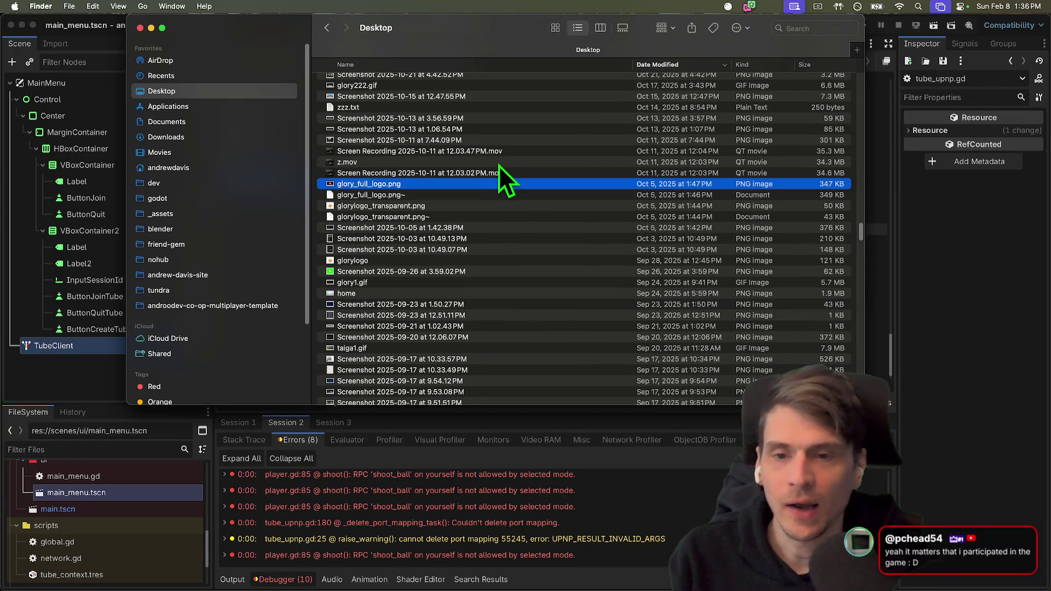
left_click(494, 161)
key("space")
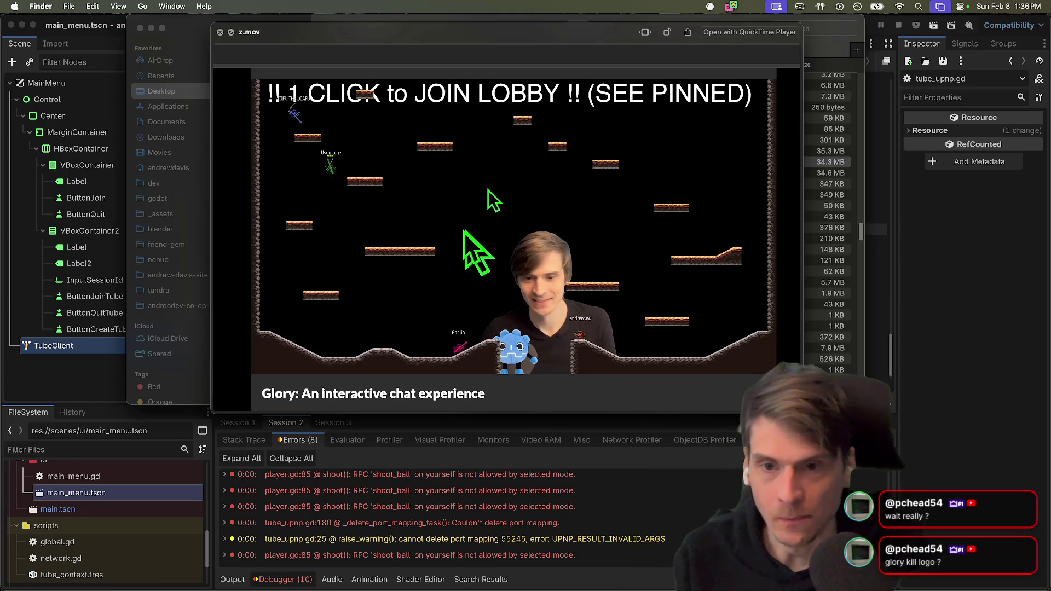
Close the z.mov preview and Quick Look glory222.gif.
mouse_move(492, 273)
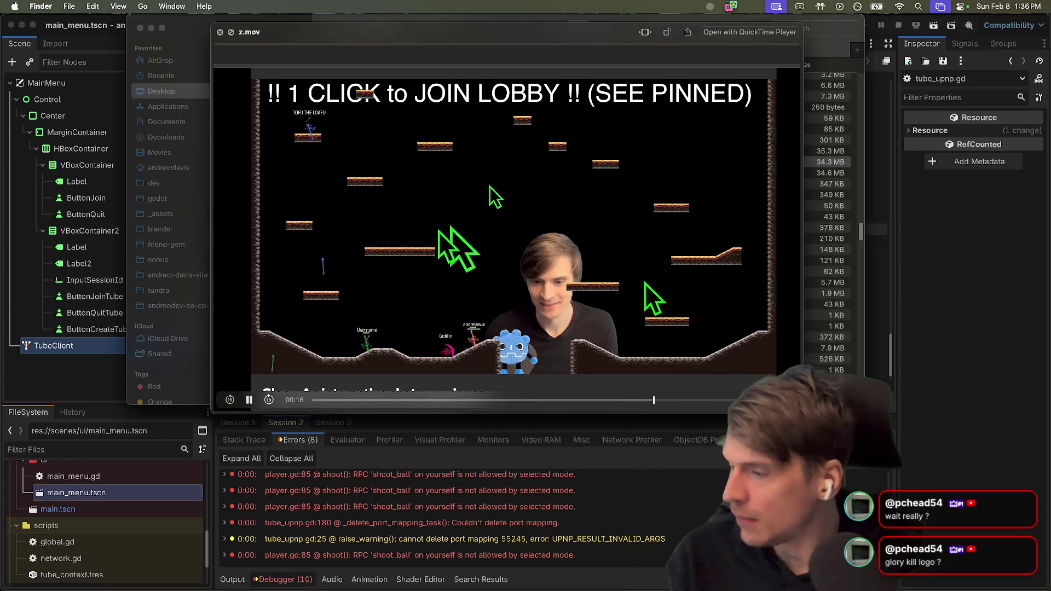
key("space")
key("space")
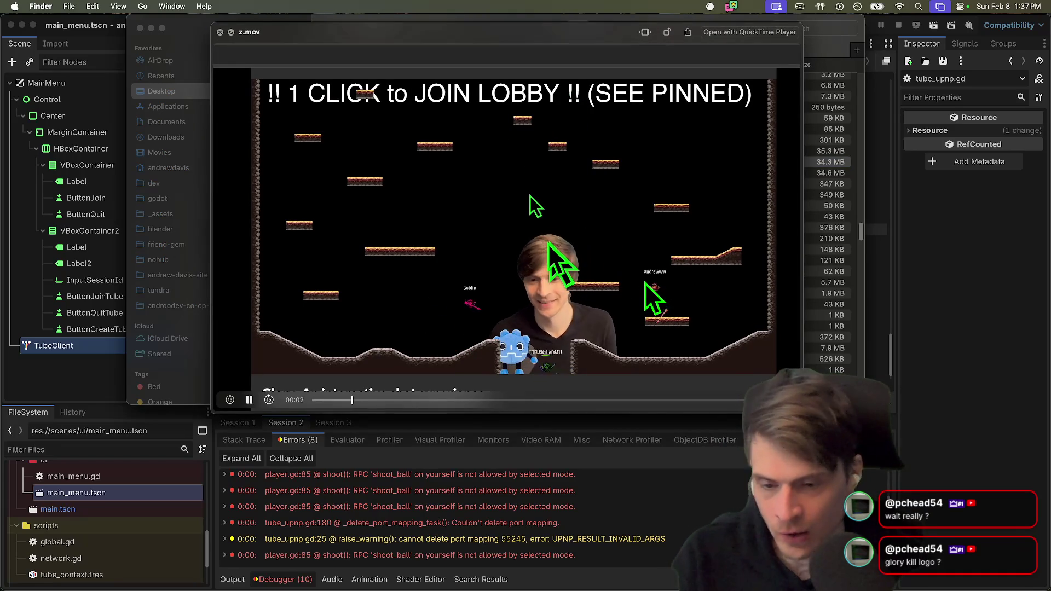
key("space")
key("Down")
key("Up")
key("Up")
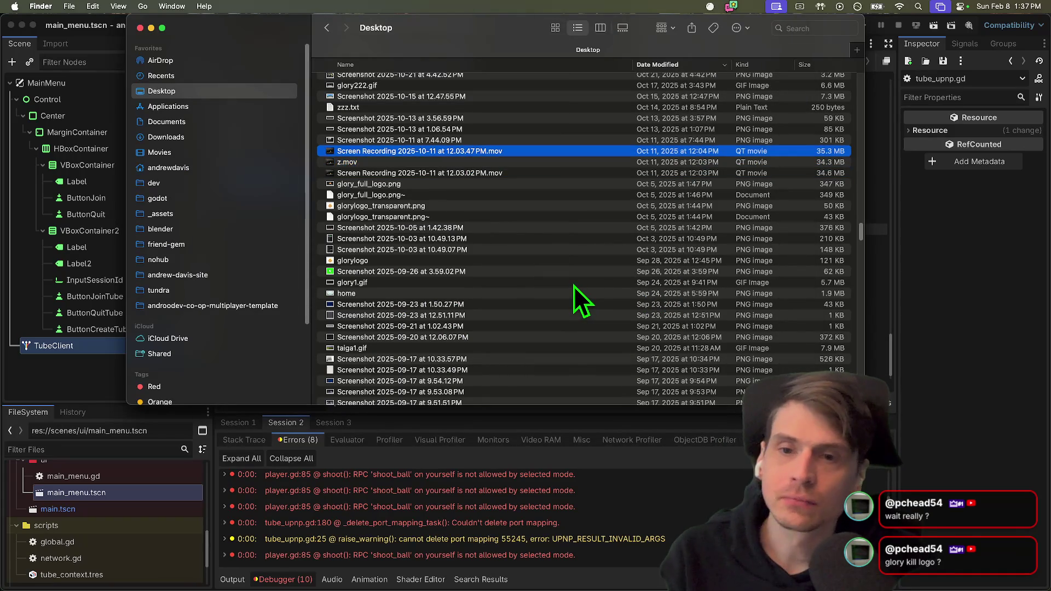
key("Down")
left_click(466, 86)
key("space")
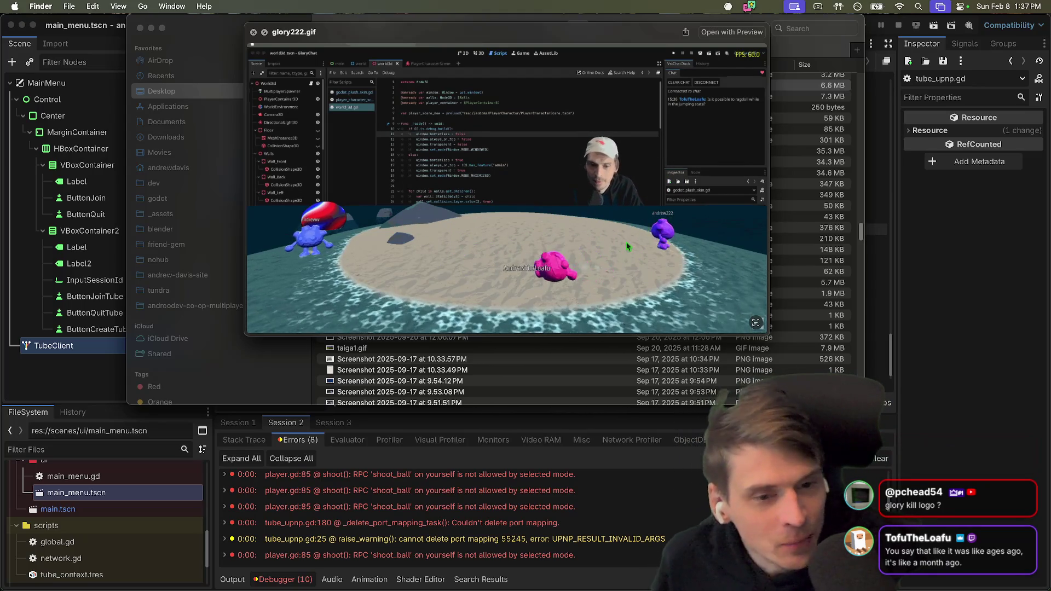
key("space")
scroll(481, 197, "up", 3)
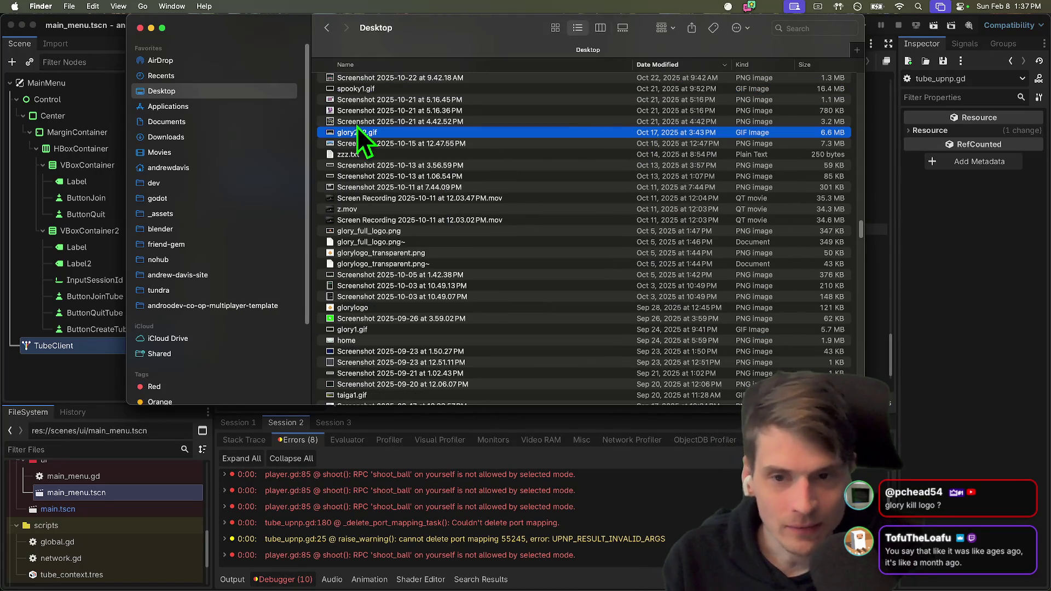
scroll(356, 133, "up", 3)
key("space")
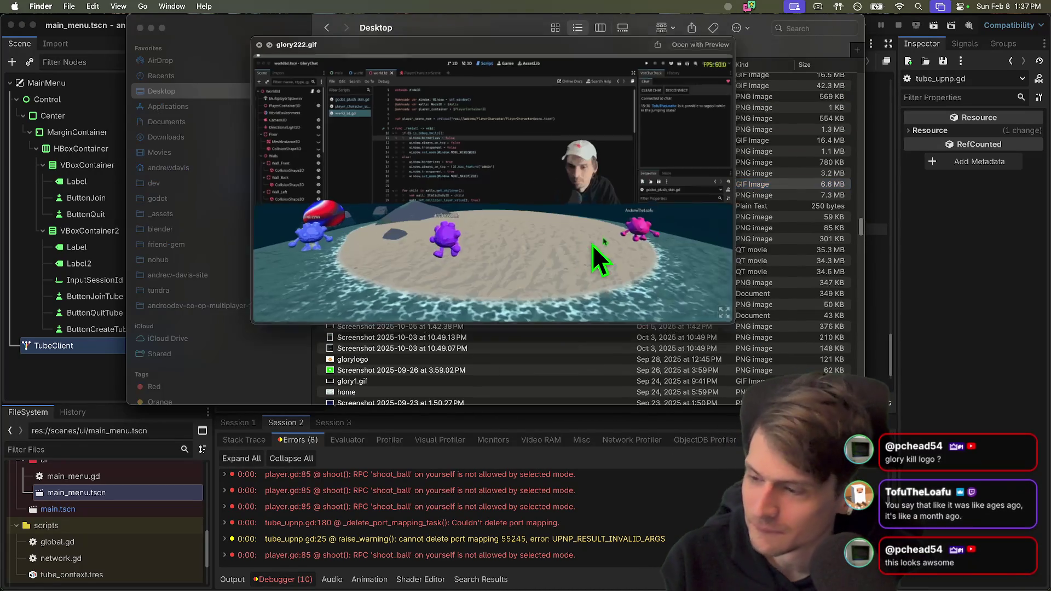
Preview spooky1.gif, spooky2.gif and spooky3.gif, then close Quick Look.
key("Up")
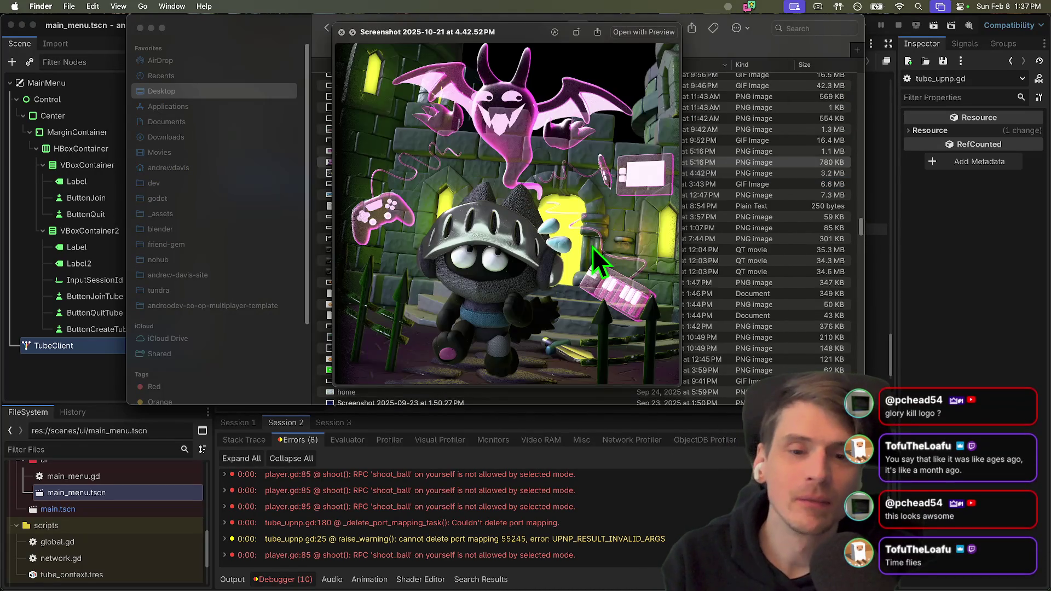
key("Up")
key("Up")
key("space")
scroll(589, 259, "up", 3)
key("space")
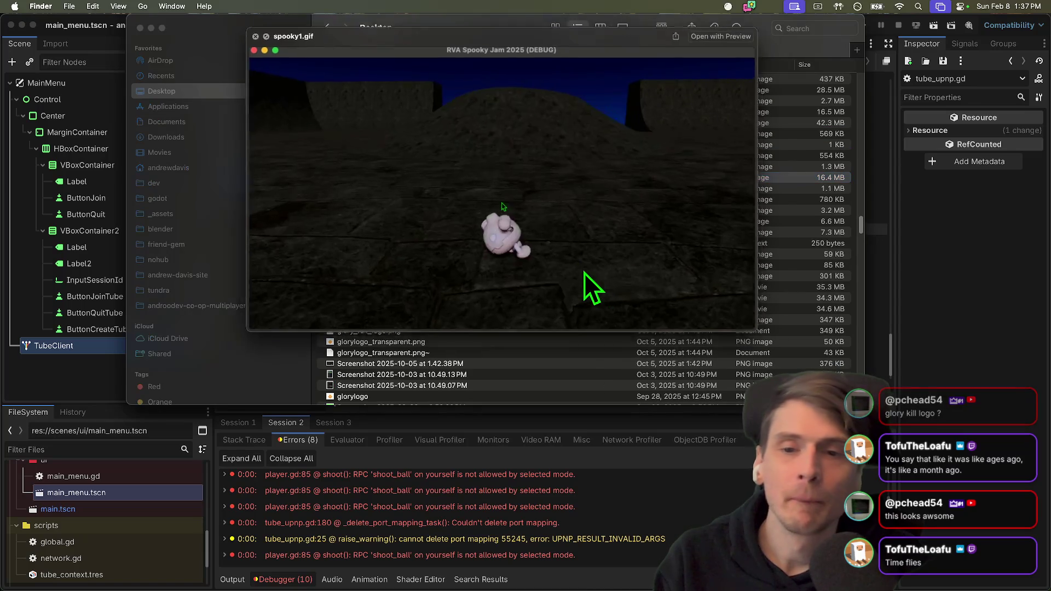
key("space")
scroll(577, 272, "up", 3)
left_click(519, 173)
key("space")
key("Up")
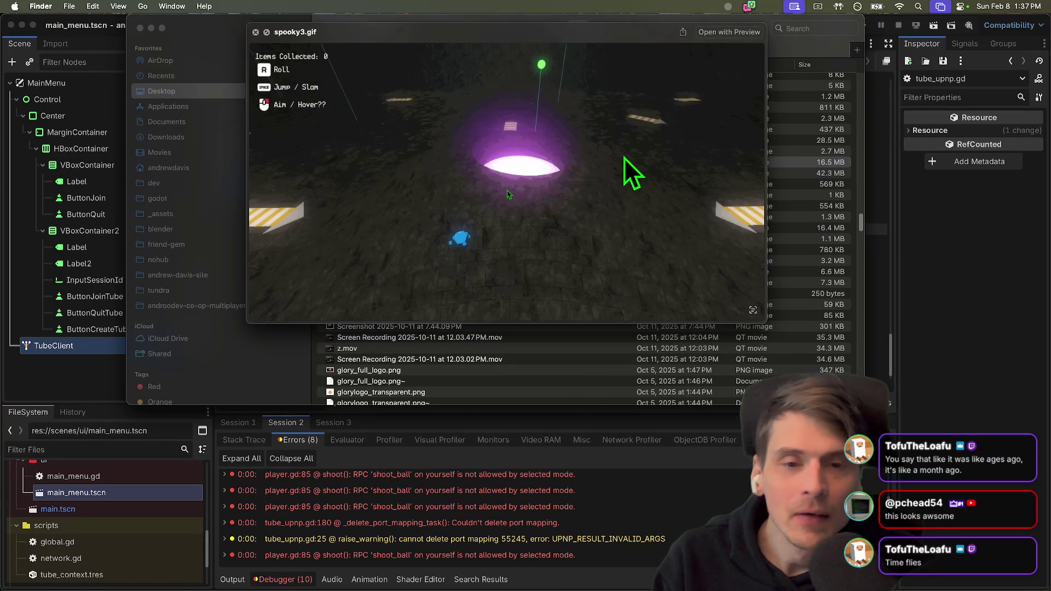
key("space")
scroll(578, 206, "up", 5)
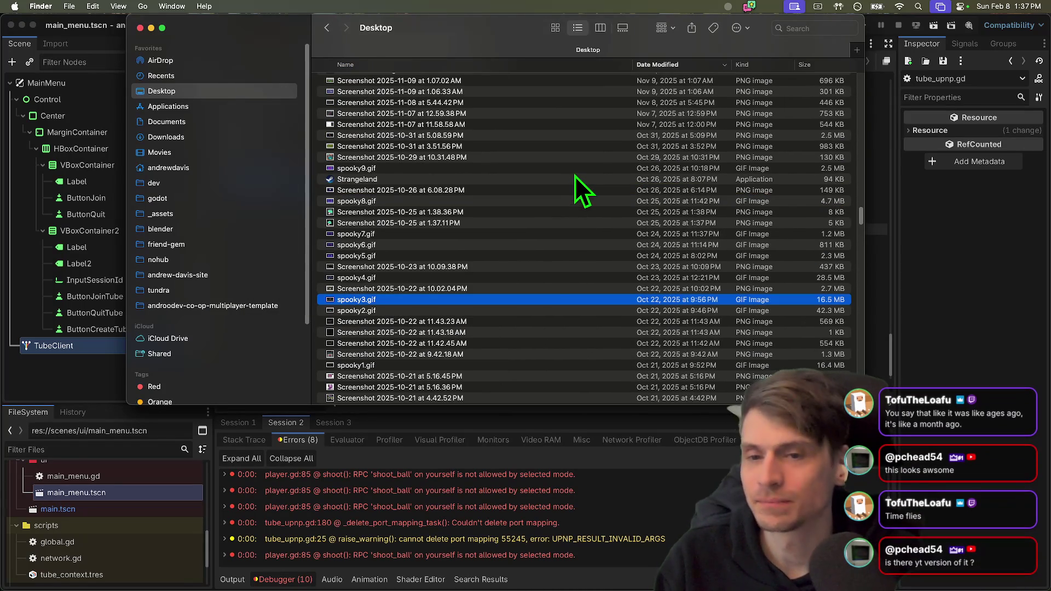
Quick Look taiga1.gif and glory1.gif from the Desktop, enlarging the glory1 preview.
scroll(622, 310, "down", 3)
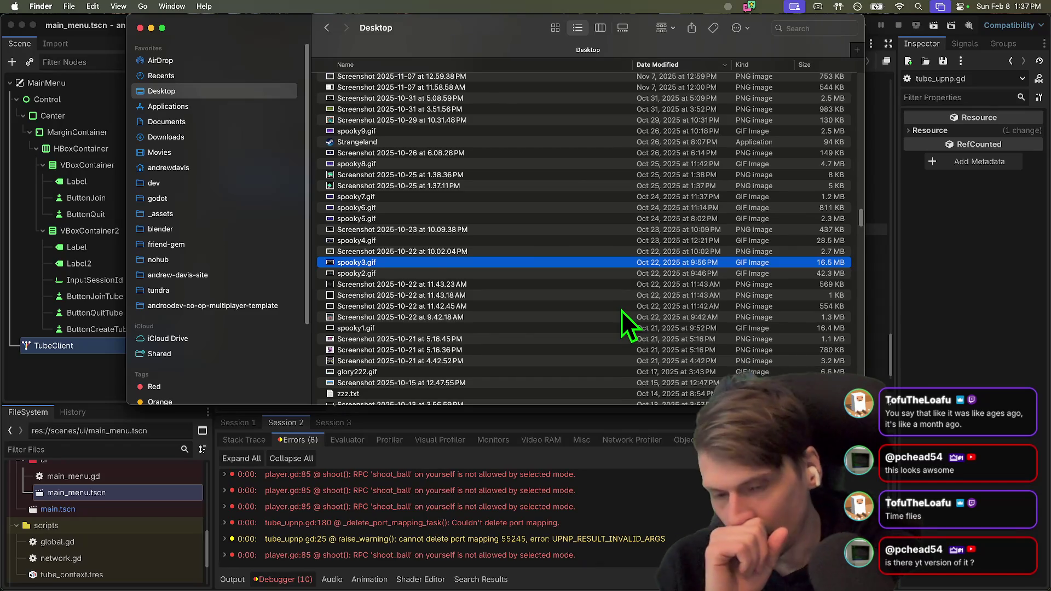
scroll(622, 310, "down", 15)
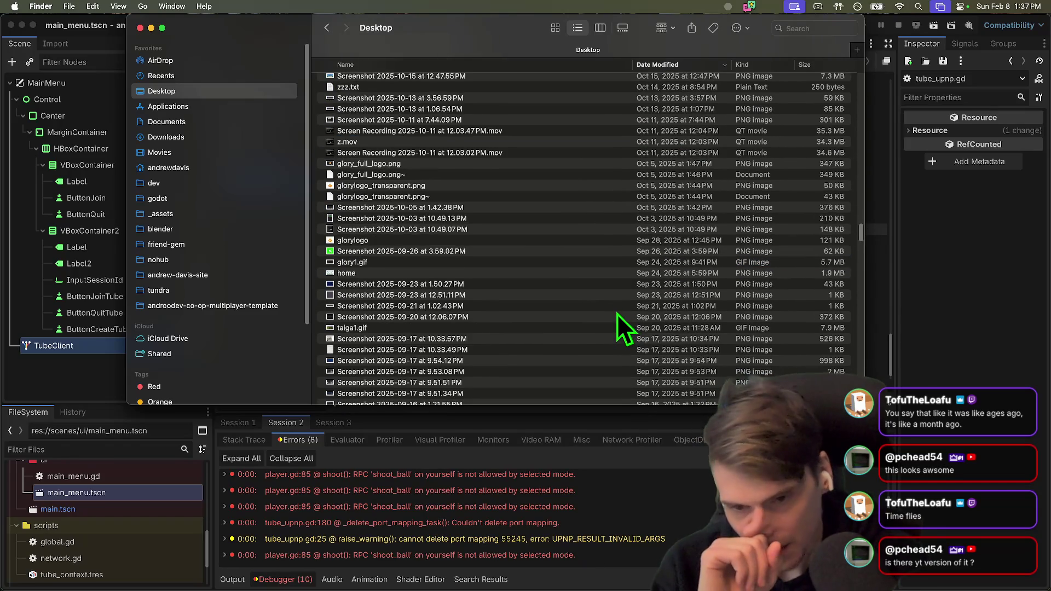
left_click(619, 249)
key("space")
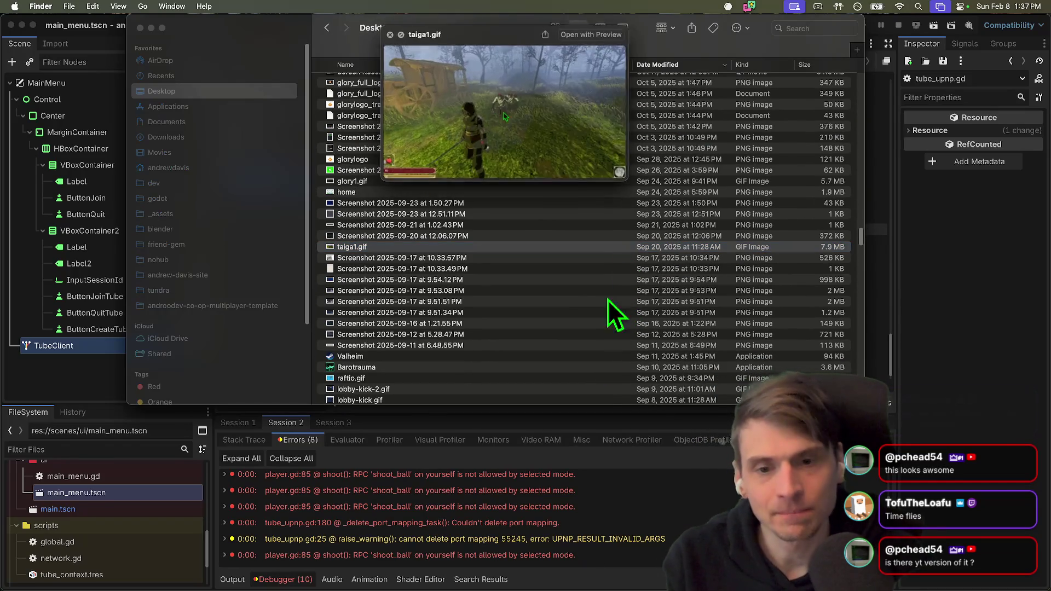
key("space")
key("Up")
scroll(620, 252, "up", 3)
left_click(623, 224)
left_click(623, 230)
key("space")
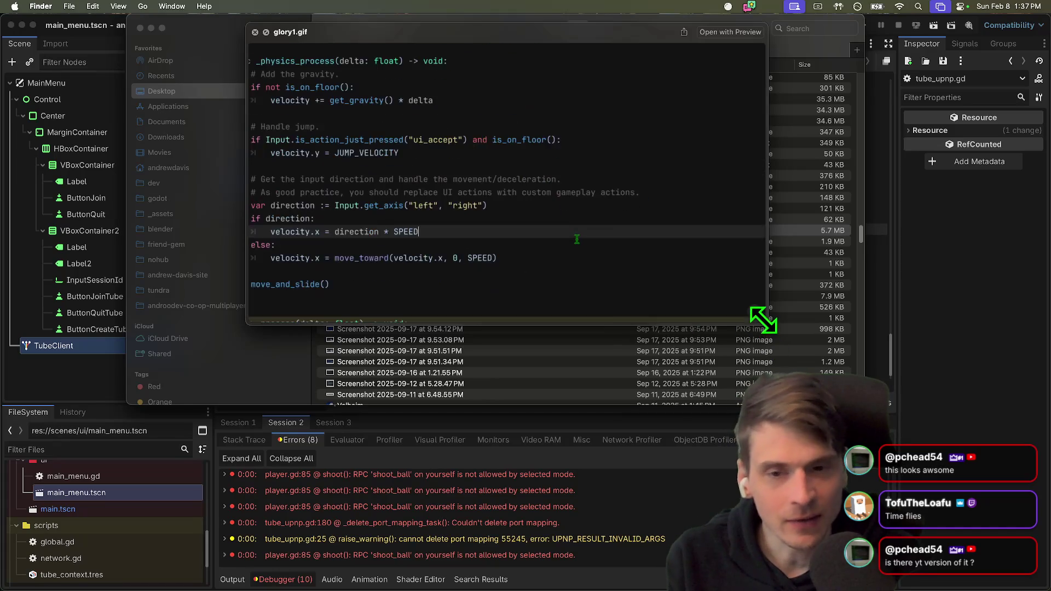
left_click_drag(764, 323, 857, 432)
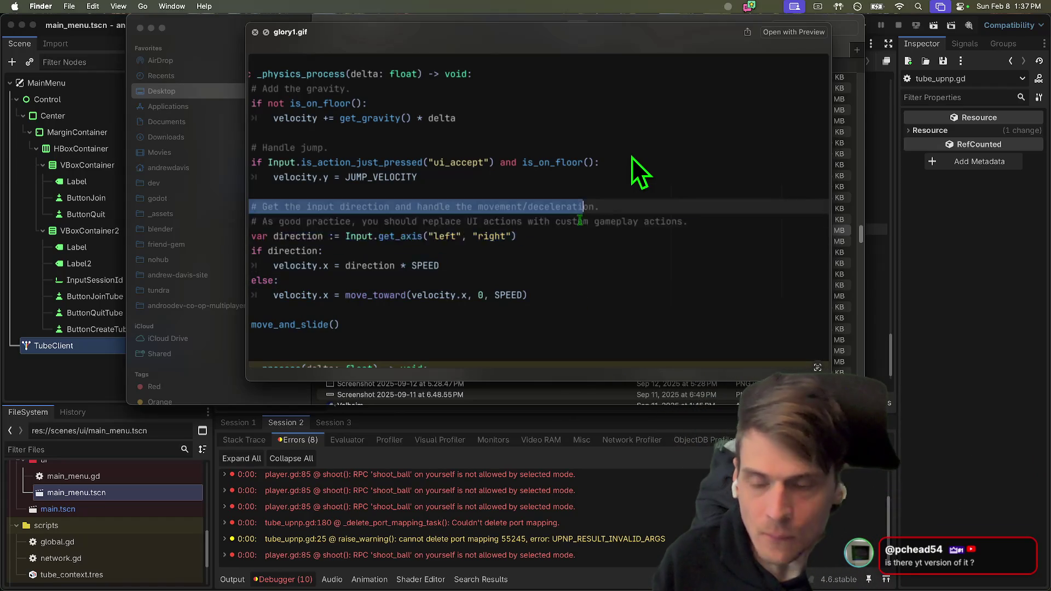
key("space")
Step through the Desktop files: screenshots, glorylogo_transparent.png, spooky1.gif and friend_gem_2.gif.
key("Up")
key("Up")
key("Up")
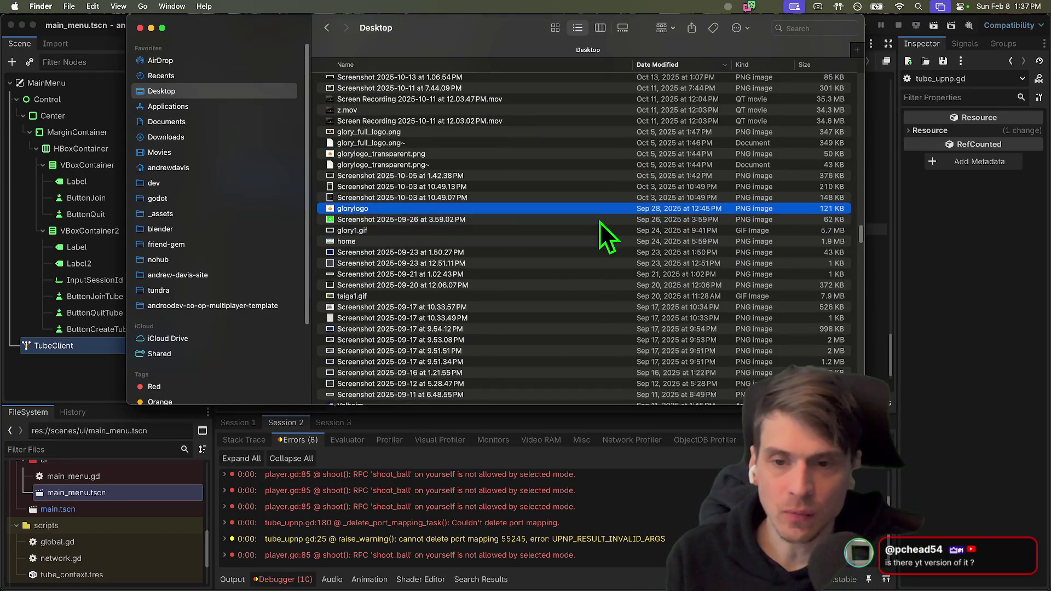
key("Up")
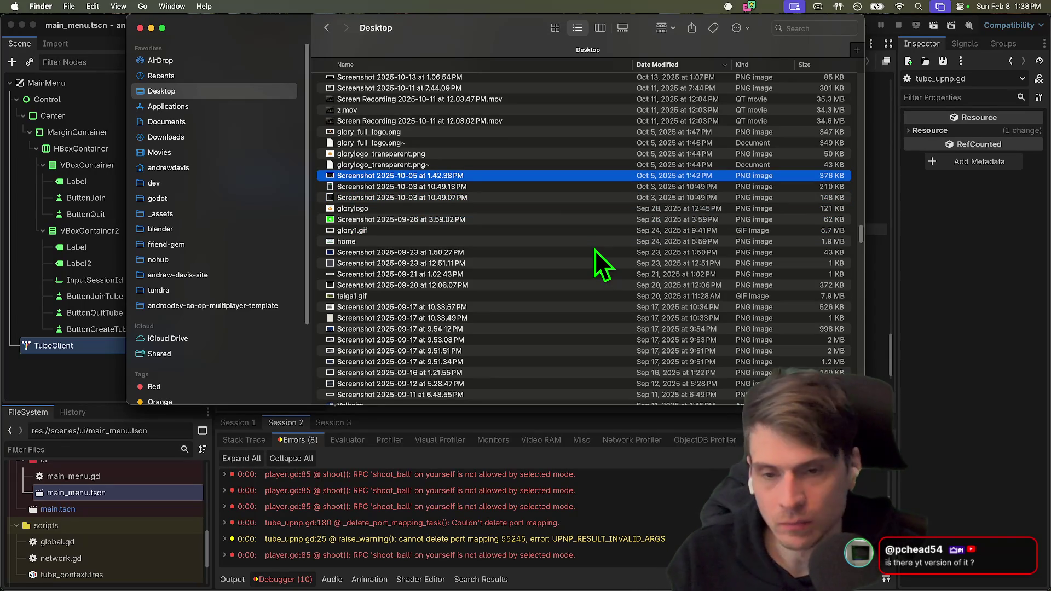
key("Up")
key("Up")
scroll(563, 273, "up", 5)
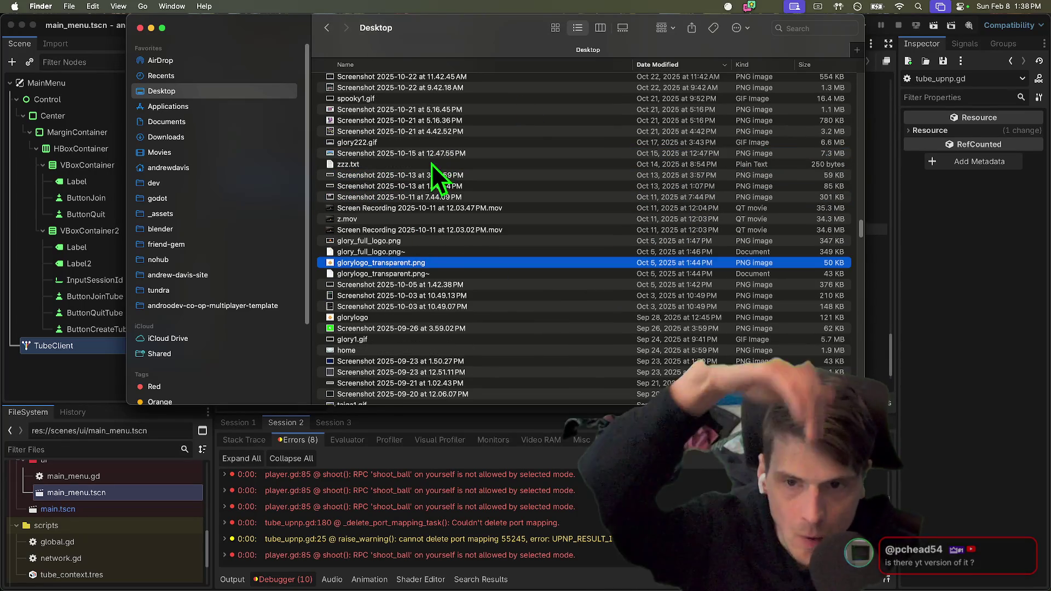
scroll(423, 134, "up", 2)
left_click(424, 134)
left_click(425, 144)
scroll(424, 144, "up", 15)
left_click(542, 169)
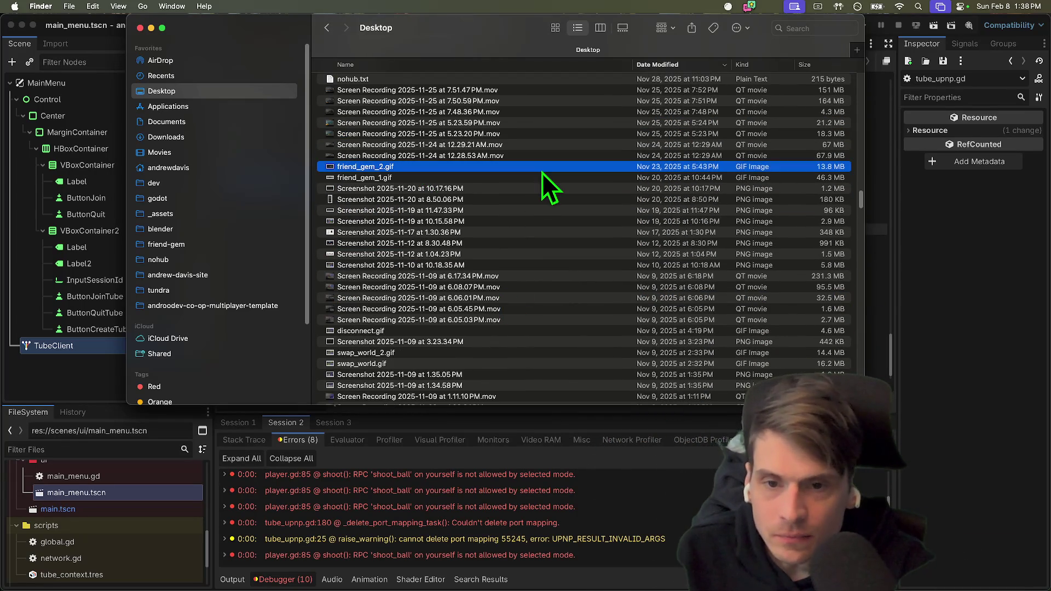
scroll(541, 172, "down", 20)
Preview the shot1 screenshot in Quick Look, then return to Godot.
left_click(549, 281)
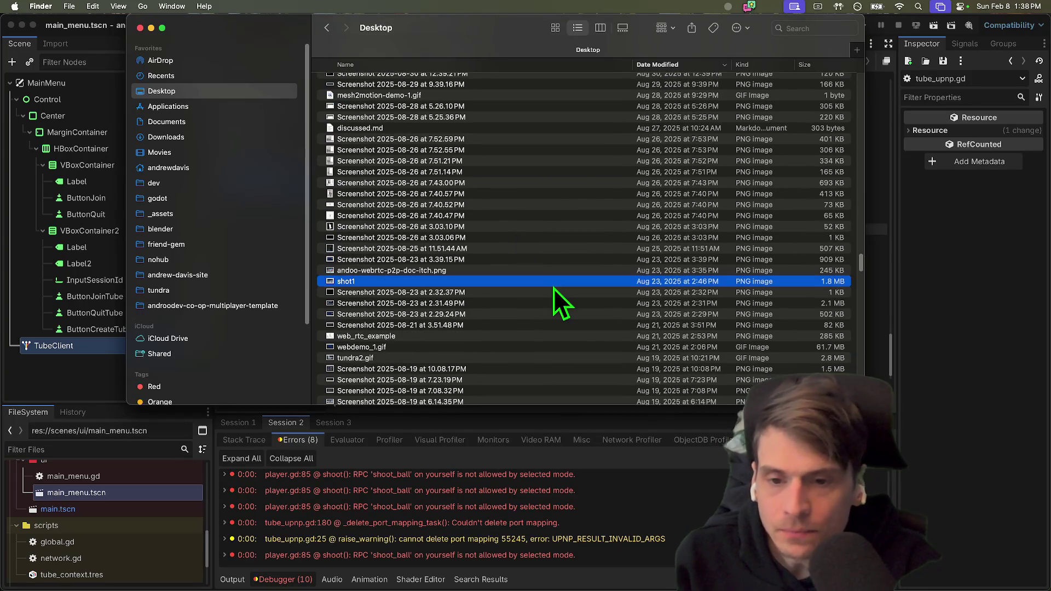
key("space")
key("space")
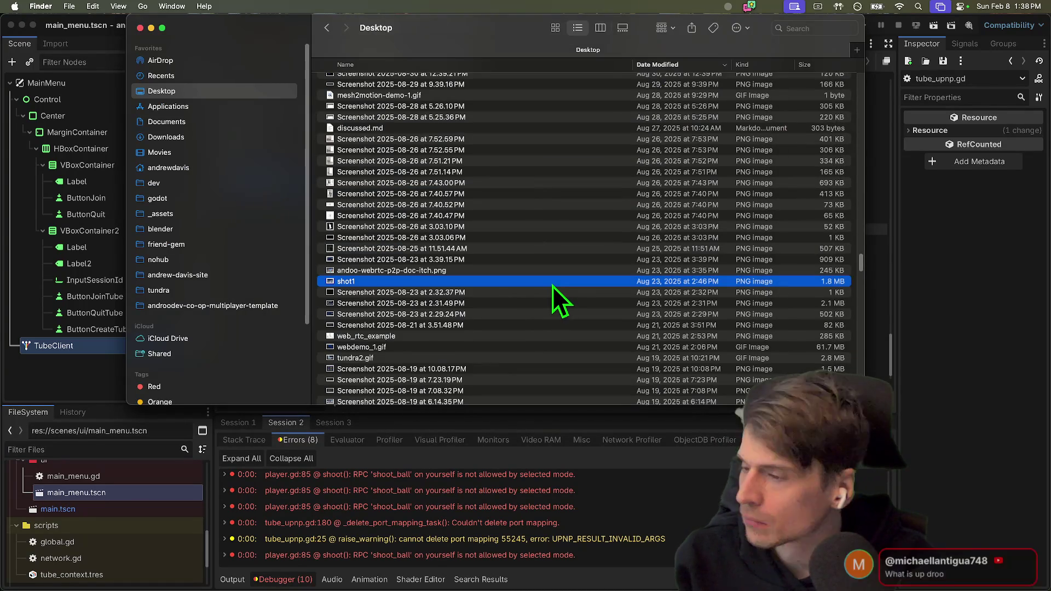
scroll(553, 285, "up", 1)
key("space")
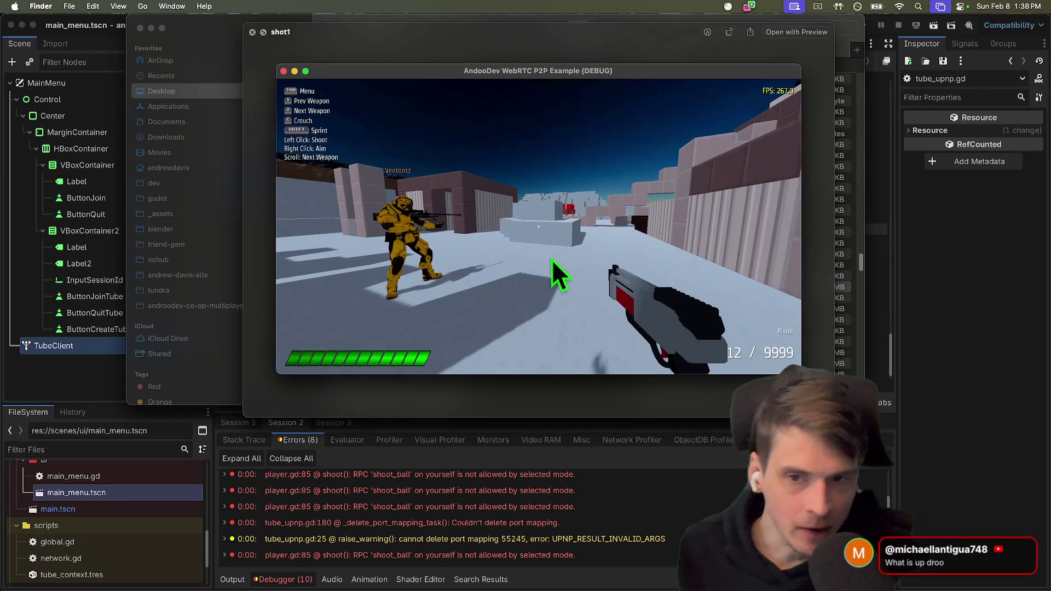
key("space")
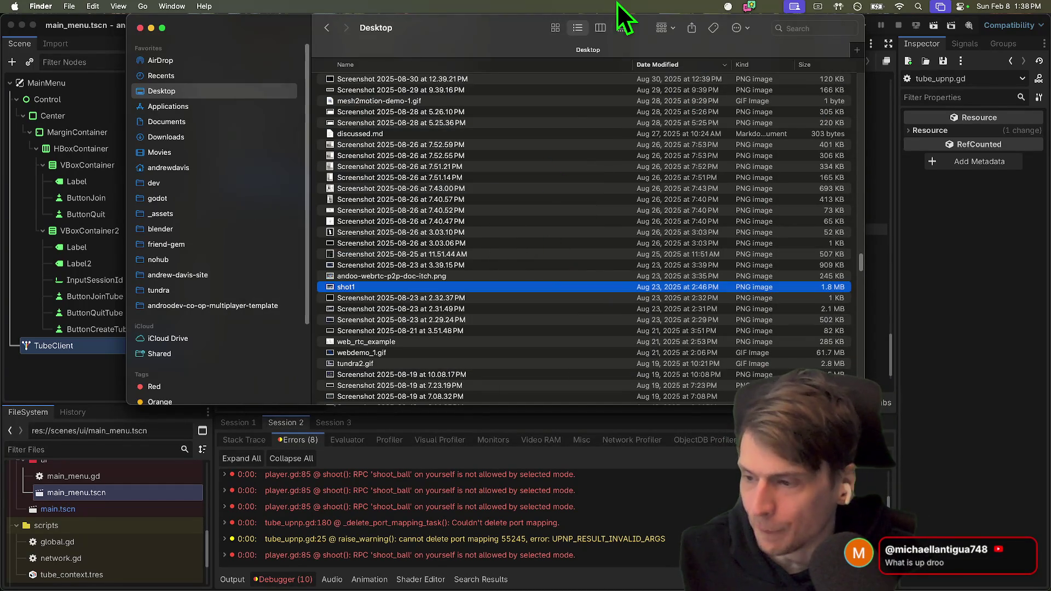
key("super+Tab")
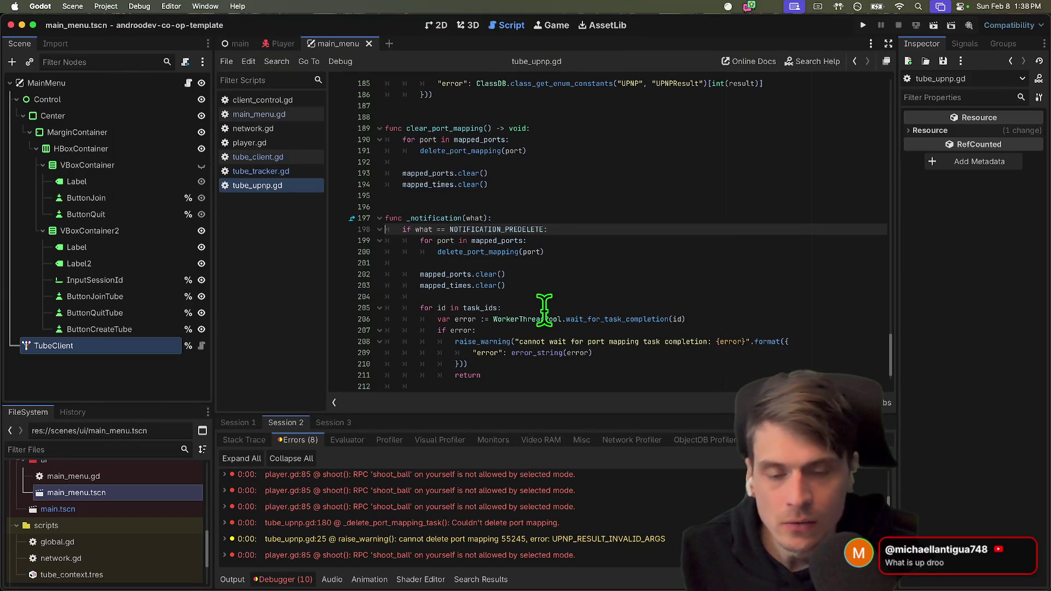
Test-run the project briefly, then stop the game.
scroll(541, 322, "down", 1)
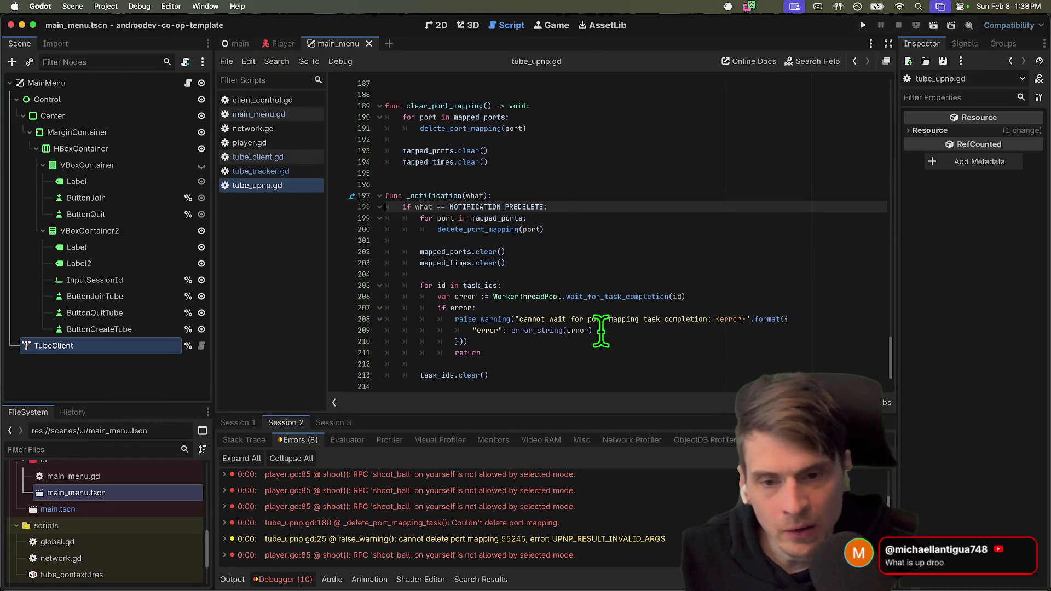
key("super+b")
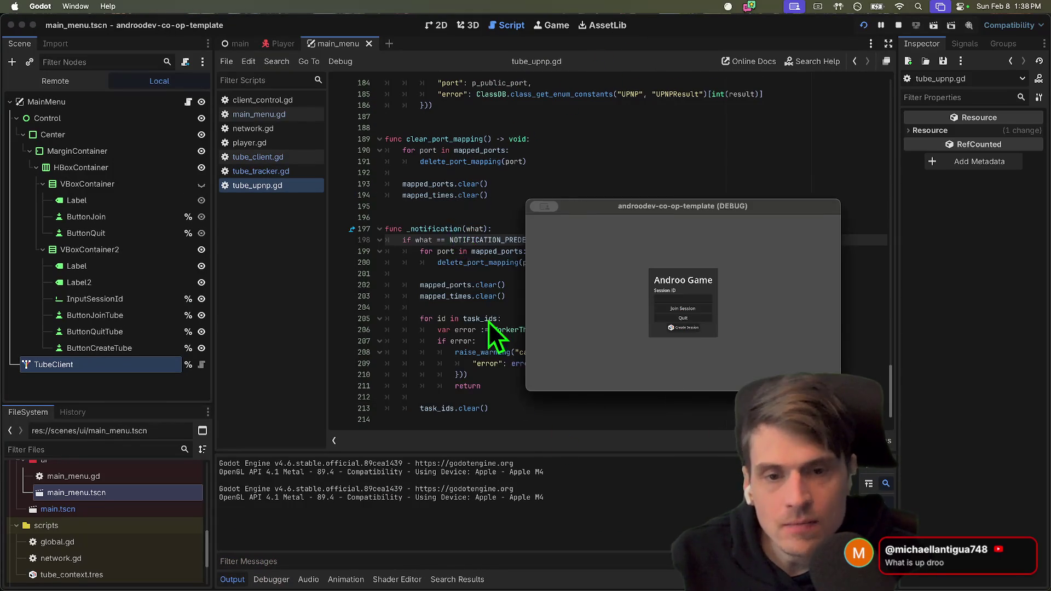
mouse_move(667, 208)
left_mouse_down()
mouse_move(587, 346)
mouse_move(645, 244)
left_mouse_up()
left_click(898, 24)
Check clear_port_mapping, then close the tube_upnp.gd, tube_tracker.gd and tube_client.gd scripts.
scroll(641, 257, "up", 1)
left_click(469, 173)
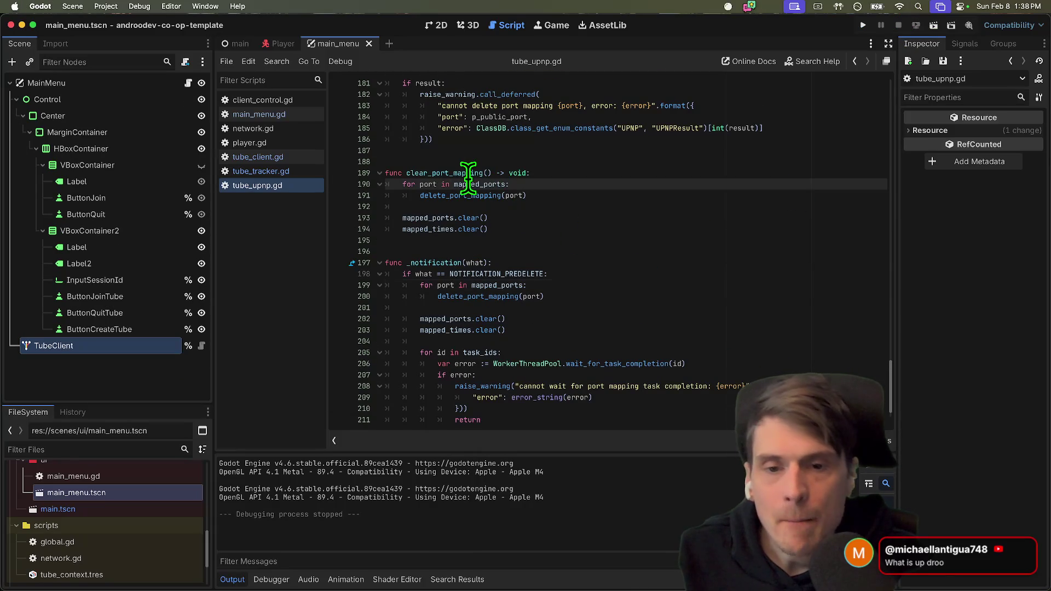
double_click(476, 173)
scroll(597, 246, "up", 5)
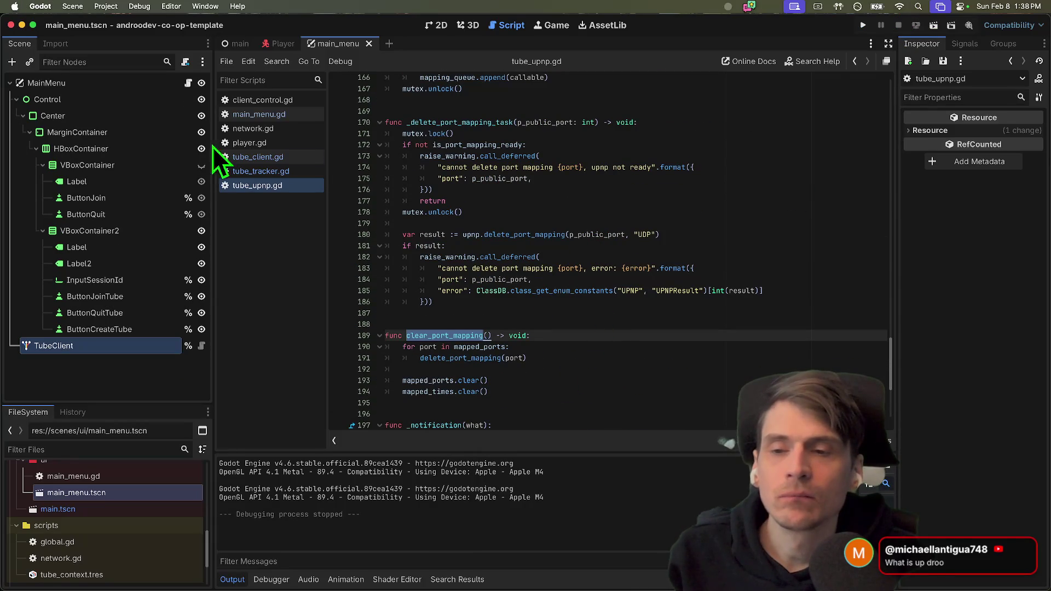
middle_click(246, 186)
middle_click(257, 175)
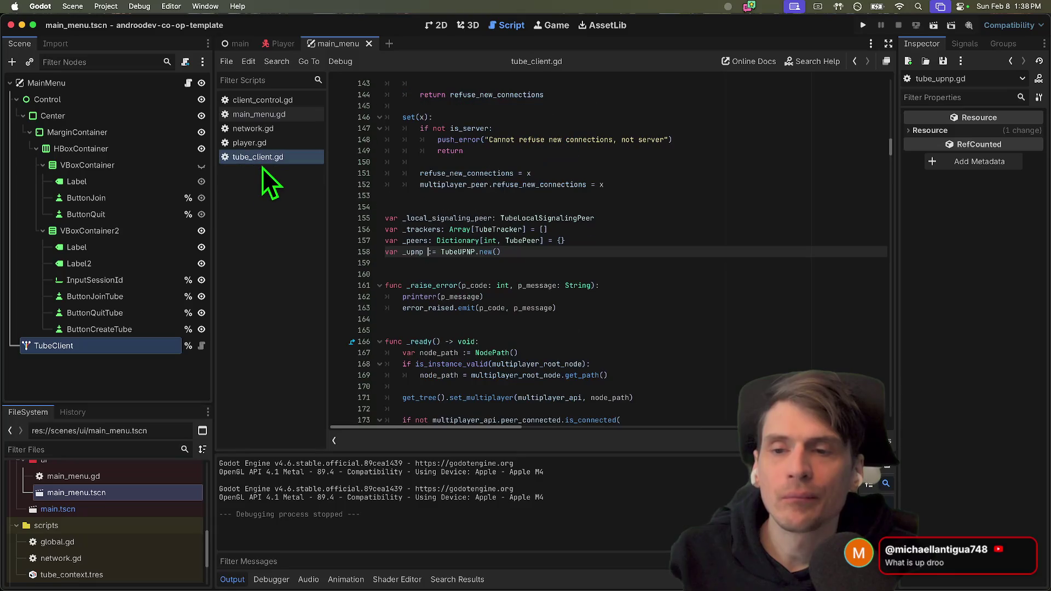
middle_click(264, 159)
Run two game instances, create a Tube session in one and join it from the other.
key("super+b")
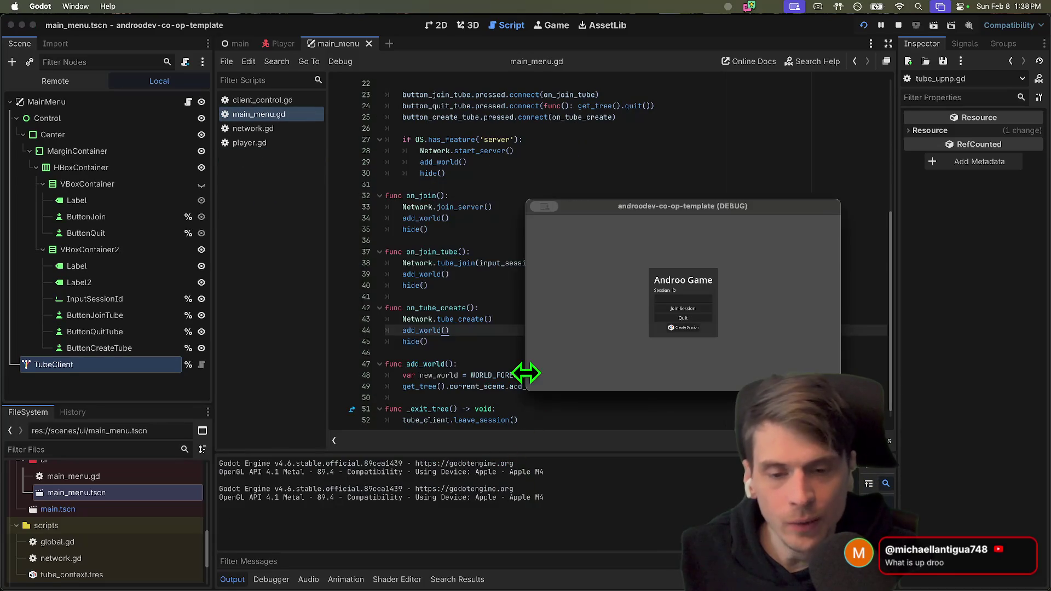
left_click(371, 327)
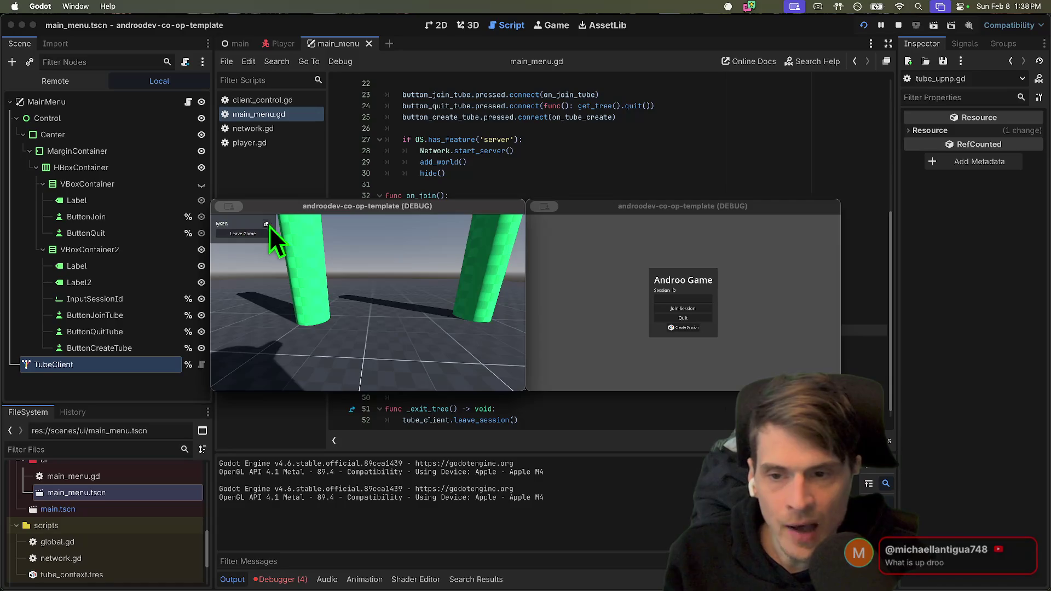
left_click(266, 224)
left_click(688, 298)
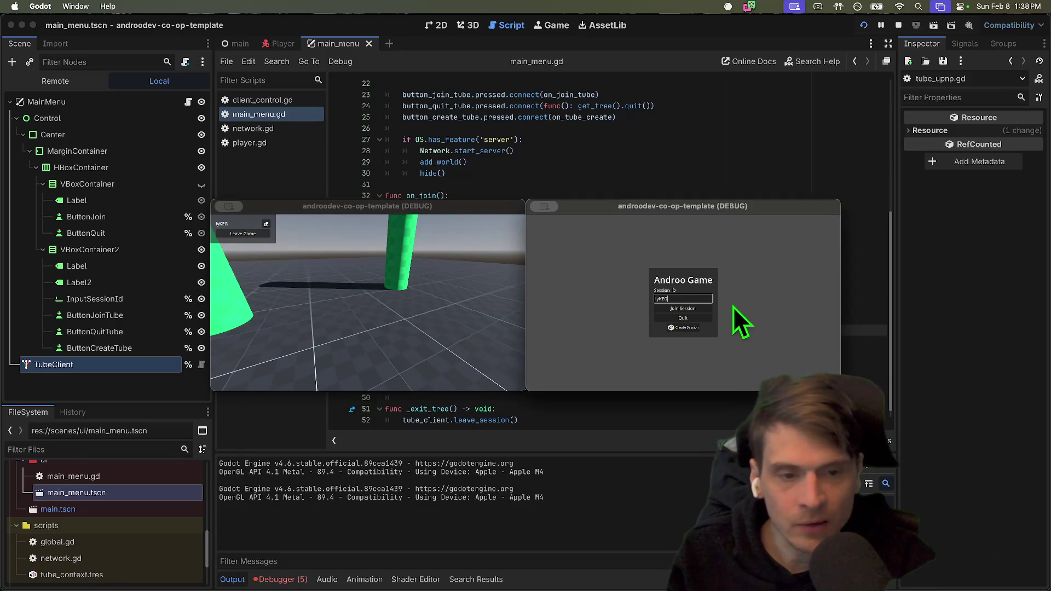
left_click(702, 307)
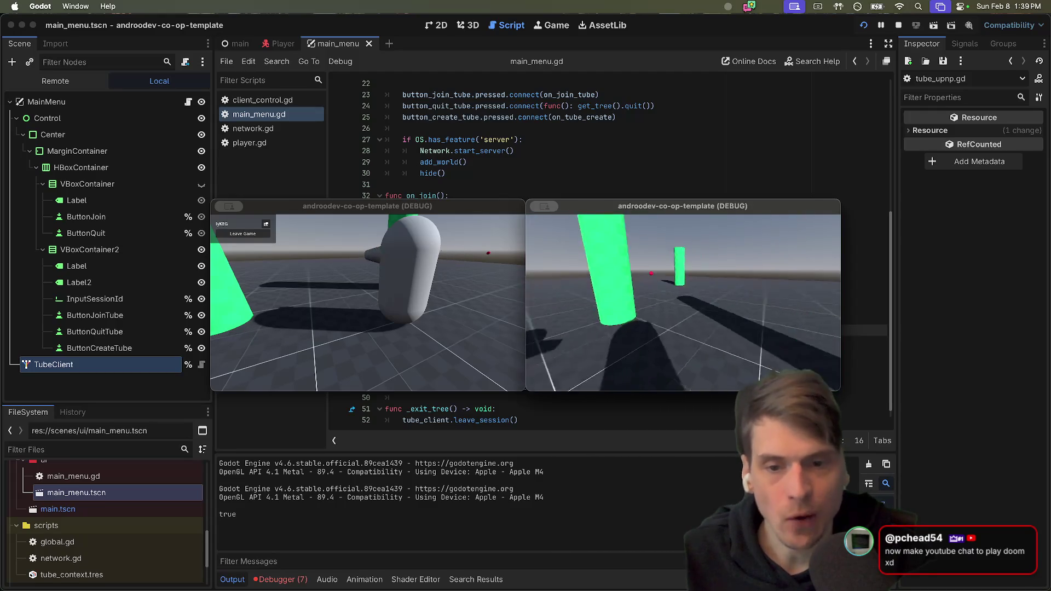
key("super+Tab")
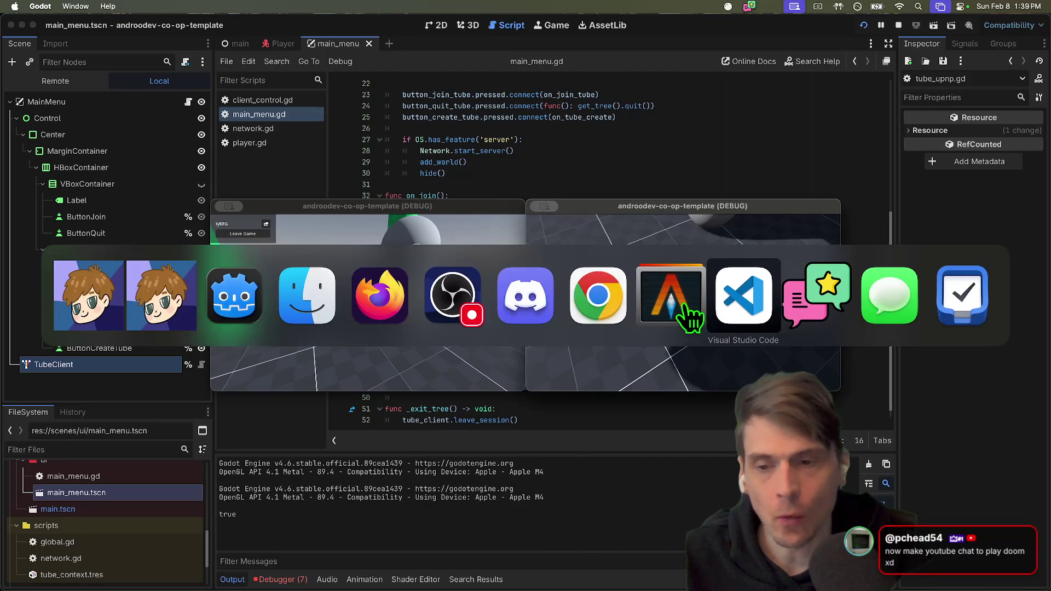
Paste a copy of the Tube checklist item onto the blank line below Join.
key("super+shift+Tab")
key("super+shift+Tab")
key("super+shift+Tab")
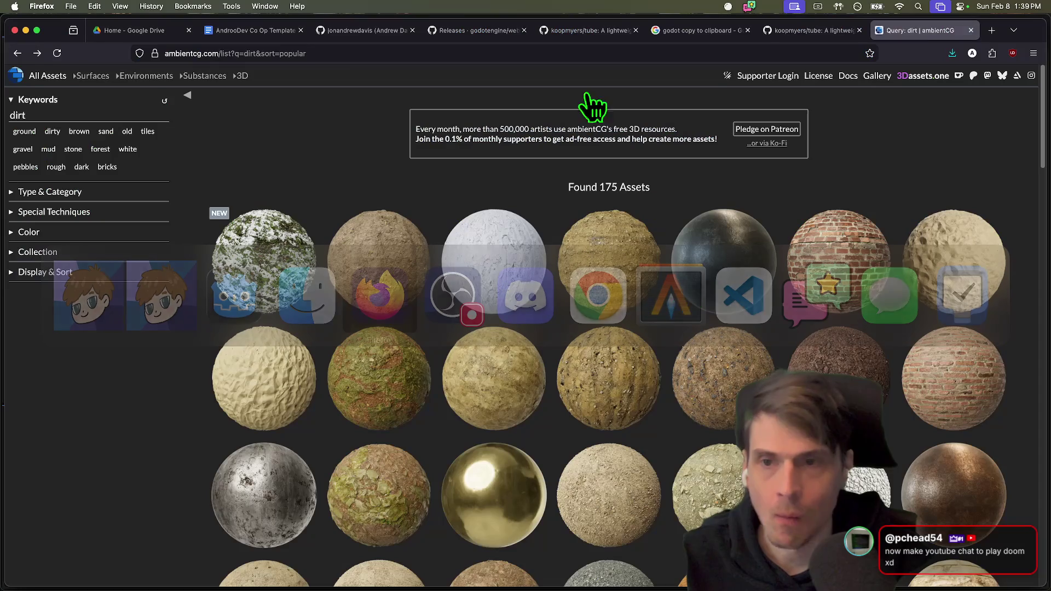
scroll(303, 247, "down", 2)
scroll(542, 216, "up", 2)
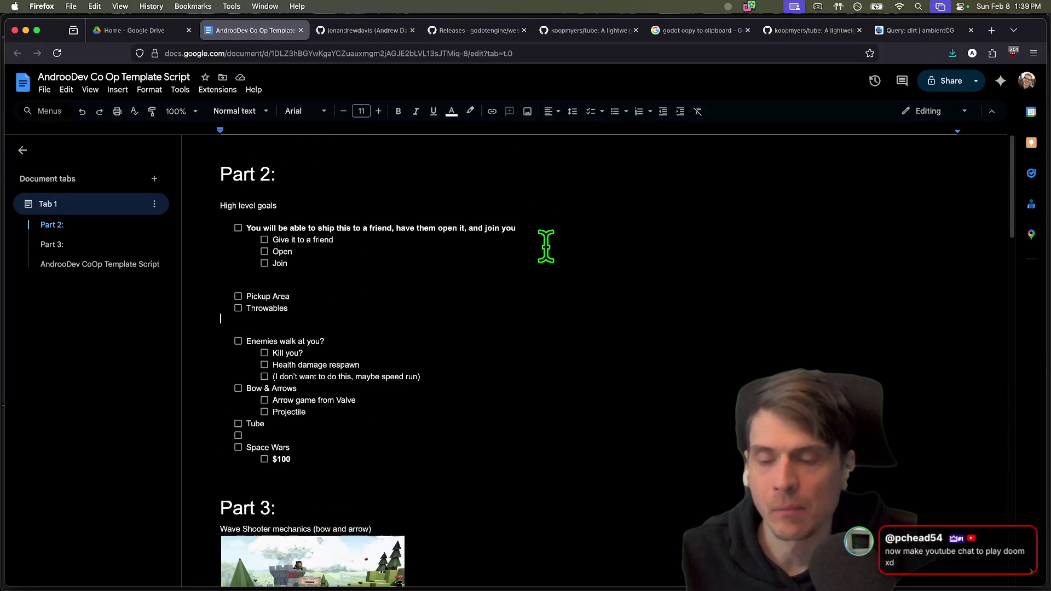
double_click(492, 268)
scroll(514, 346, "up", 1)
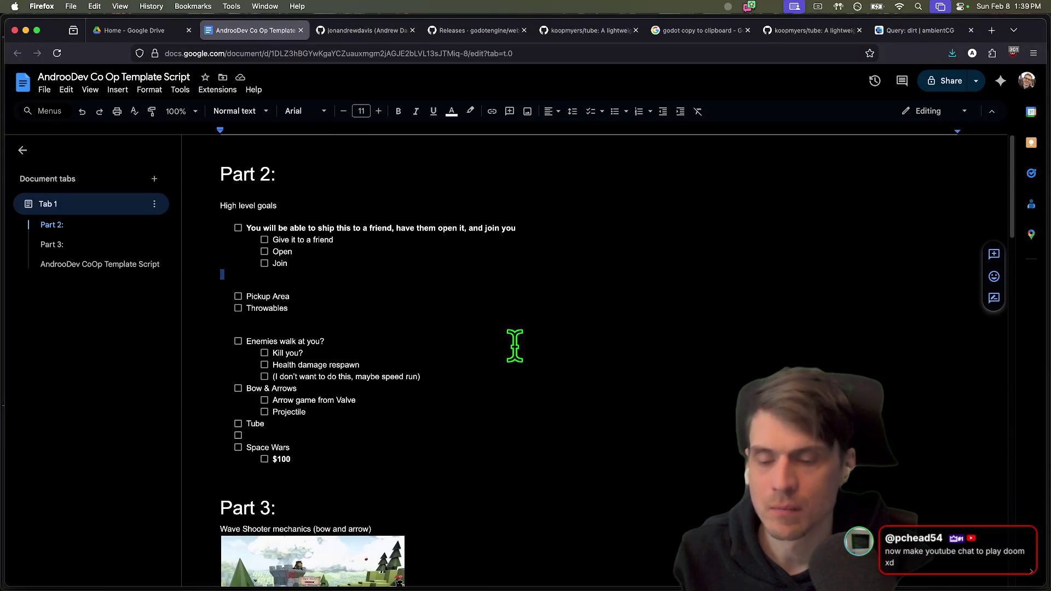
key("Return")
key("Return")
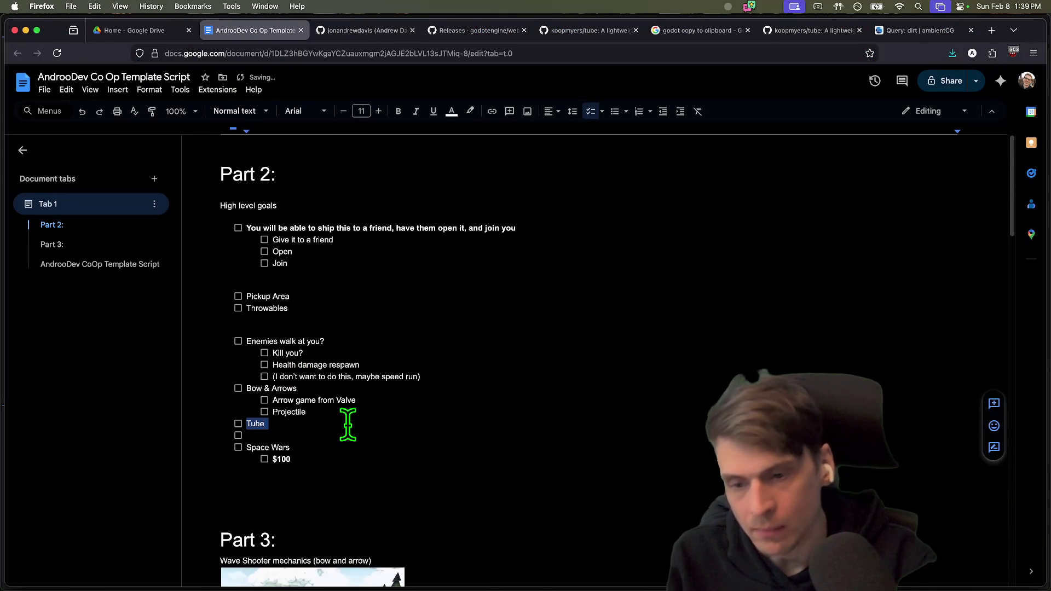
key("ctrl+c")
left_click(328, 273)
key("ctrl+v")
key("Return")
key("Return")
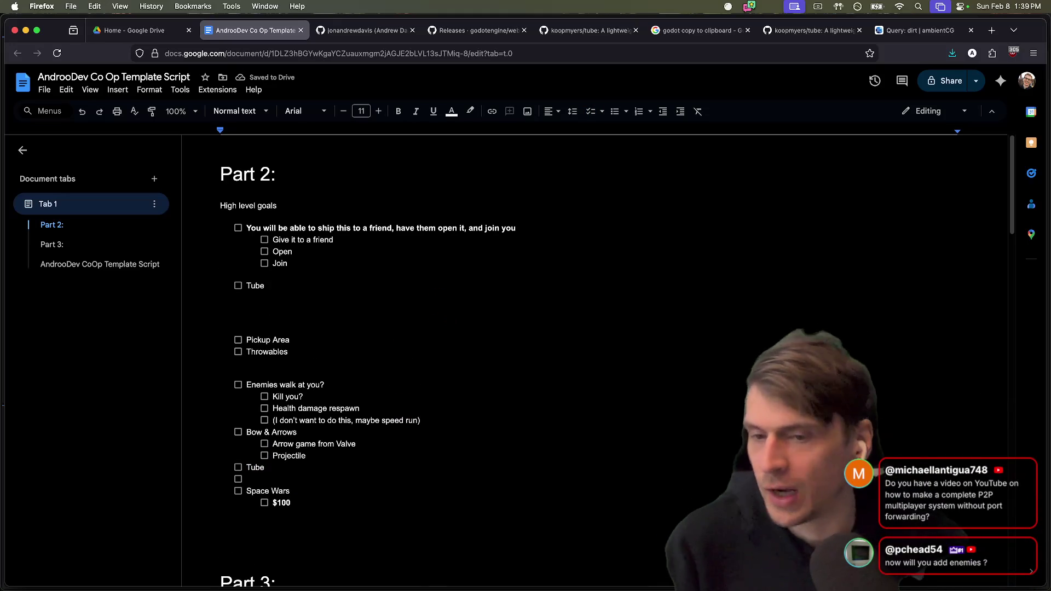
Load youtube.com in a new browser tab.
key("super+t")
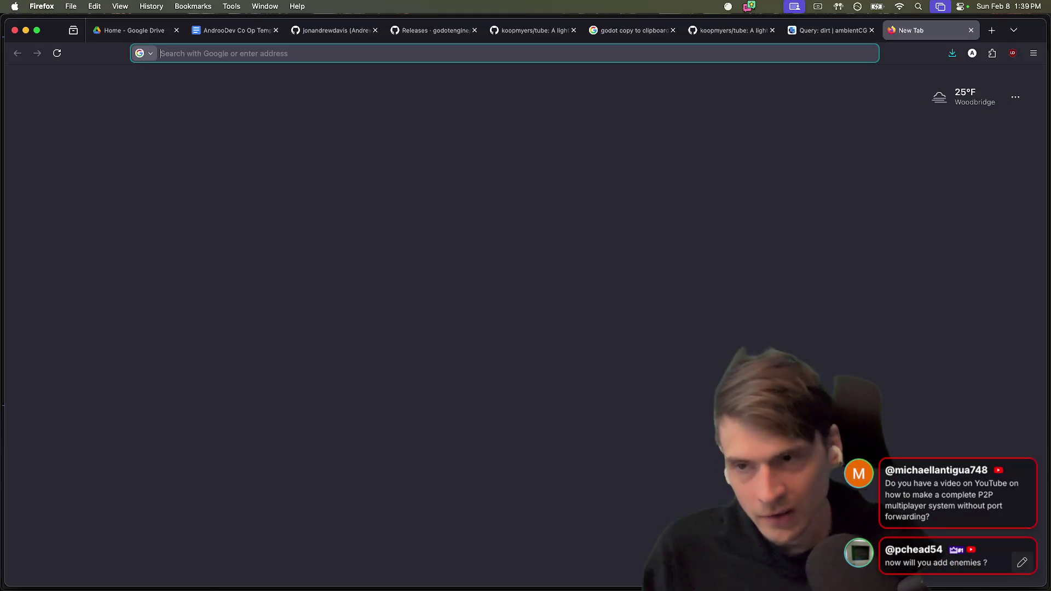
key("super+w")
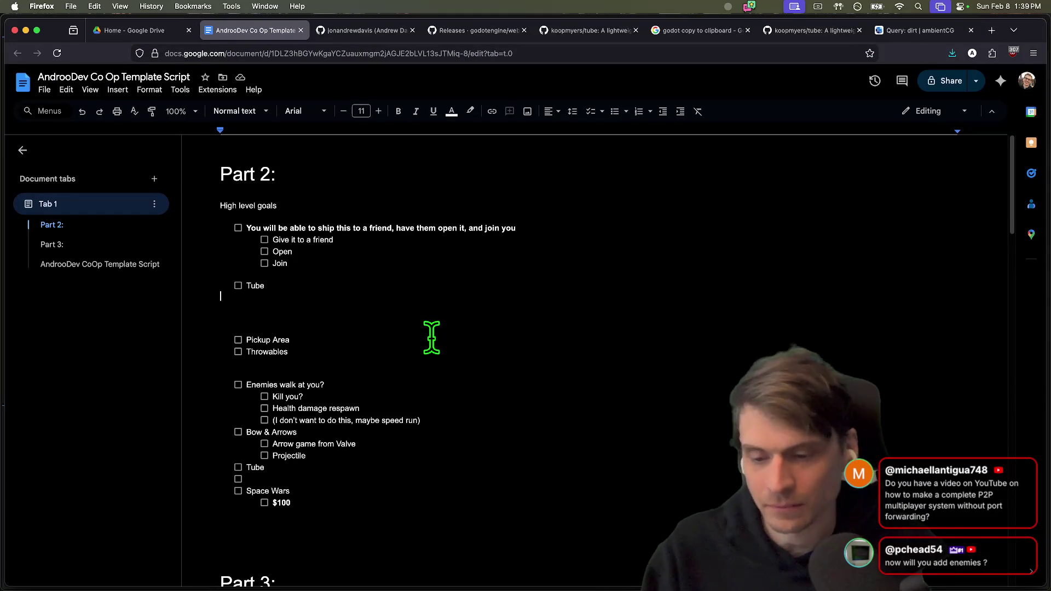
scroll(431, 337, "down", 1)
key("super+Tab")
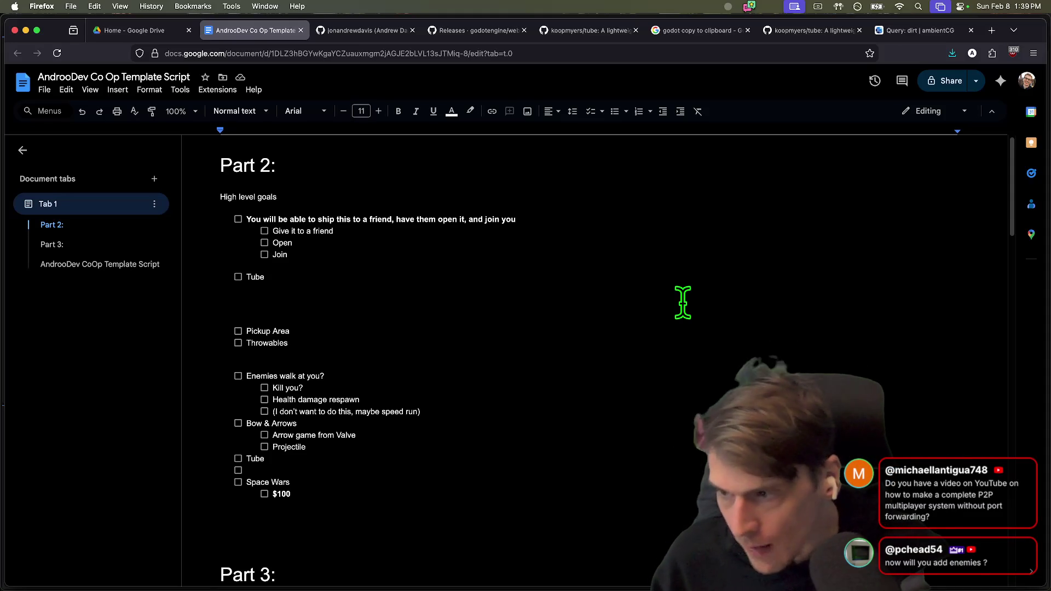
key("super+t")
type("youtube.com")
key("Return")
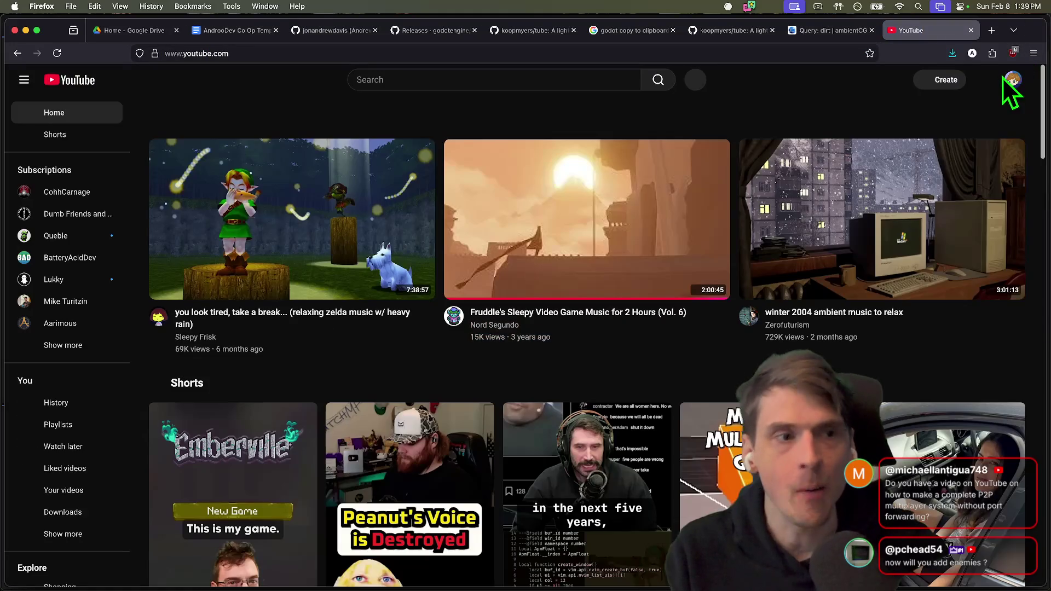
Go to your own YouTube channel from the account menu, scroll it, then return to Godot.
left_click(1008, 81)
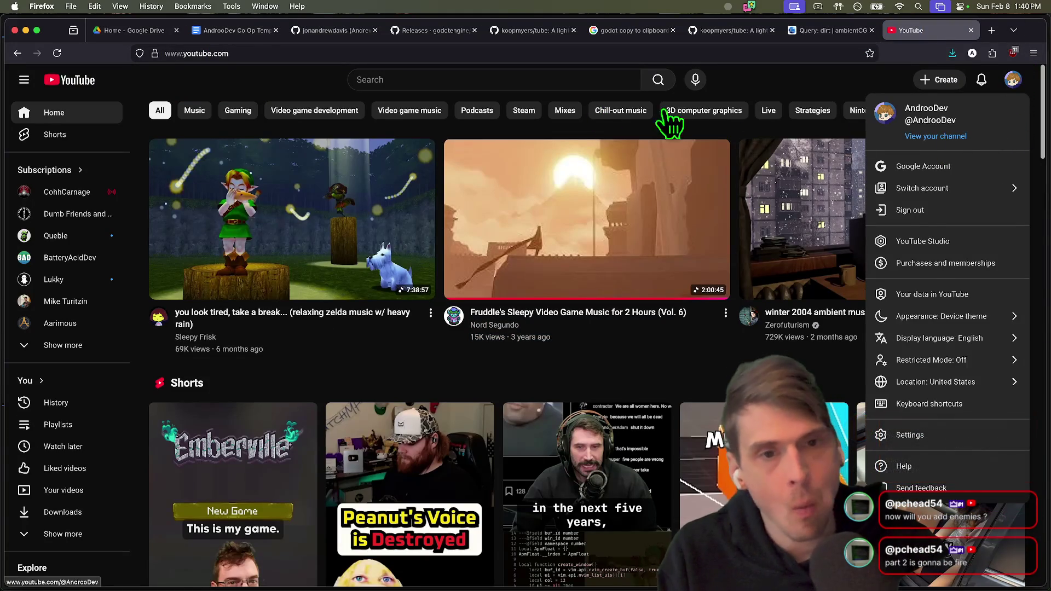
left_click(930, 137)
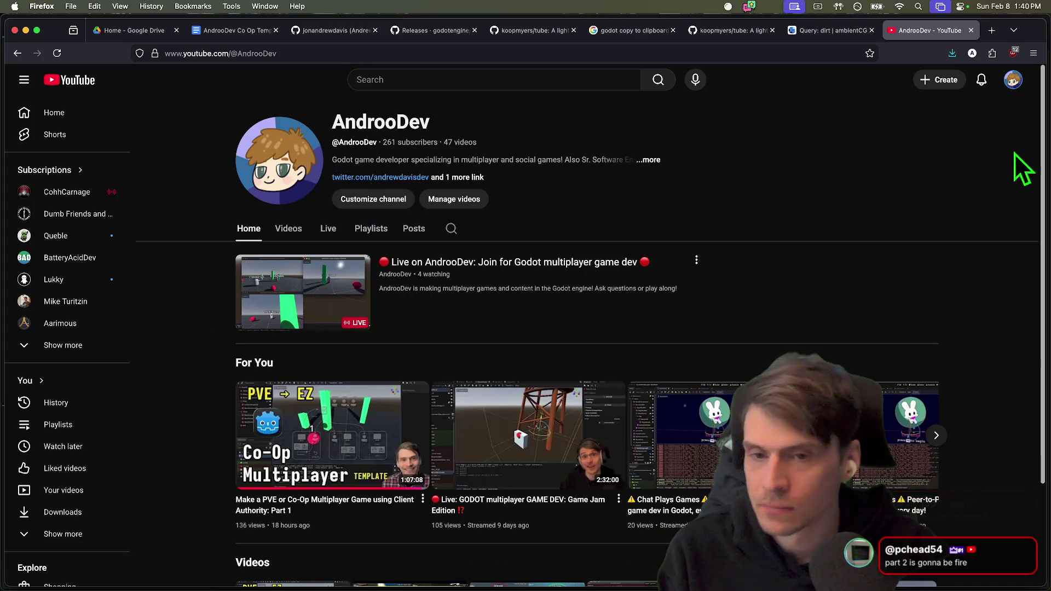
left_click_drag(863, 335, 598, 251)
scroll(293, 520, "down", 2)
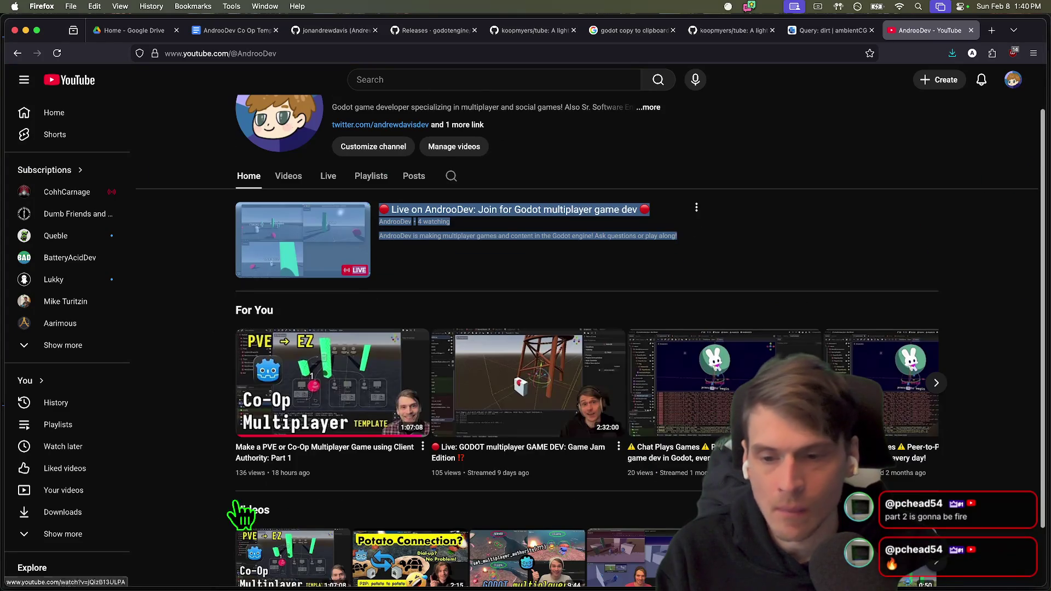
left_click(211, 493)
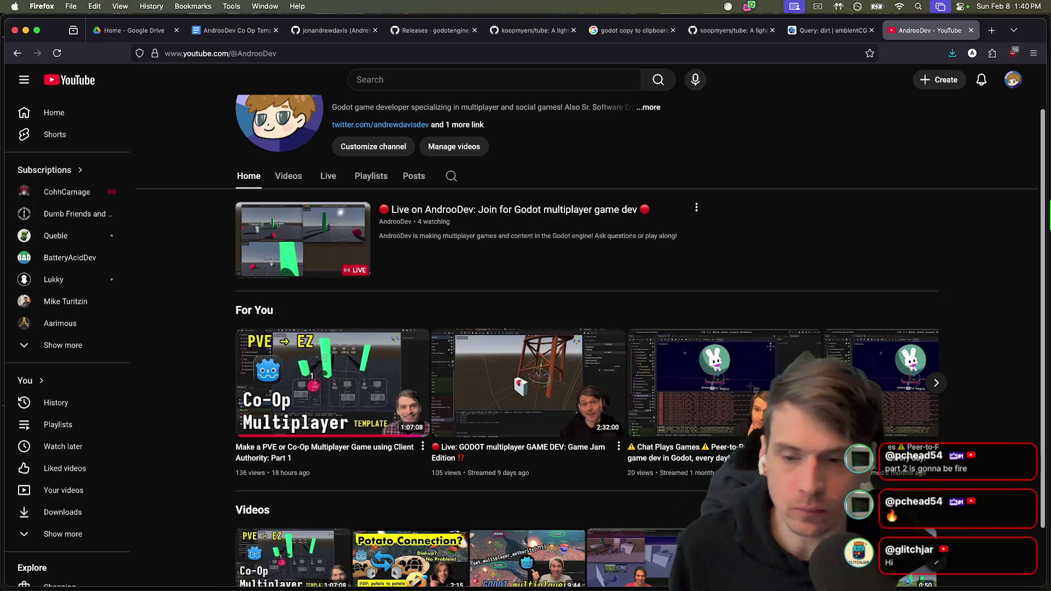
key("super+Tab")
key("super+Tab")
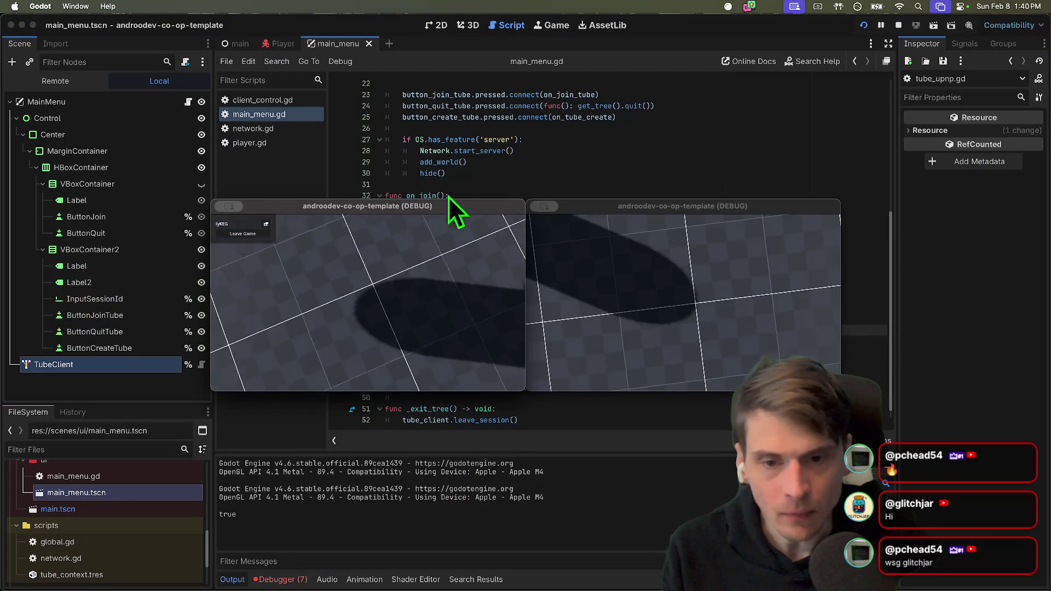
Walk the second player forward with W into the first player's view.
left_click(442, 308)
key("Escape")
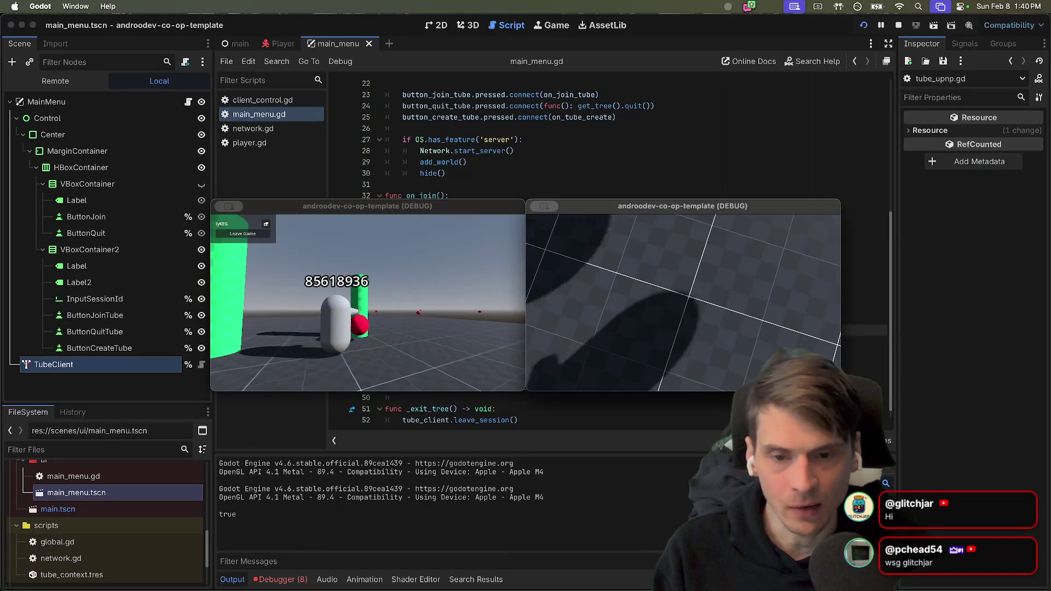
left_click(579, 274)
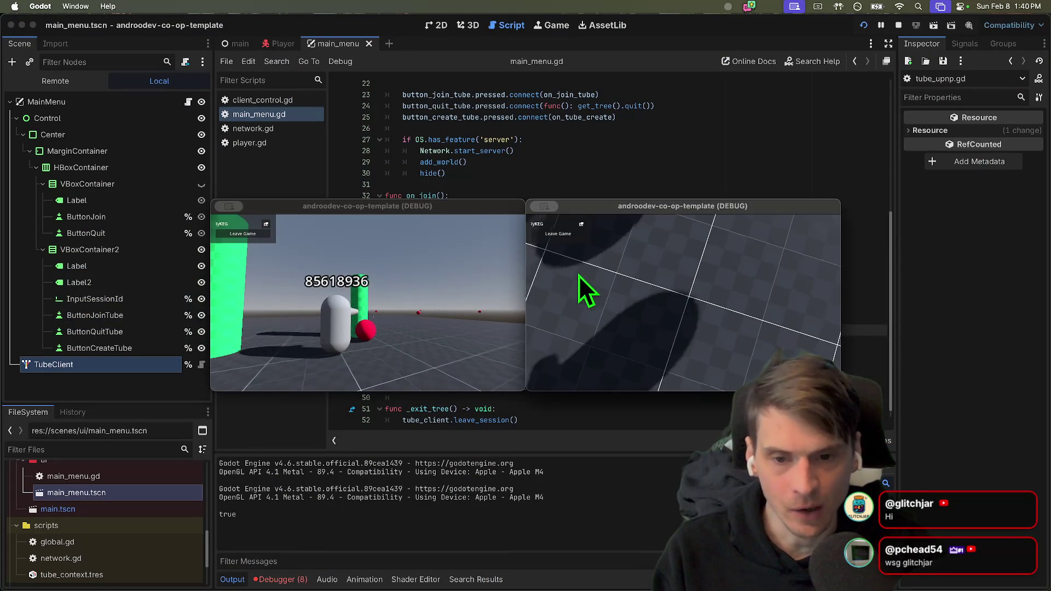
left_click(696, 300)
key("w")
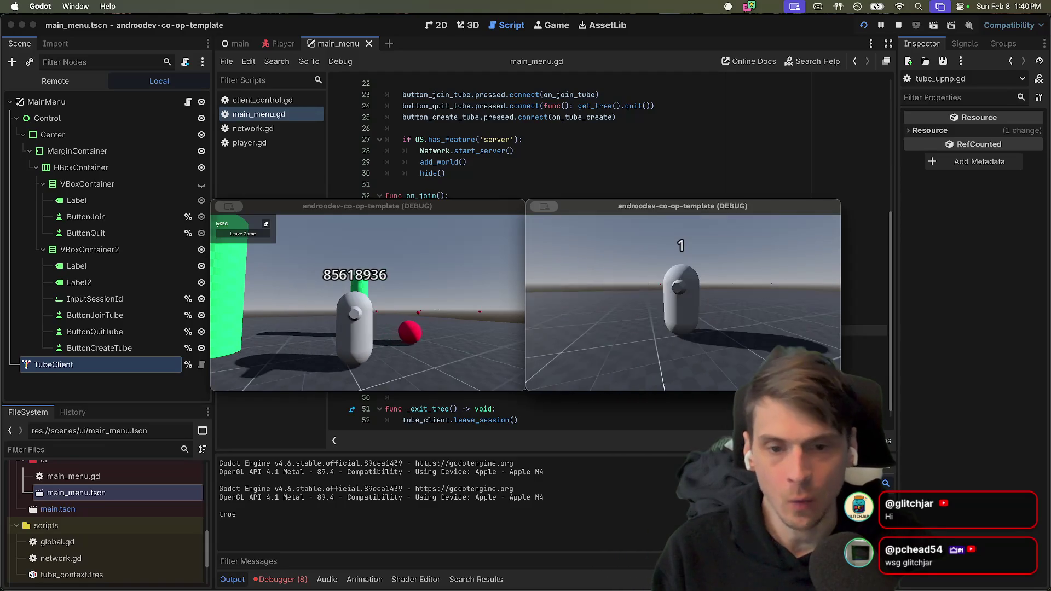
key("w")
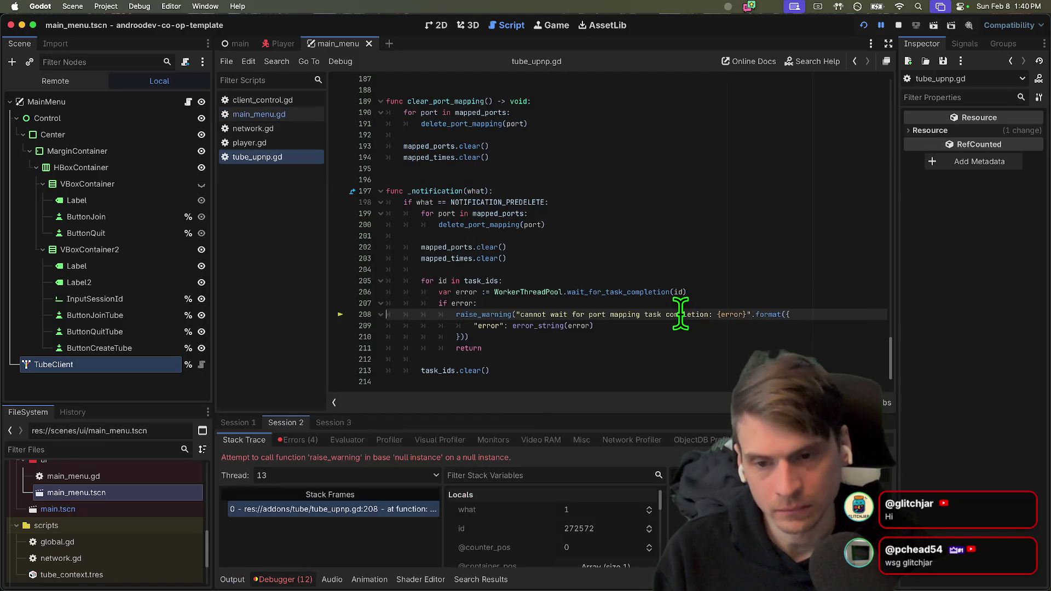
Stop the debug session and show TubeClient's properties in a widened Inspector.
left_click(898, 25)
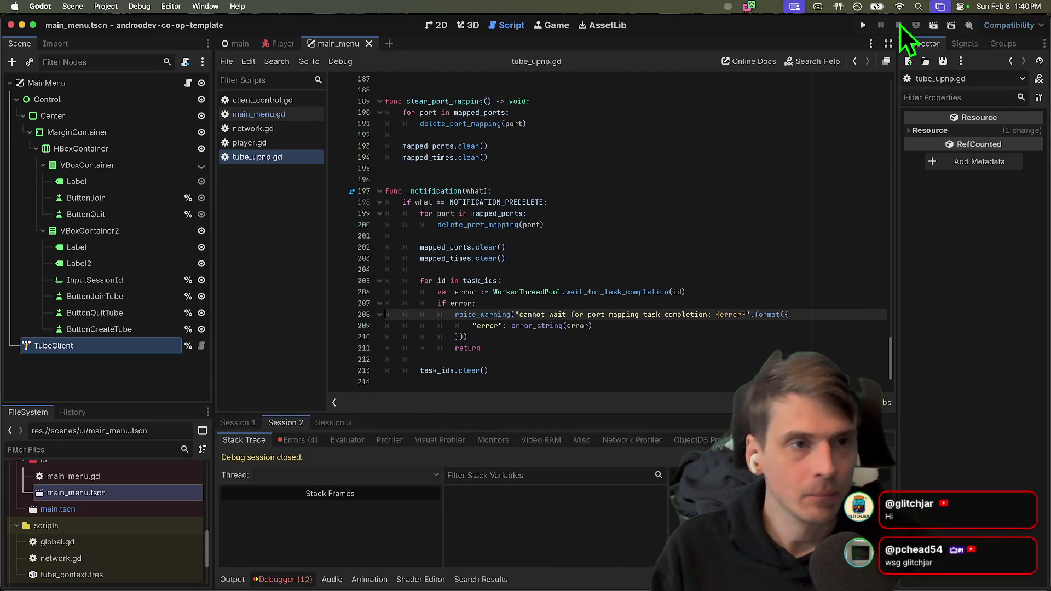
left_click(612, 258)
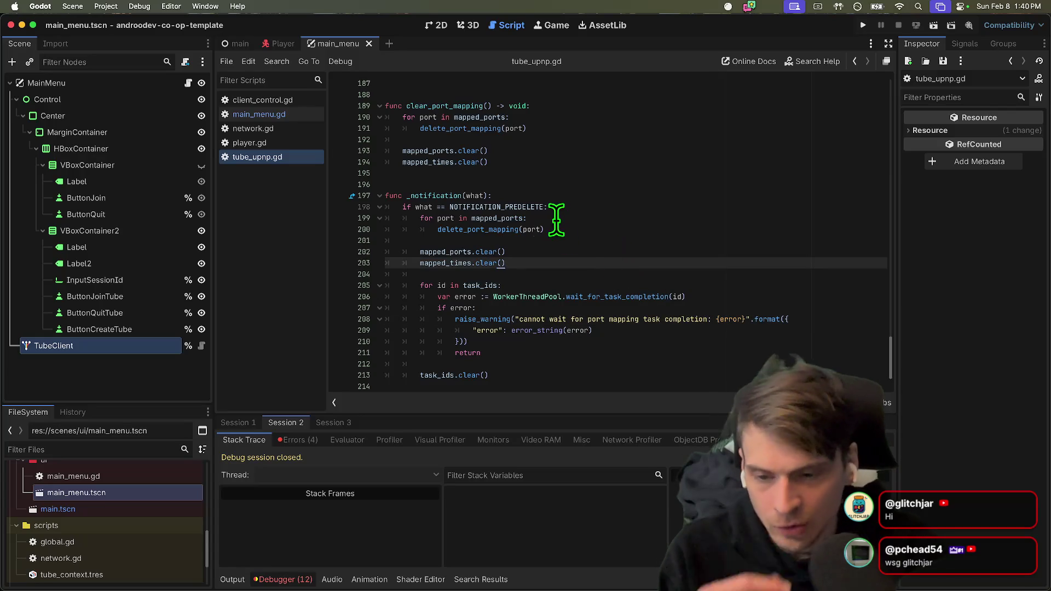
left_click(159, 347)
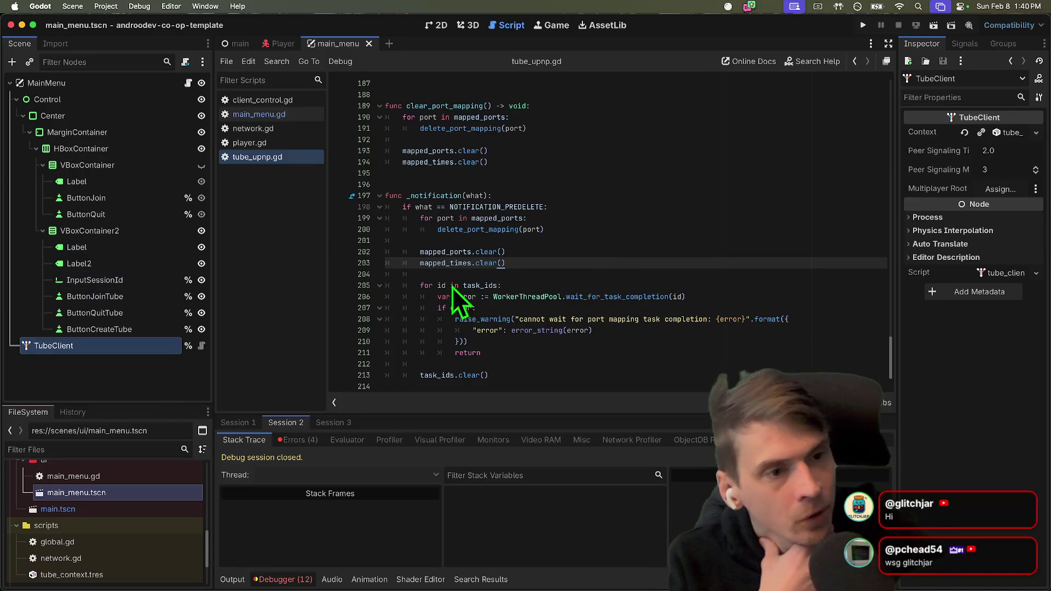
mouse_move(894, 163)
left_mouse_down()
mouse_move(751, 175)
mouse_move(793, 178)
mouse_move(832, 204)
mouse_move(828, 220)
left_mouse_up()
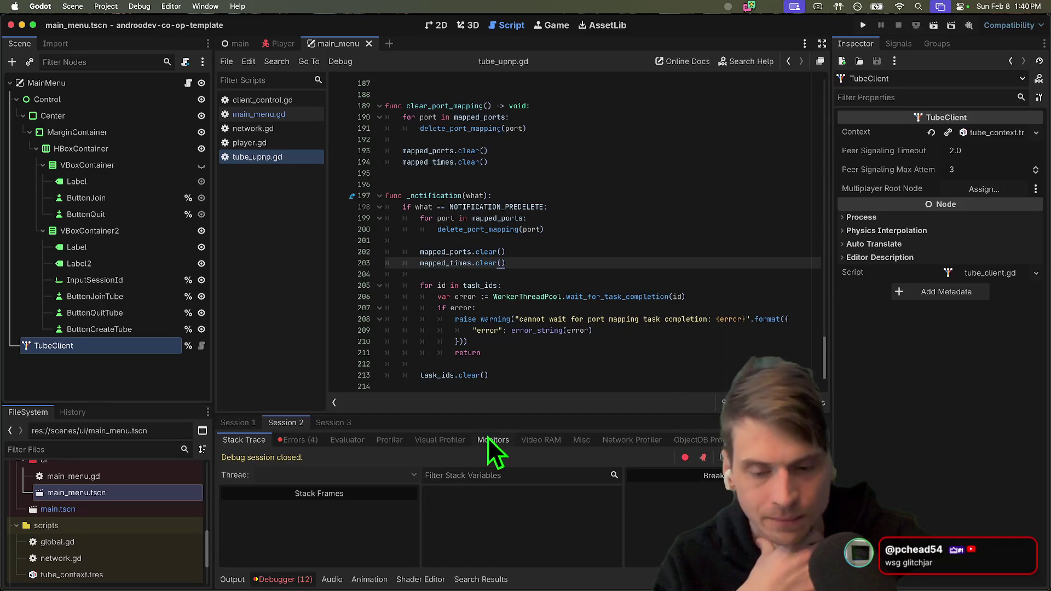
key("super+Tab")
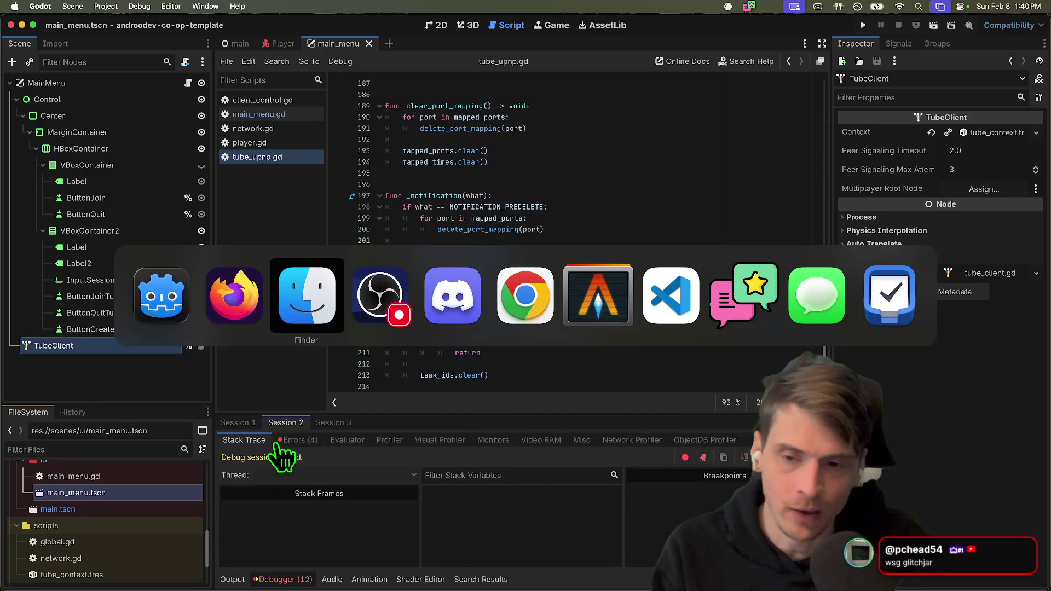
Search the koopmyers/tube README for 'upnp' and read the known-issues notes.
left_click(521, 29)
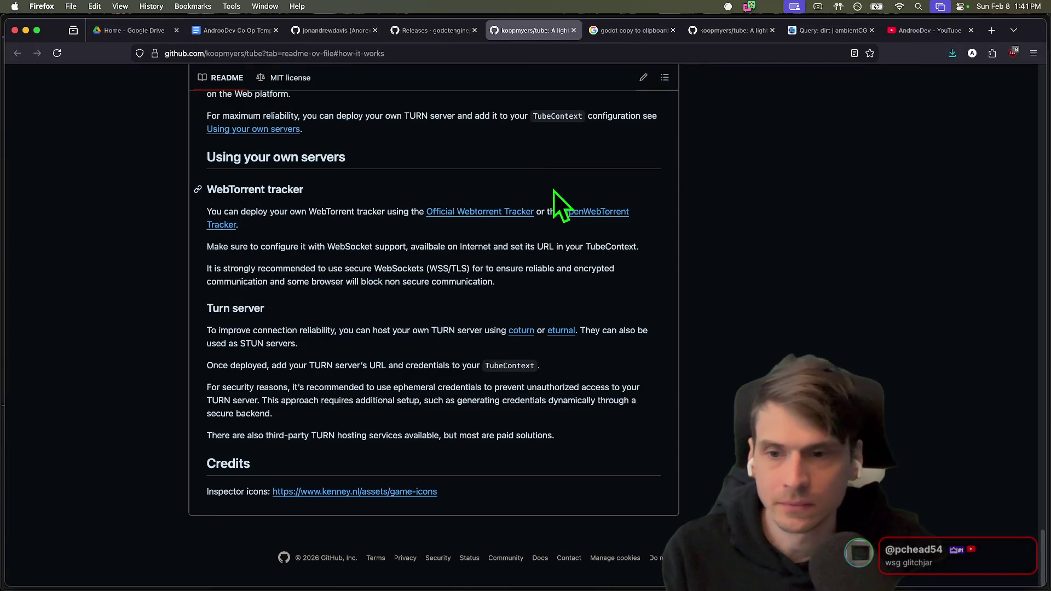
scroll(798, 267, "up", 3)
key("cmd+f")
type("upnp")
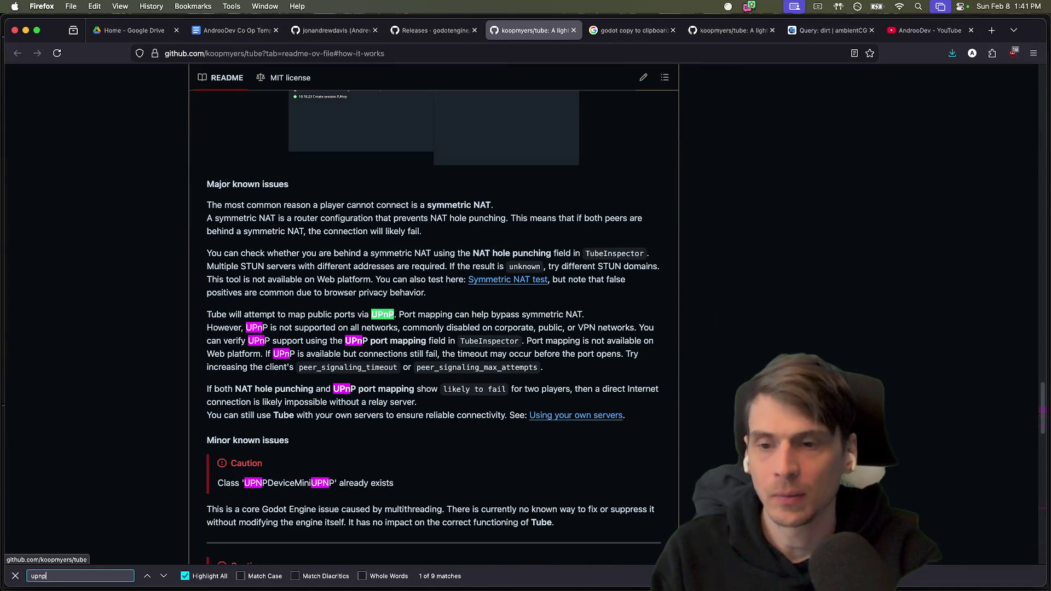
scroll(835, 310, "down", 1)
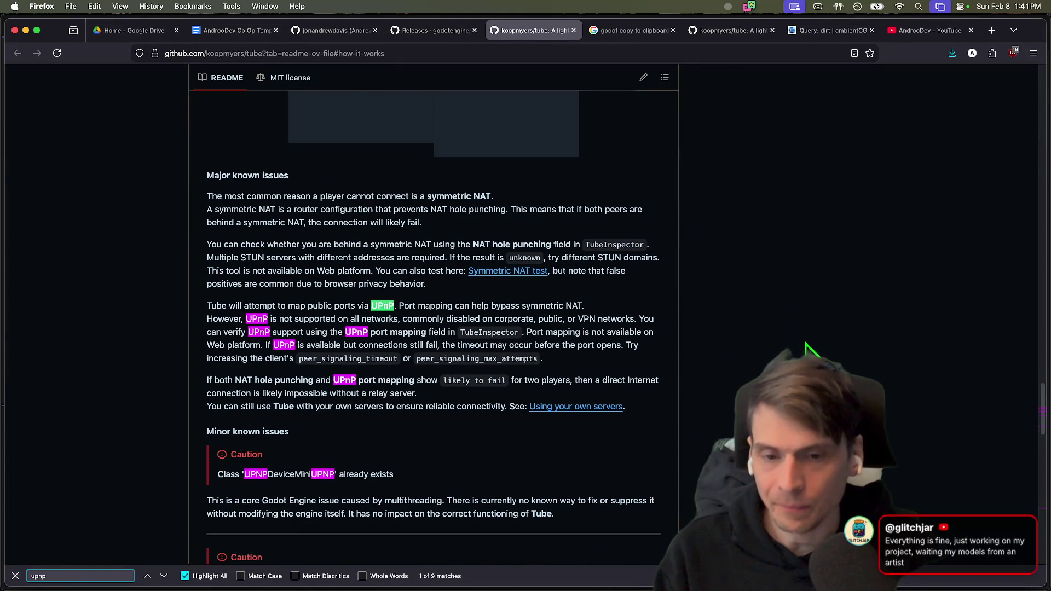
scroll(809, 328, "down", 4)
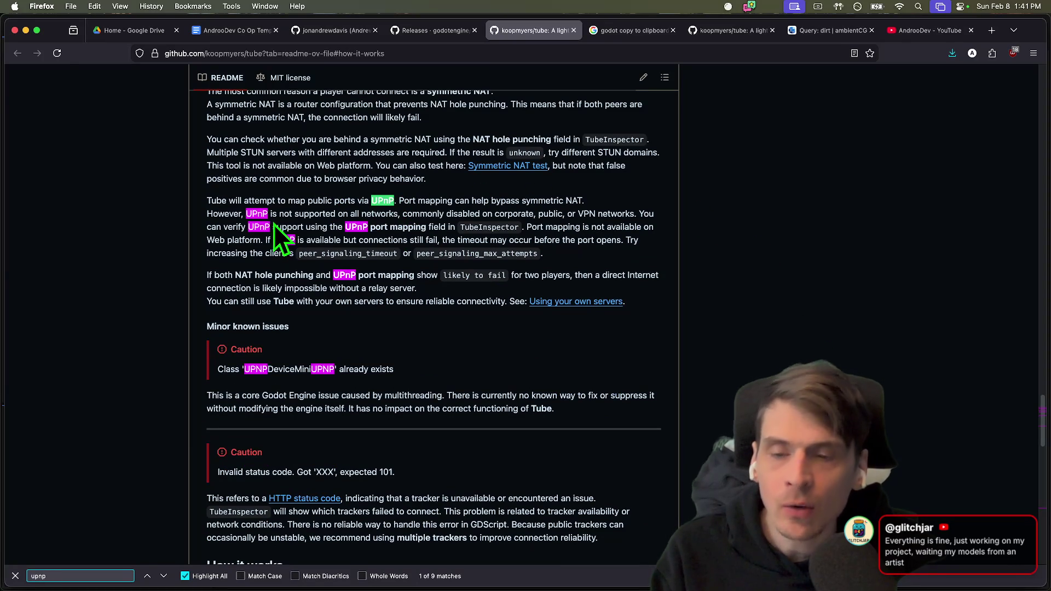
double_click(487, 227)
key("super+Tab")
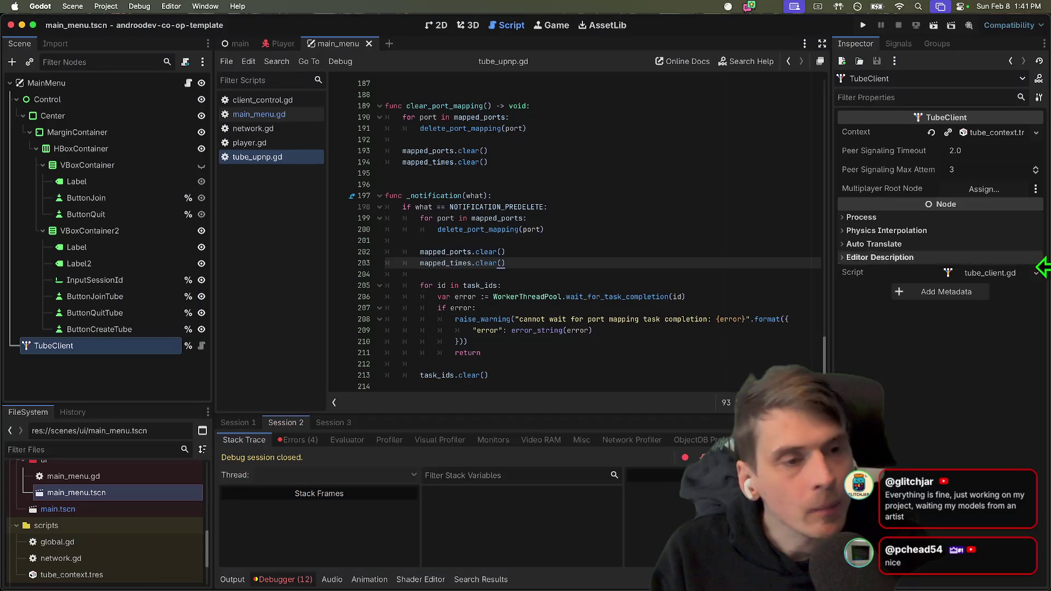
Switch back to Firefox showing the tube README's UPnP port-mapping notes.
key("super+Tab")
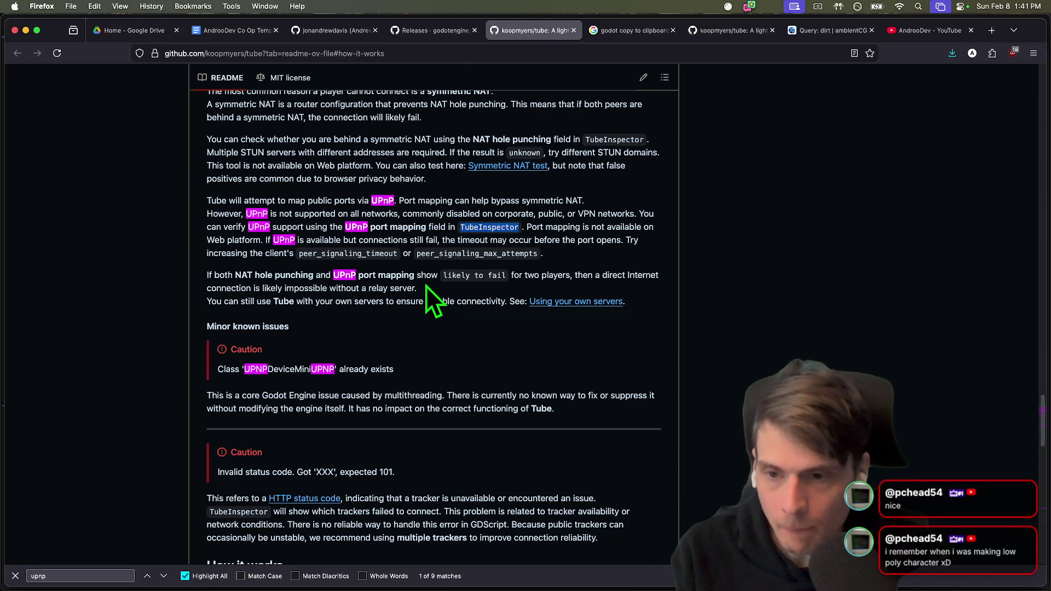
Open poly.pizza in a new tab and search for 'gun' models.
left_click(678, 264)
key("cmd+t")
type("poly.pizza/")
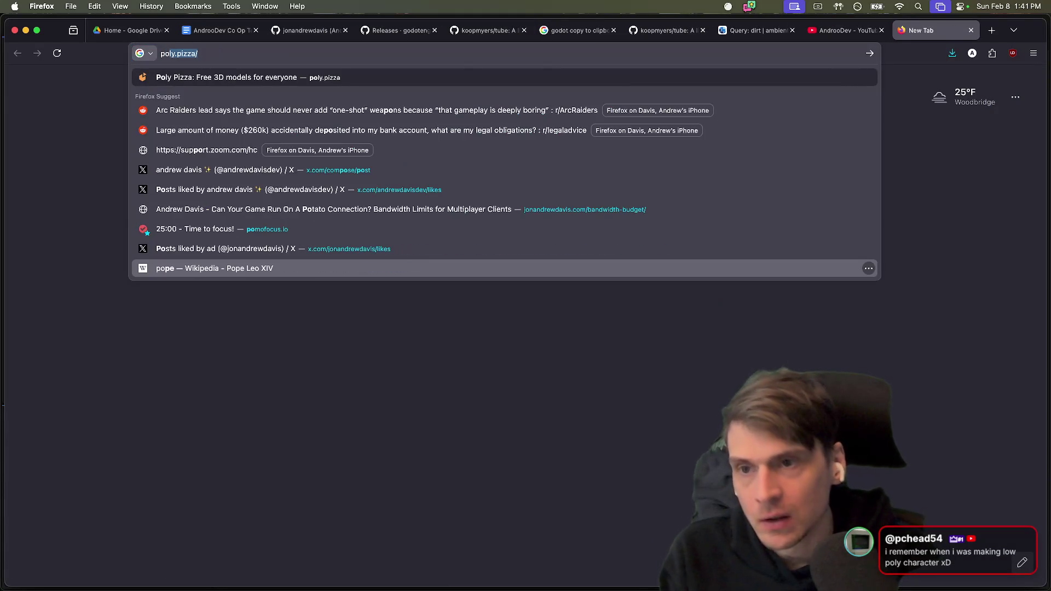
key("Return")
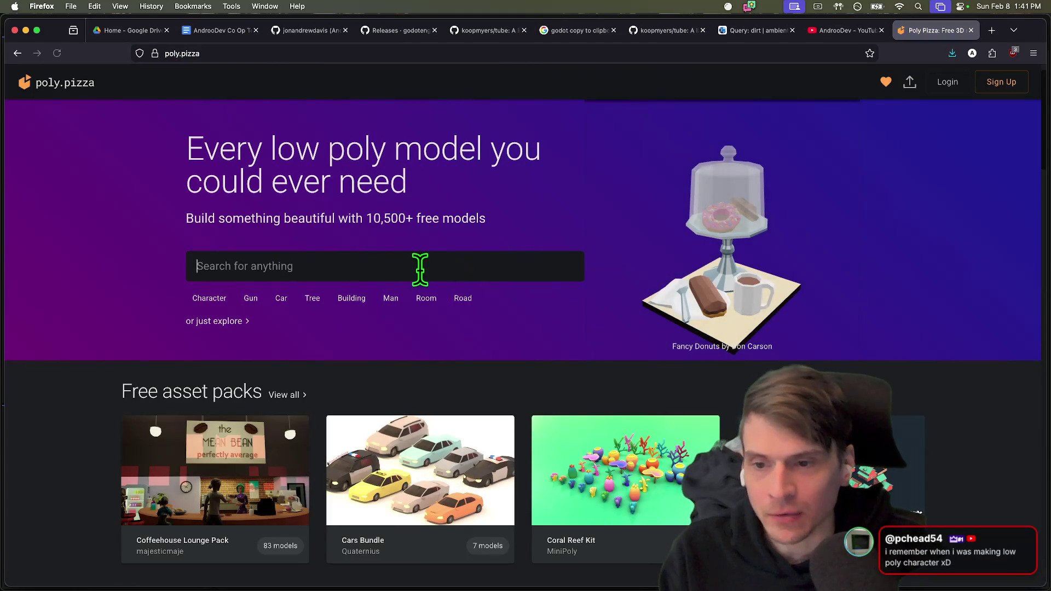
type("gun")
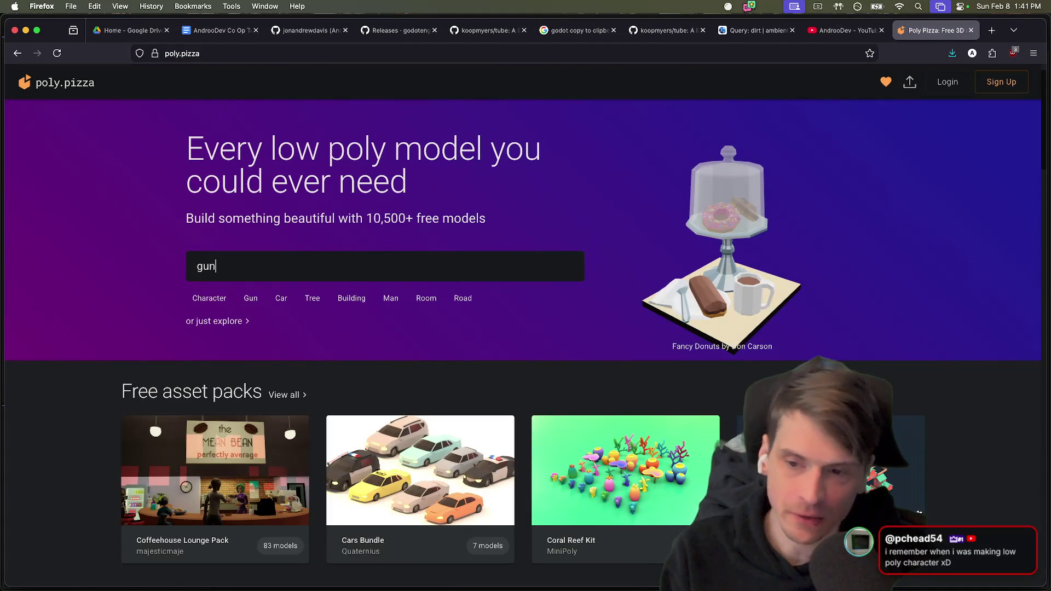
key("Return")
scroll(554, 465, "down", 5)
scroll(554, 464, "up", 3)
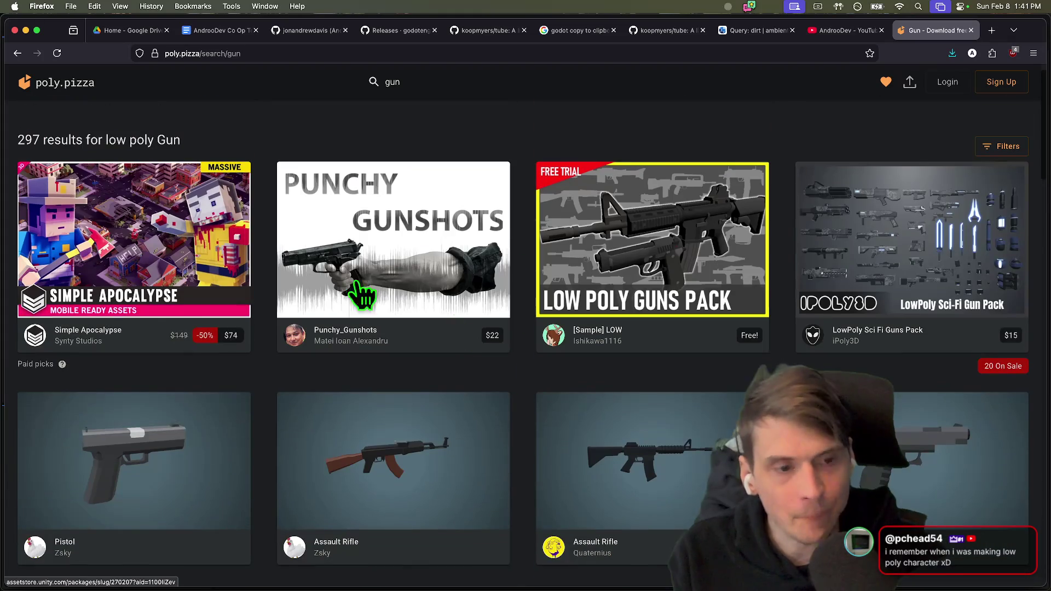
Change the search to 'tree', scroll the results, then return to Godot.
double_click(393, 83)
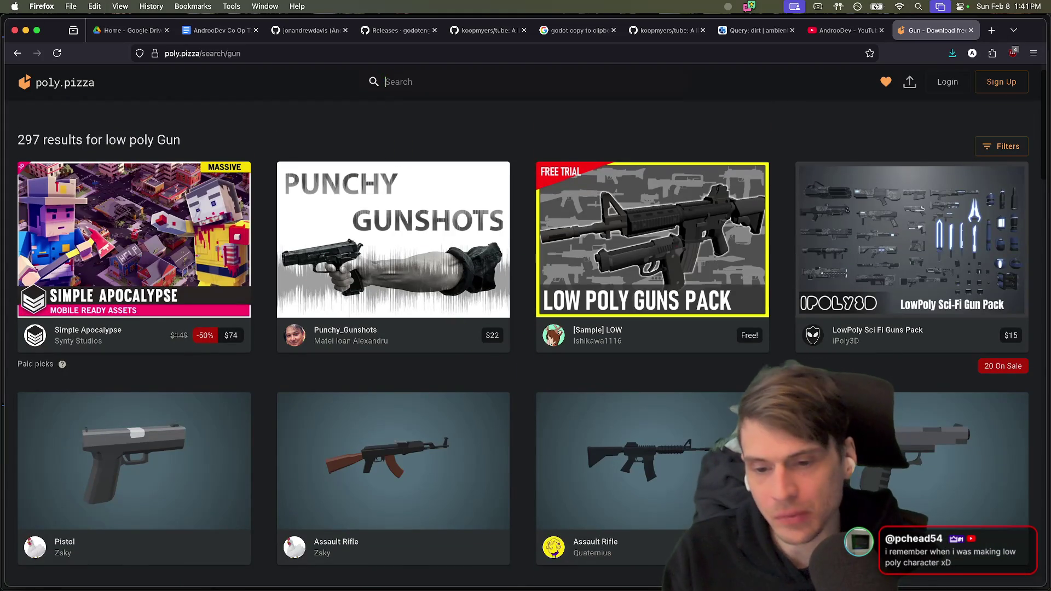
type("tree")
key("Return")
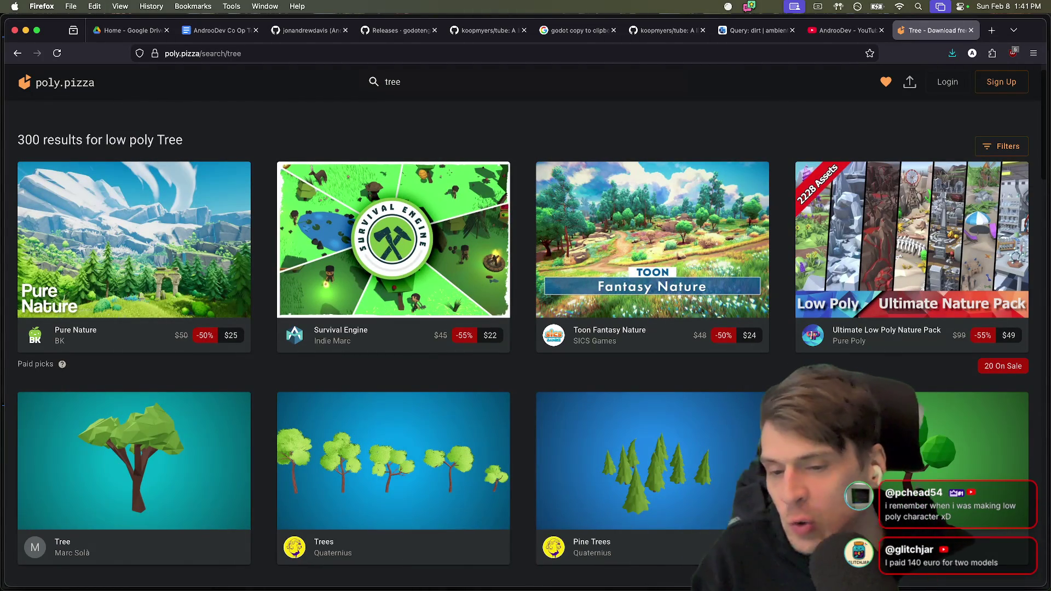
scroll(474, 378, "down", 4)
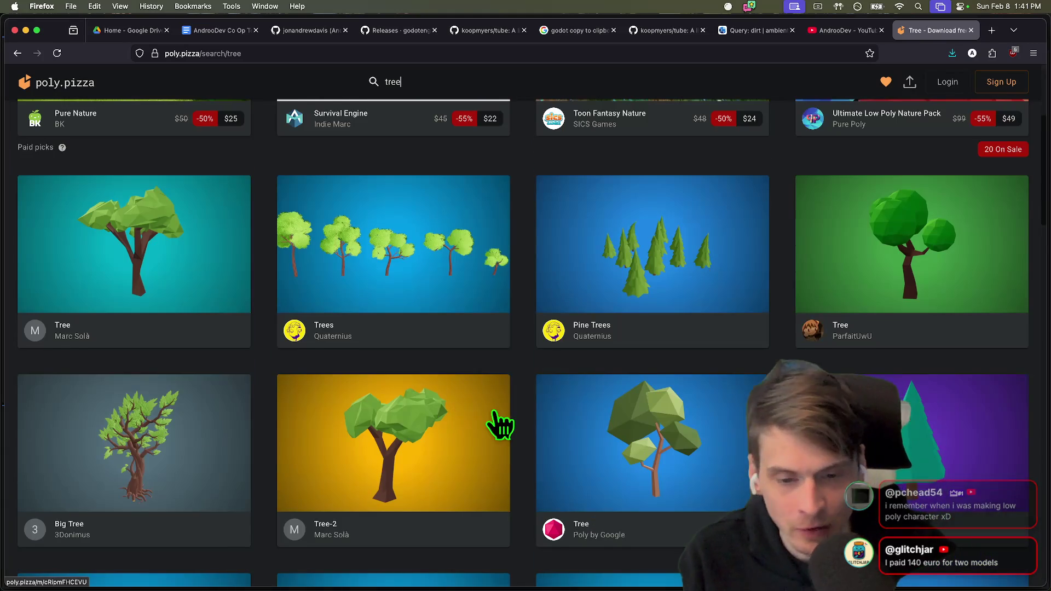
scroll(544, 495, "down", 10)
key("super+Tab")
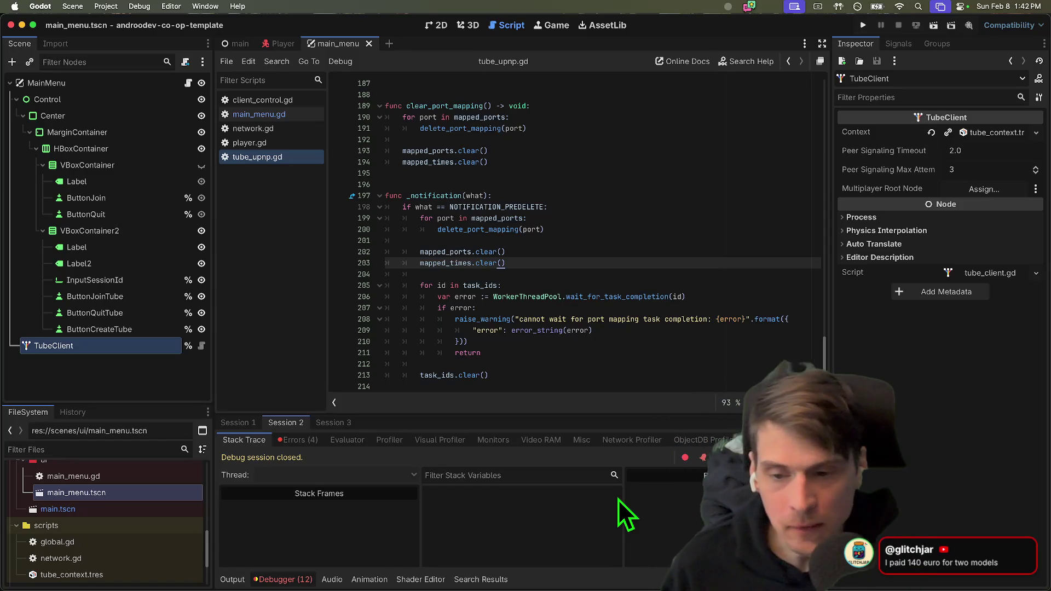
Glance over the tube README, then load ArtStation in a new tab.
key("super+Tab")
scroll(563, 487, "down", 2)
scroll(547, 479, "down", 1)
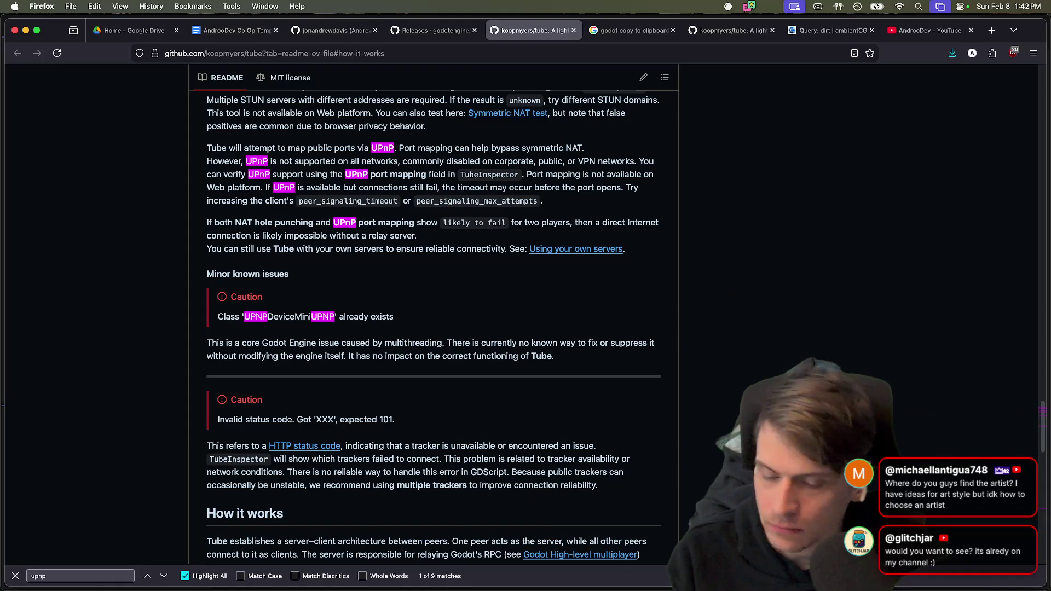
key("super+t")
type("art")
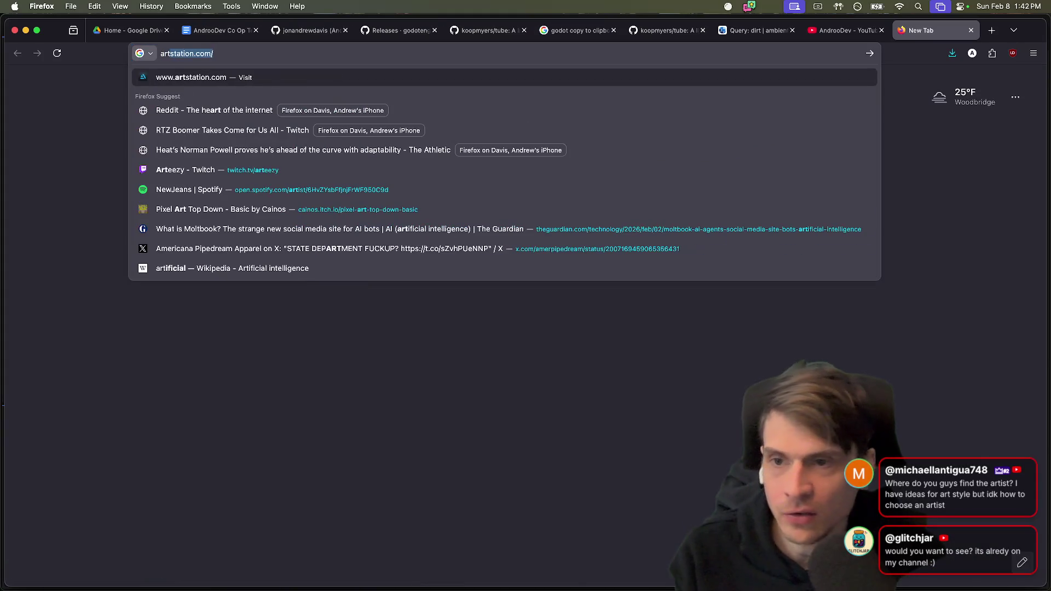
key("Return")
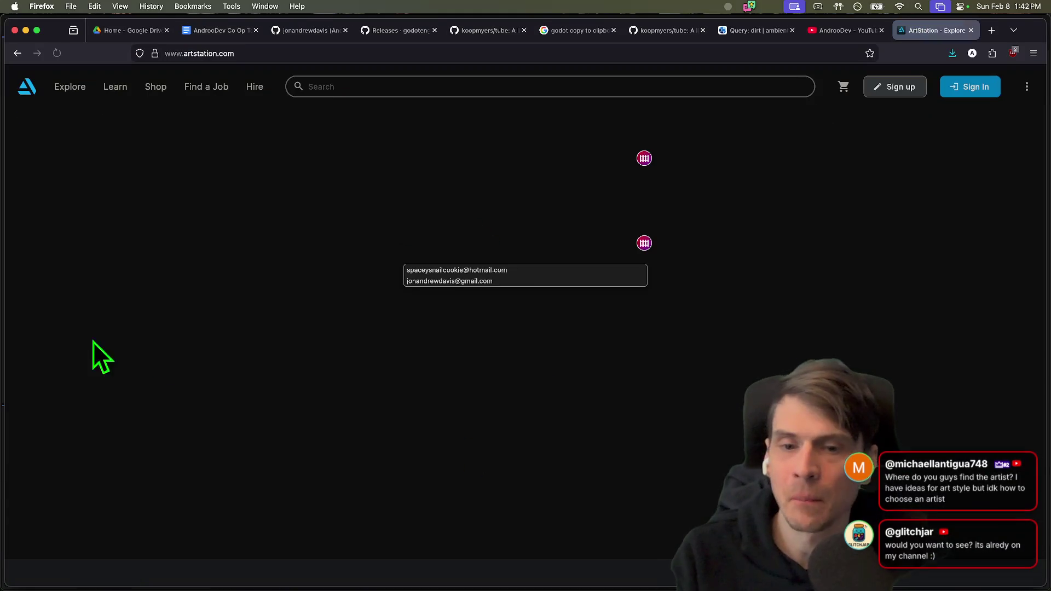
scroll(639, 243, "down", 3)
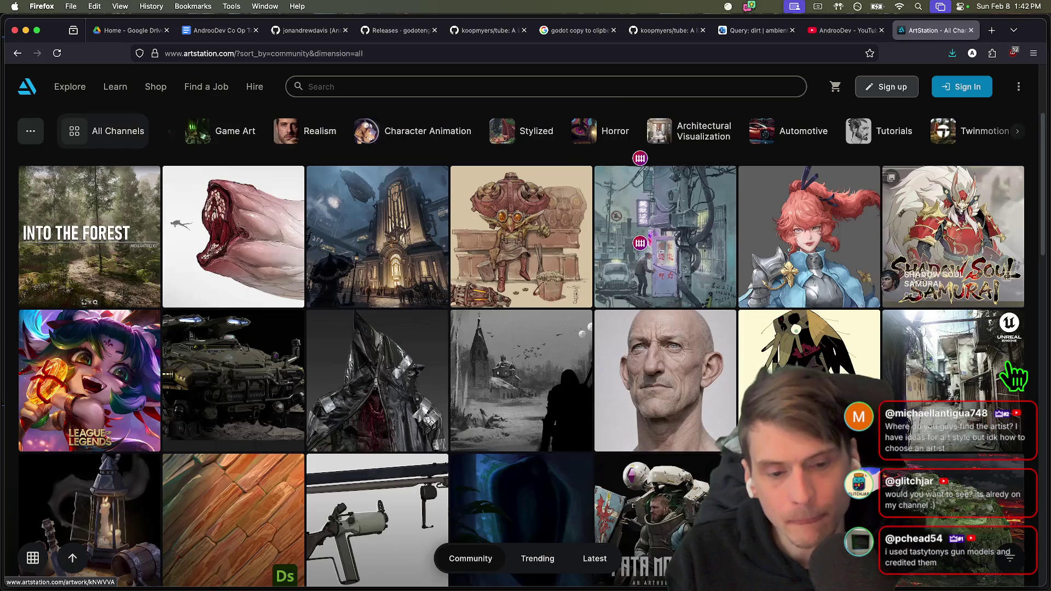
scroll(1013, 377, "down", 5)
scroll(998, 369, "up", 5)
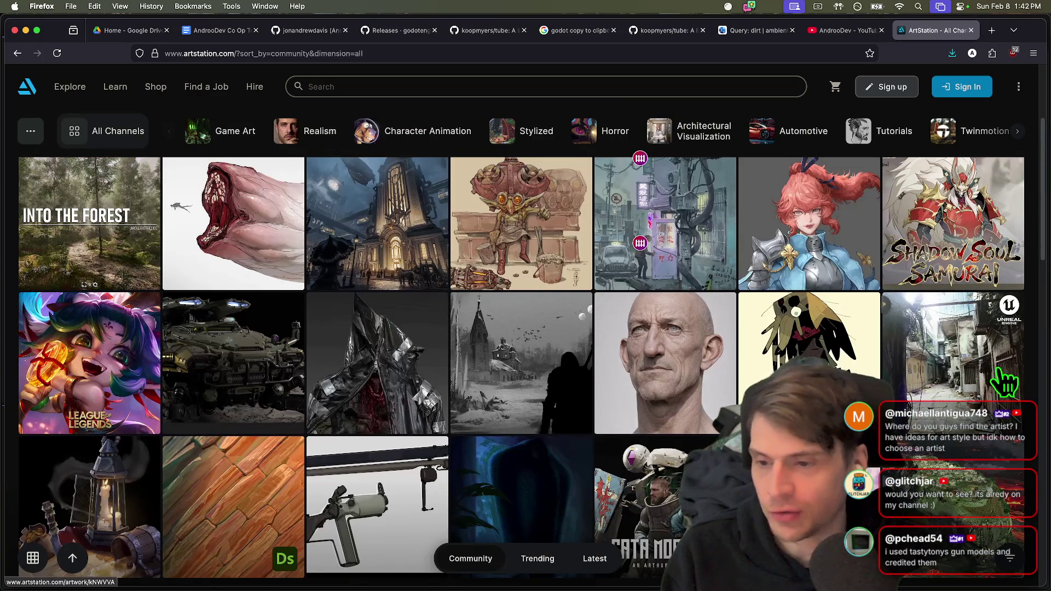
scroll(1021, 383, "up", 3)
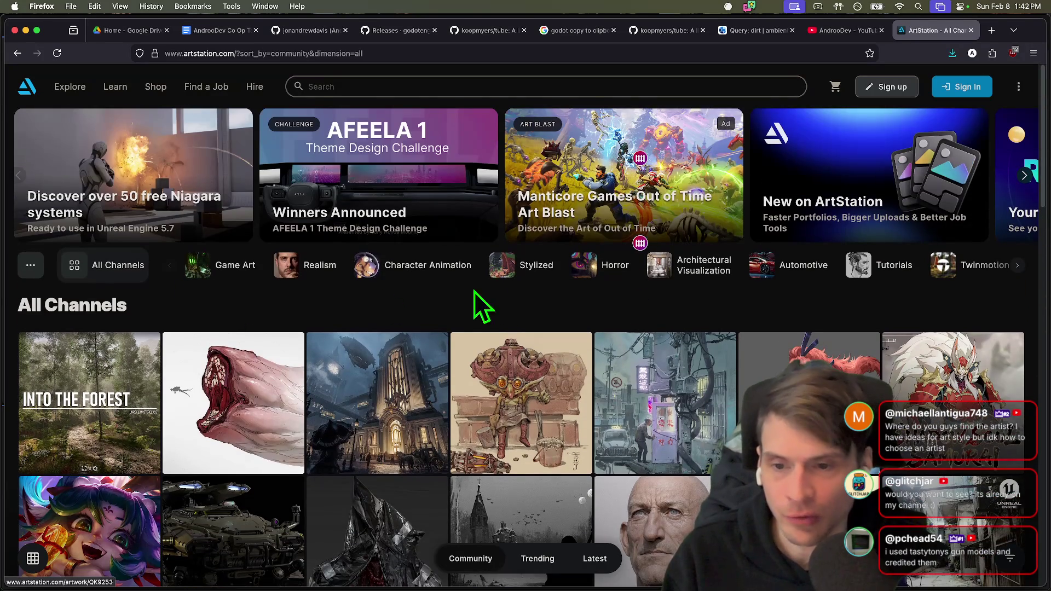
Scroll ArtStation's community channel grid down to the Dying Light artwork thumbnail.
mouse_move(76, 87)
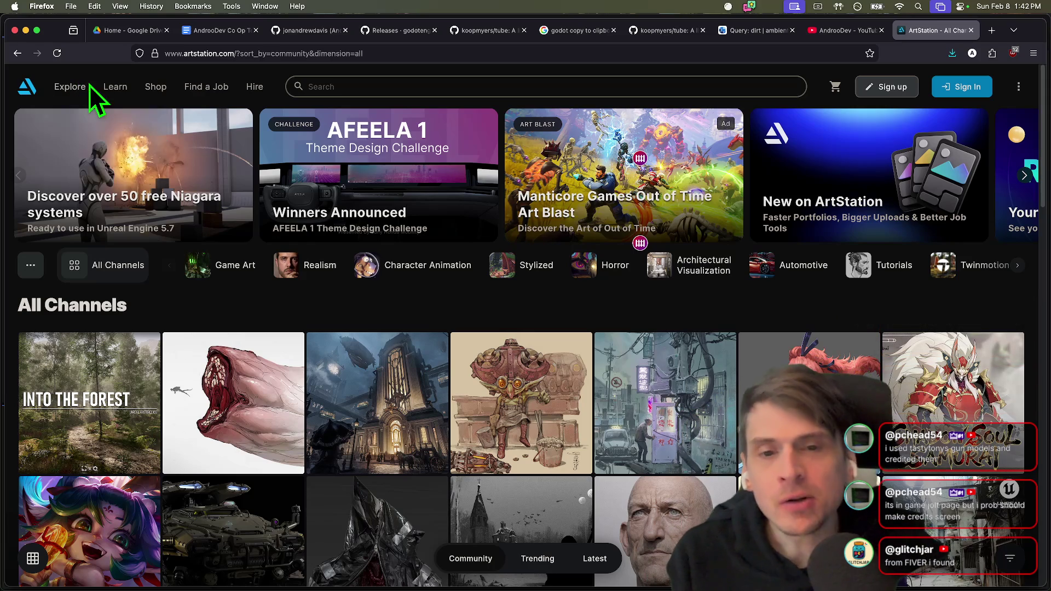
scroll(169, 317, "down", 10)
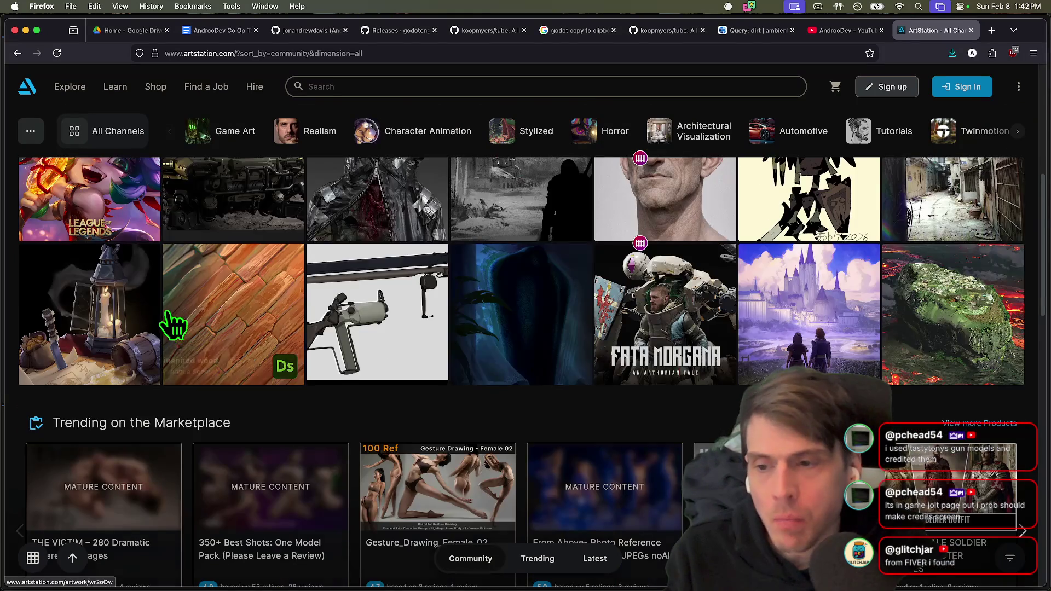
scroll(251, 305, "down", 5)
scroll(129, 305, "down", 3)
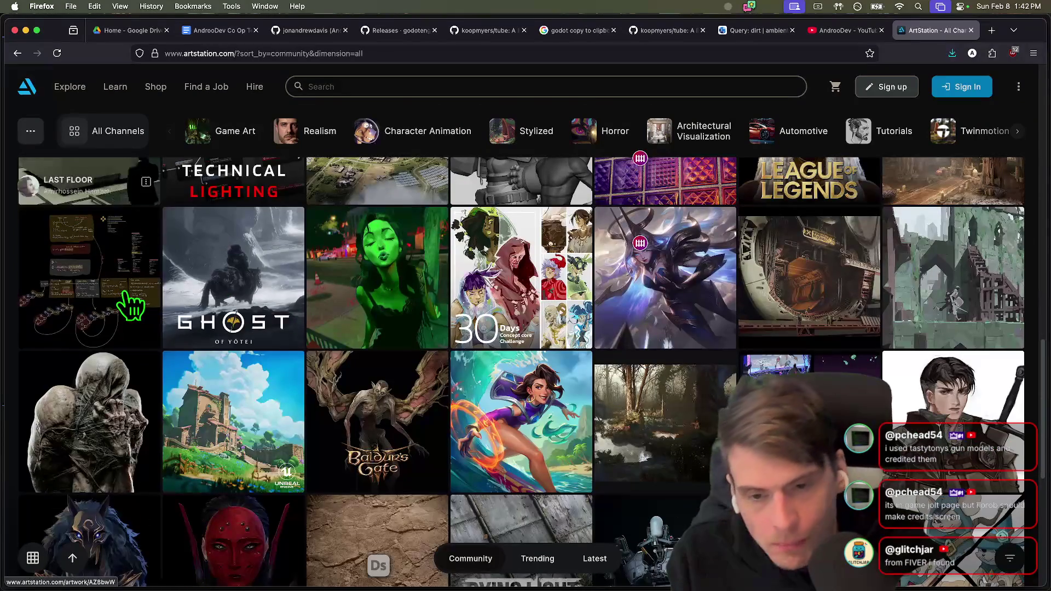
scroll(610, 290, "down", 10)
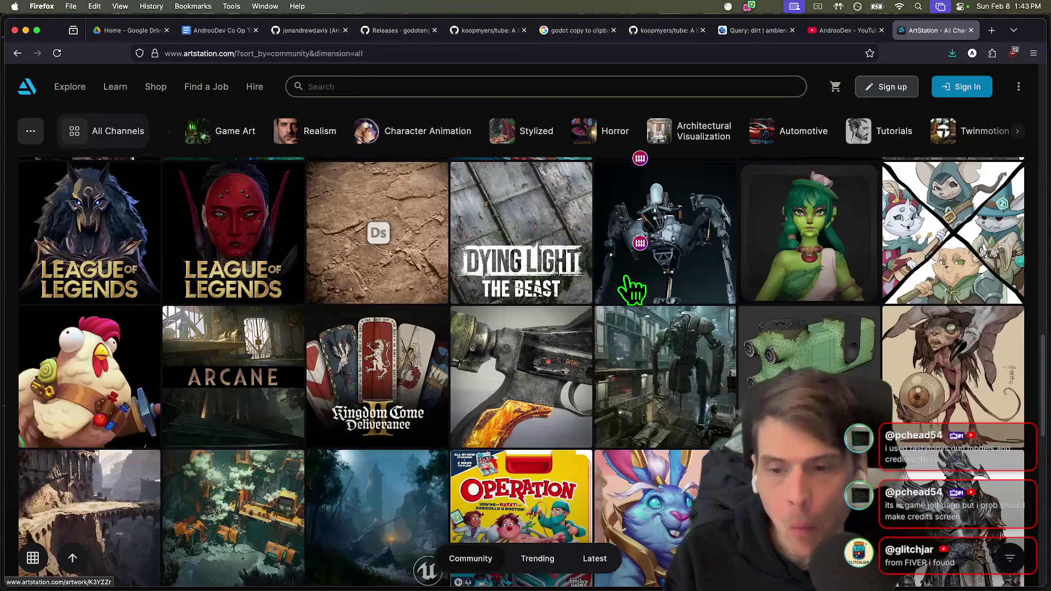
scroll(596, 291, "down", 8)
key("super+Tab")
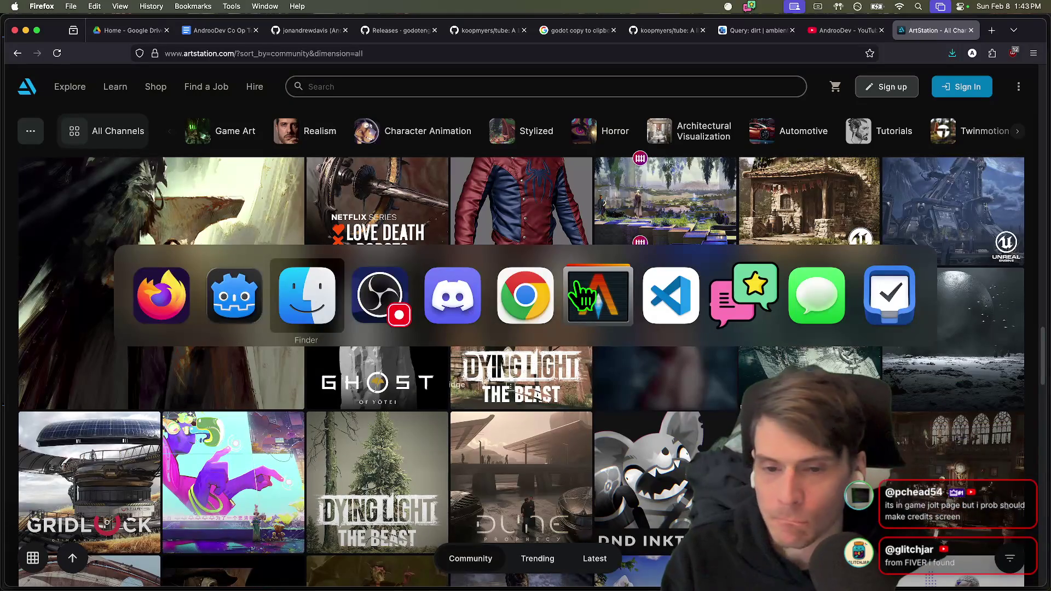
scroll(595, 287, "down", 10)
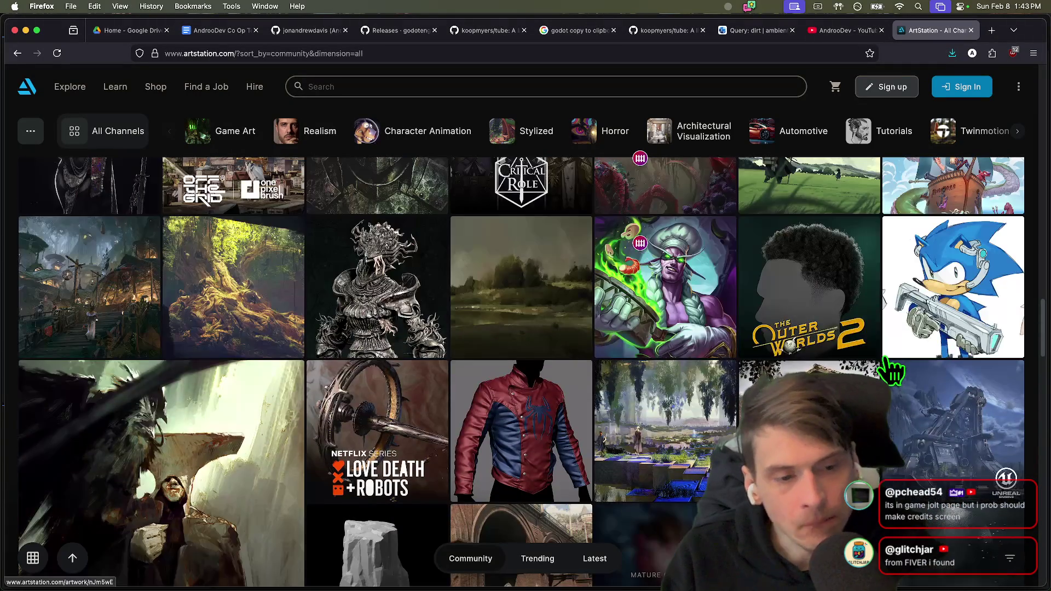
scroll(887, 366, "down", 3)
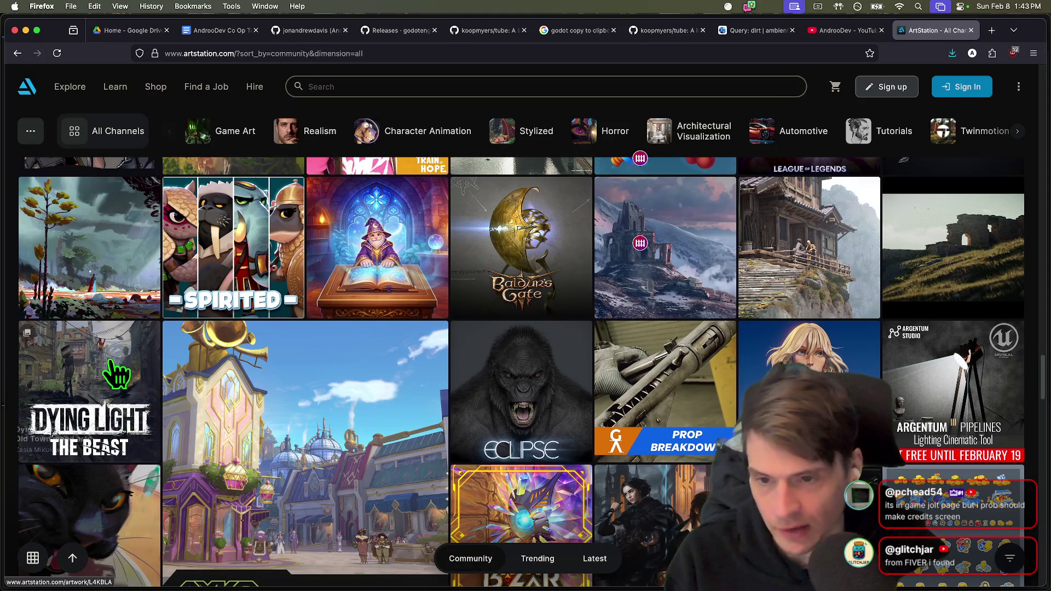
scroll(111, 364, "down", 1)
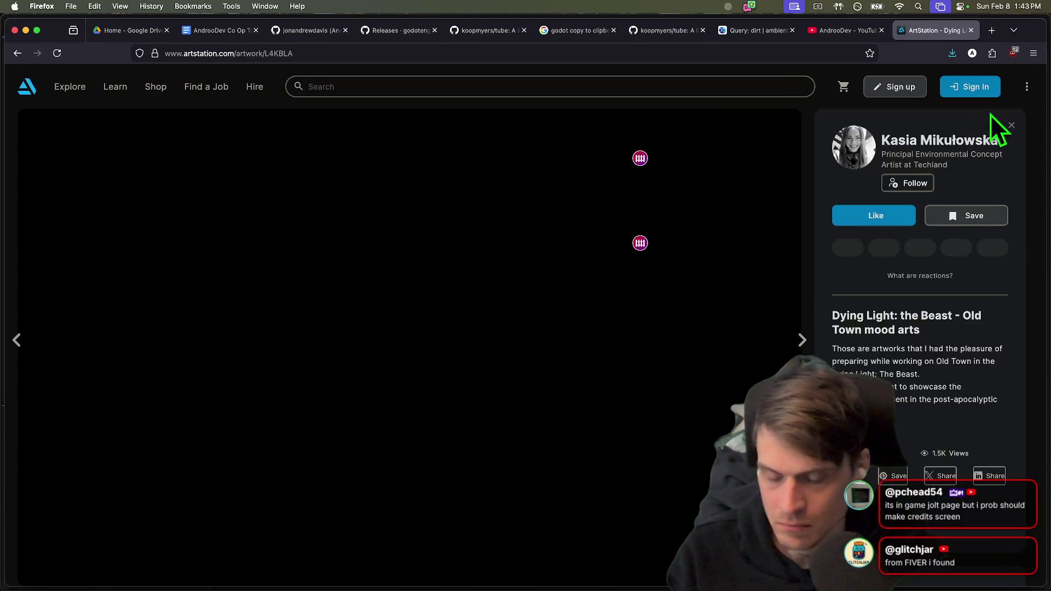
right_click(988, 118)
View the Dying Light Old Town mood arts, peek at Ferros Promenade, and scroll its images.
left_click(954, 130)
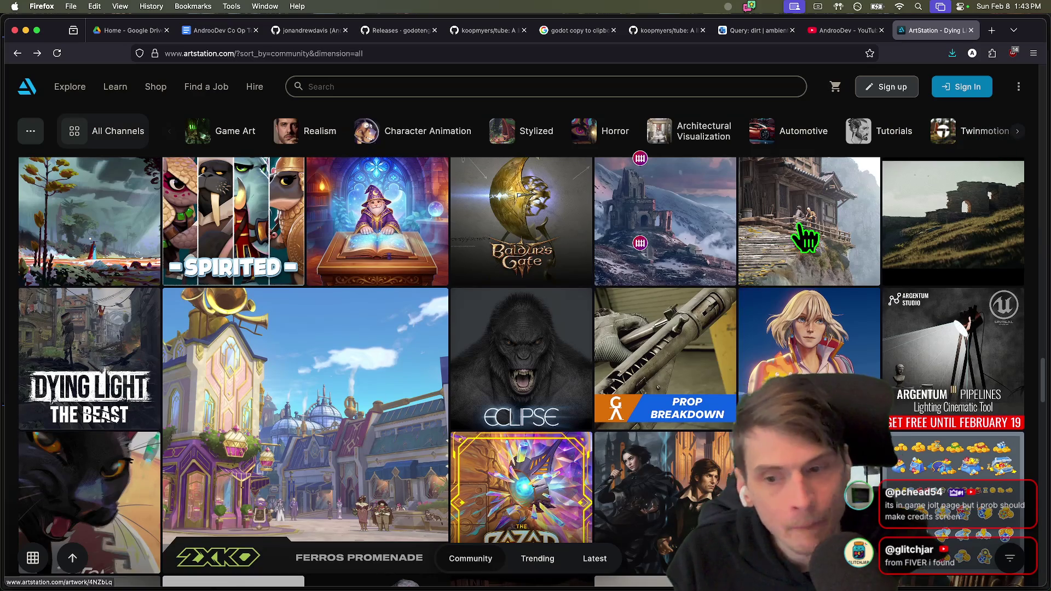
left_click(951, 161)
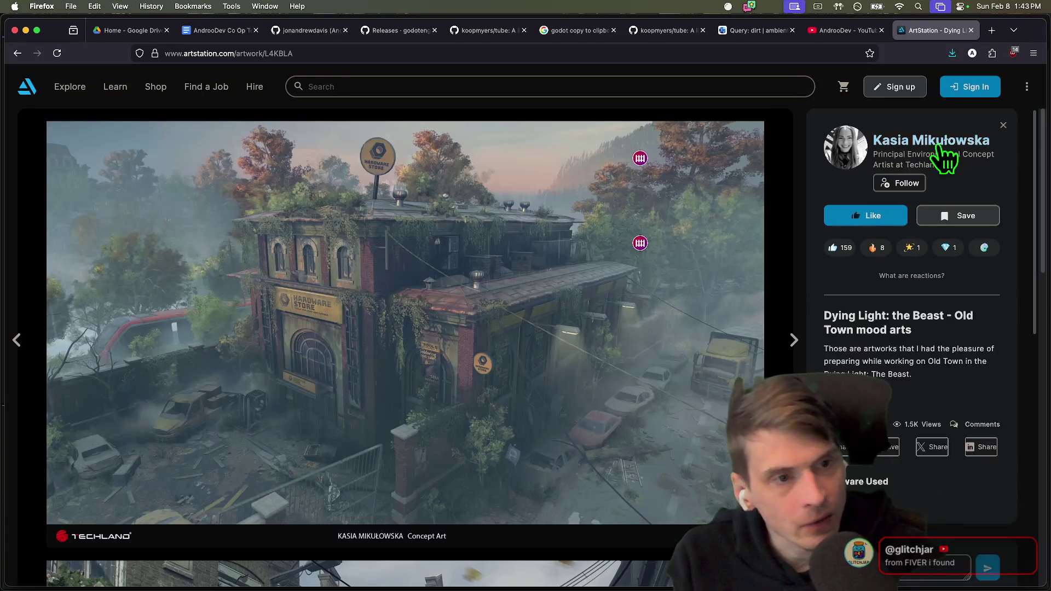
mouse_move(971, 163)
left_mouse_down()
mouse_move(875, 164)
mouse_move(962, 155)
left_mouse_up()
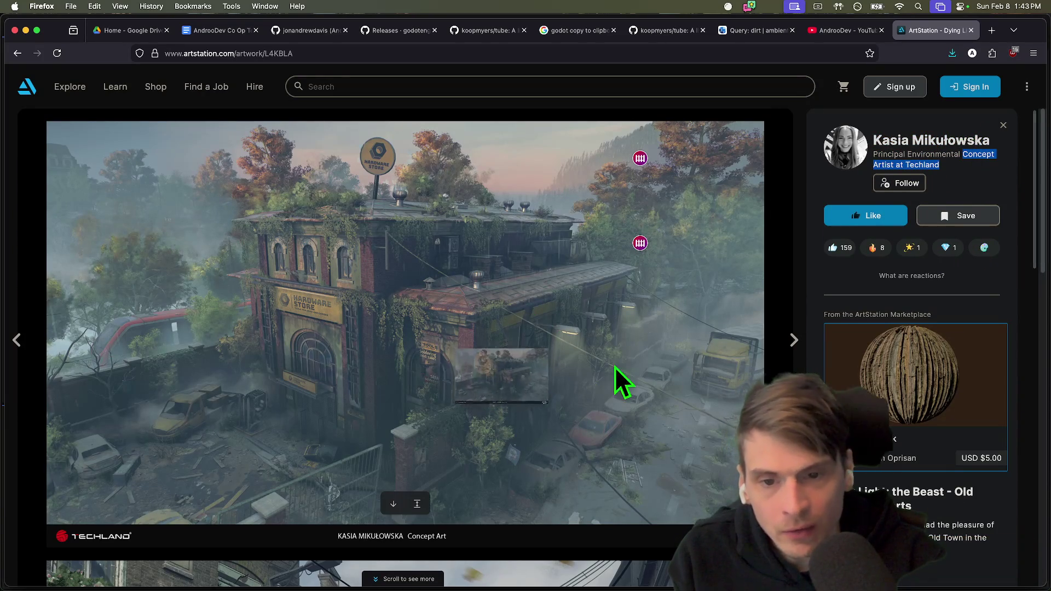
left_click(795, 341)
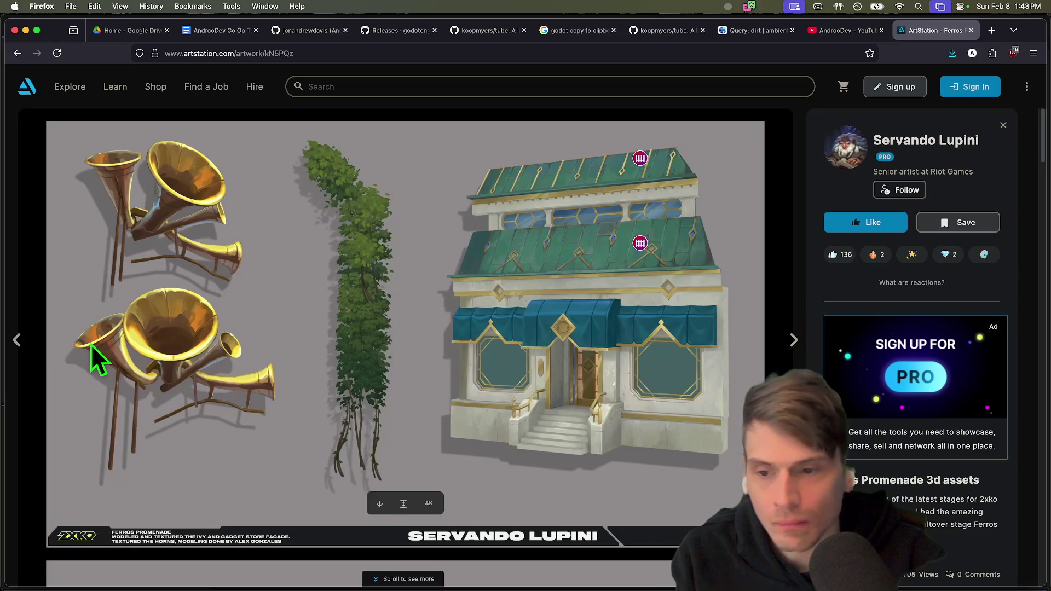
scroll(402, 364, "down", 5)
scroll(403, 365, "up", 5)
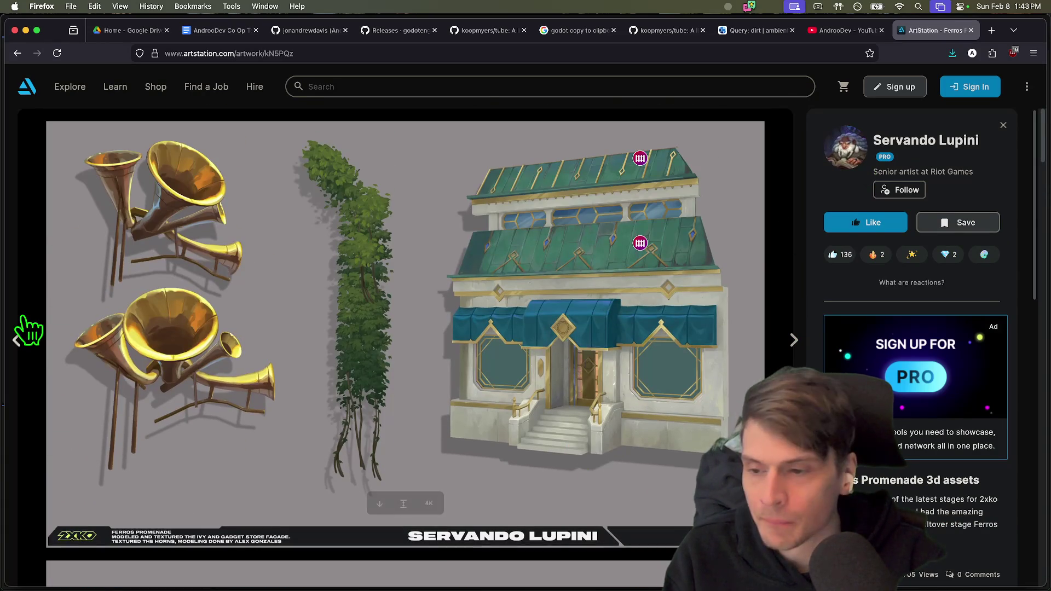
left_click(17, 341)
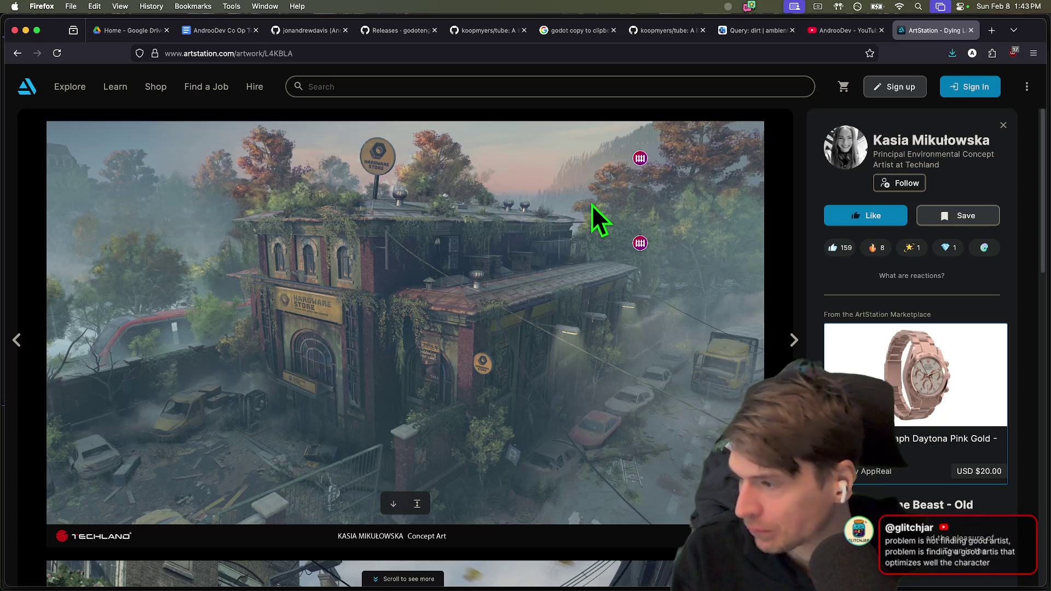
scroll(408, 273, "down", 8)
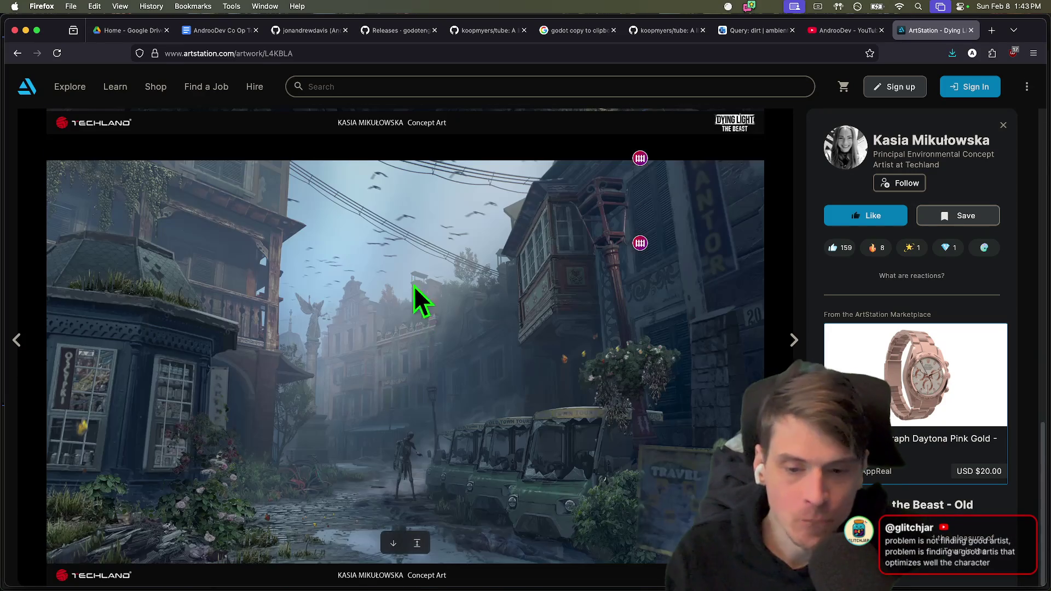
scroll(412, 271, "down", 8)
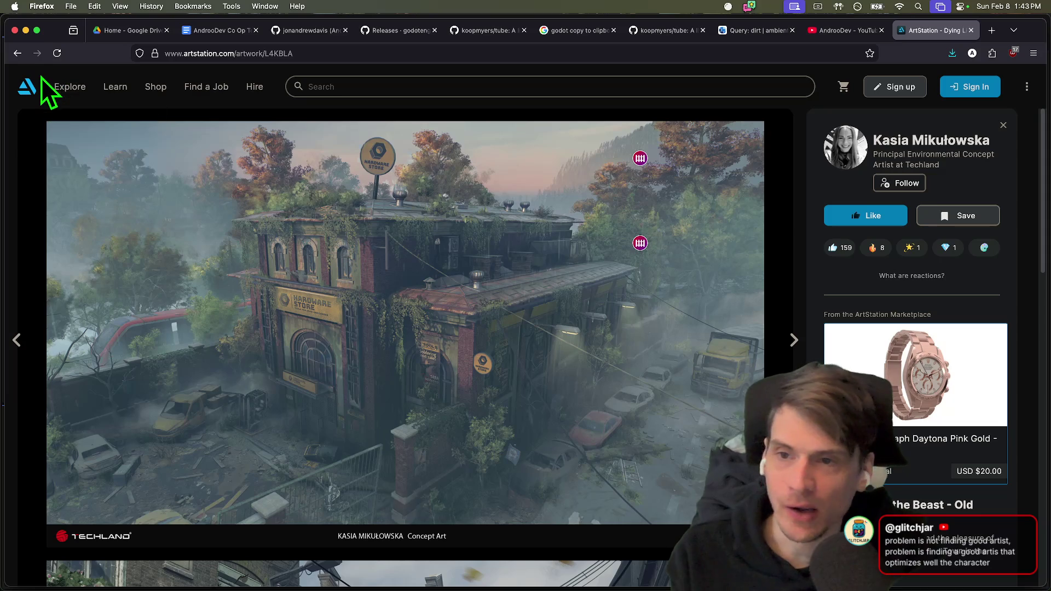
key("super+t")
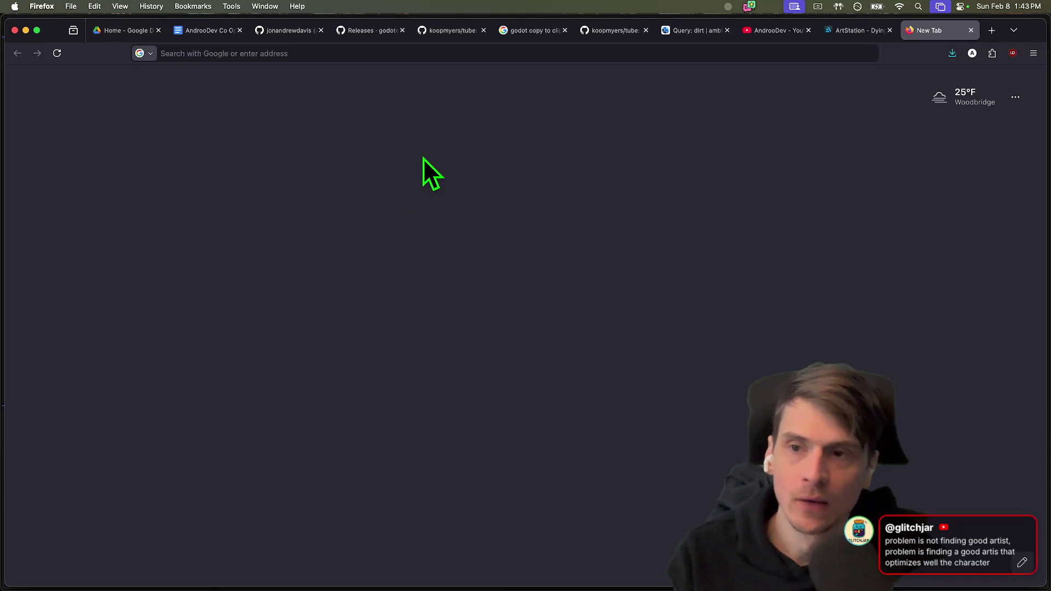
Go to fab.com and search Sketchfab models for 'zombie', replacing the earlier mushroom text.
type("fab.com")
key("Return")
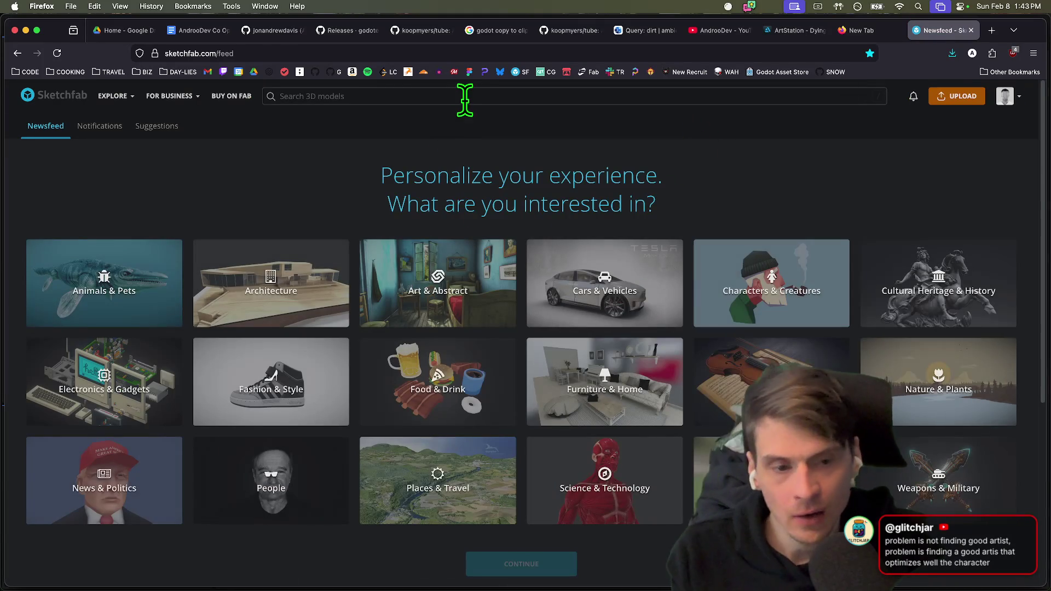
left_click(465, 100)
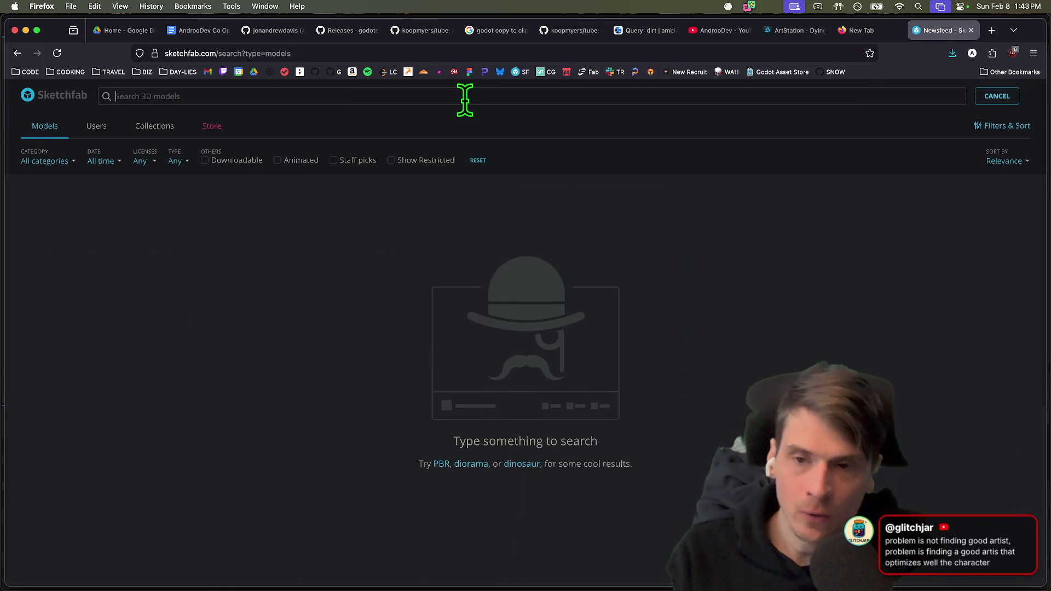
type("mushroo")
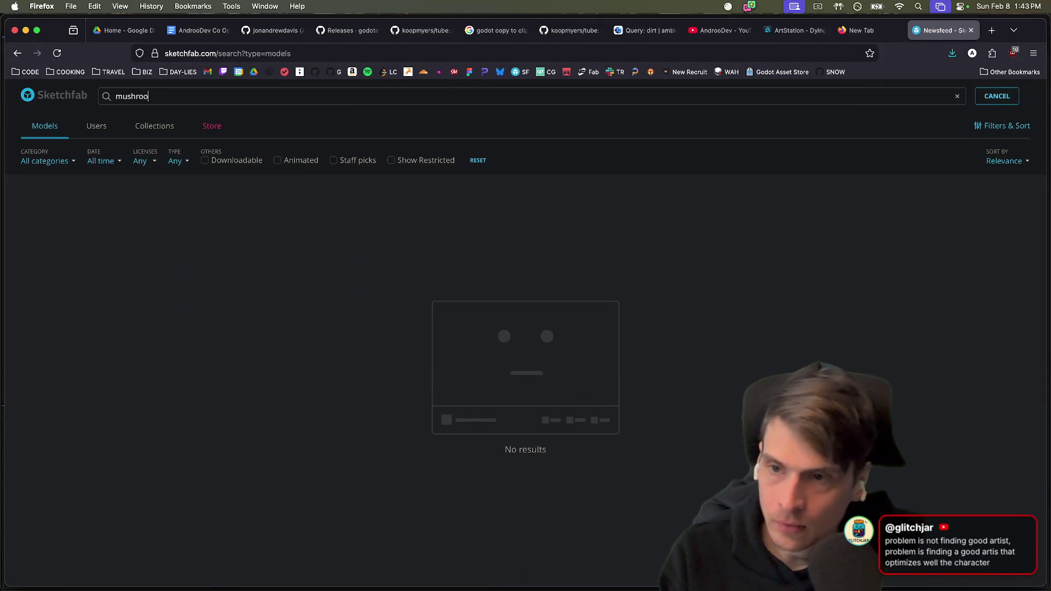
key("BackSpace")
key("BackSpace")
key("BackSpace")
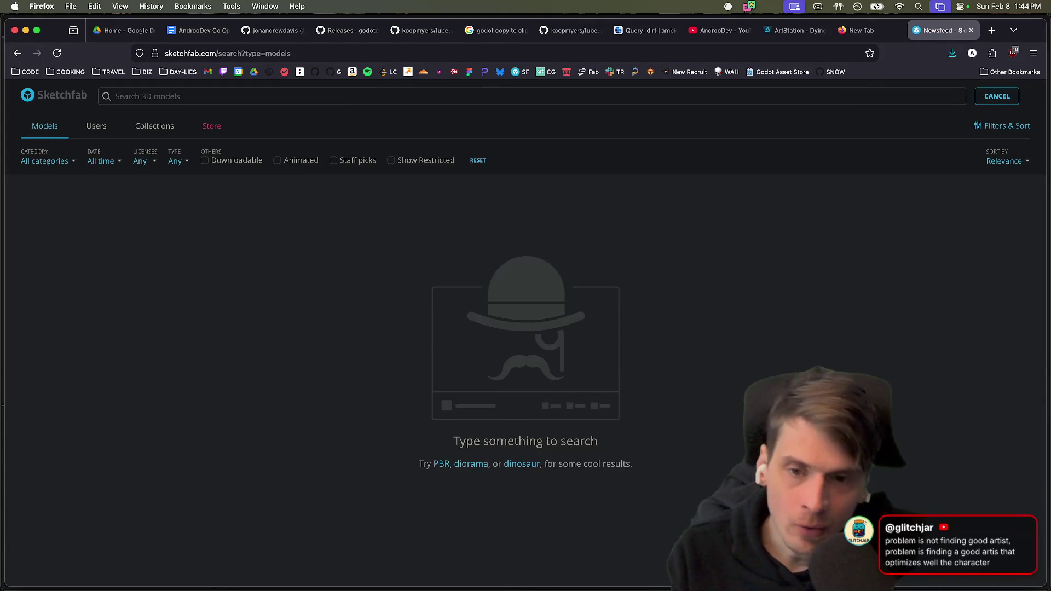
type("zombie")
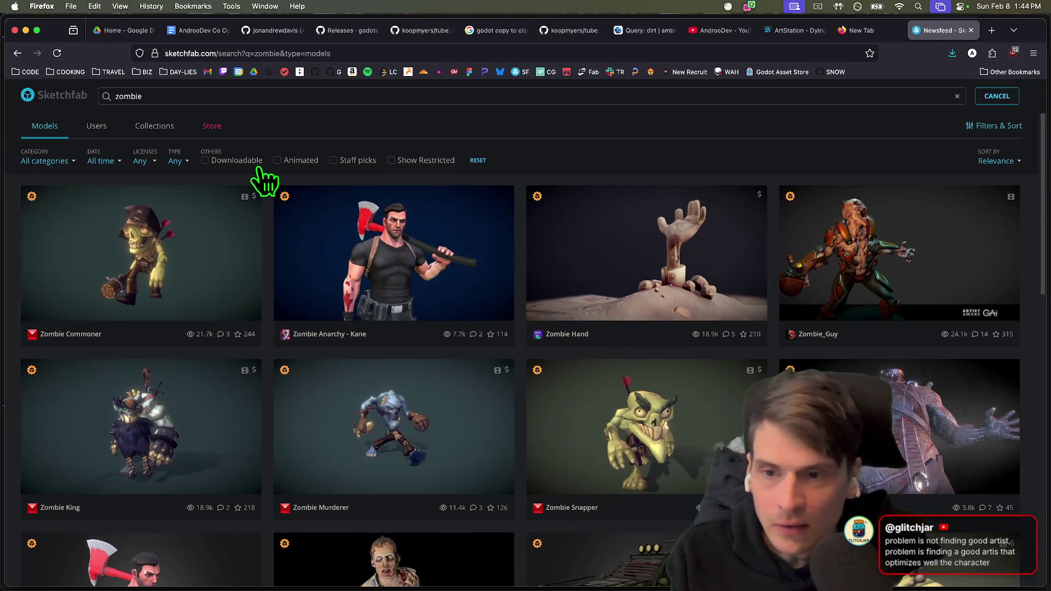
Browse the zombie search results and open the Zombie Commoner model preview.
scroll(166, 260, "down", 10)
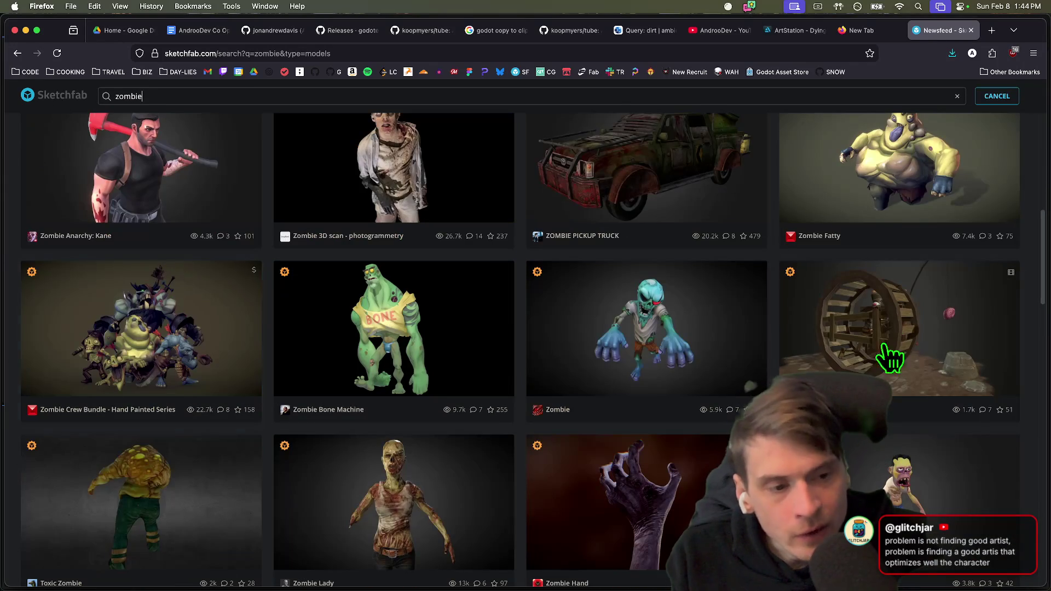
scroll(414, 546, "down", 8)
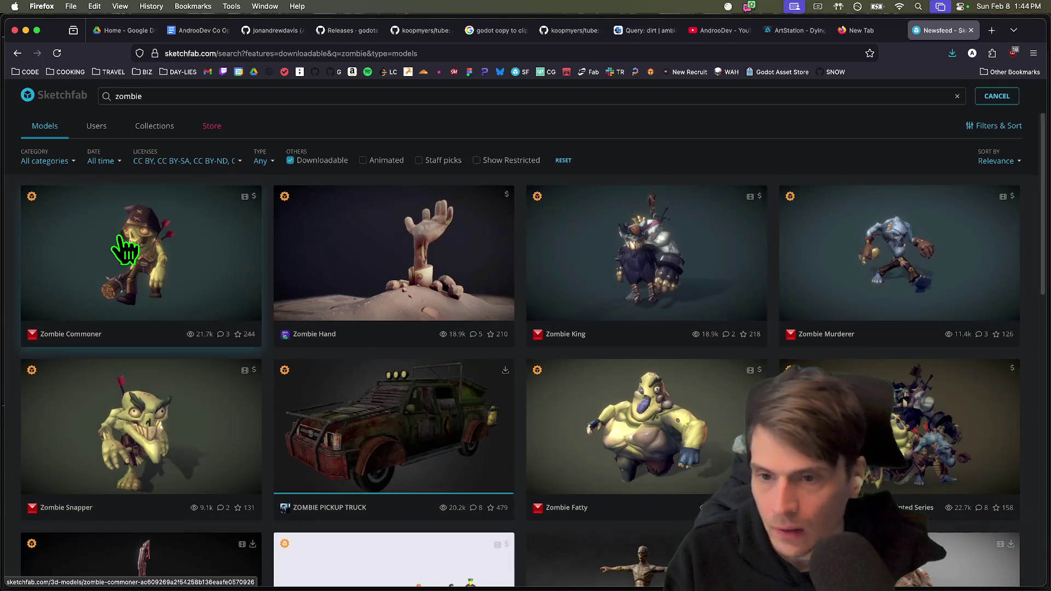
left_click(124, 247)
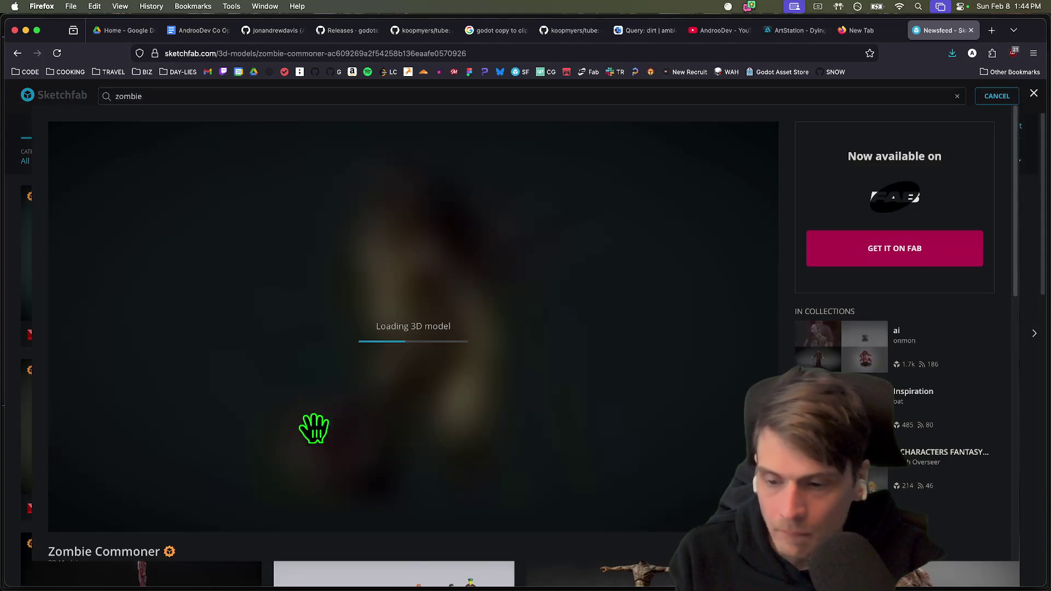
scroll(487, 514, "down", 3)
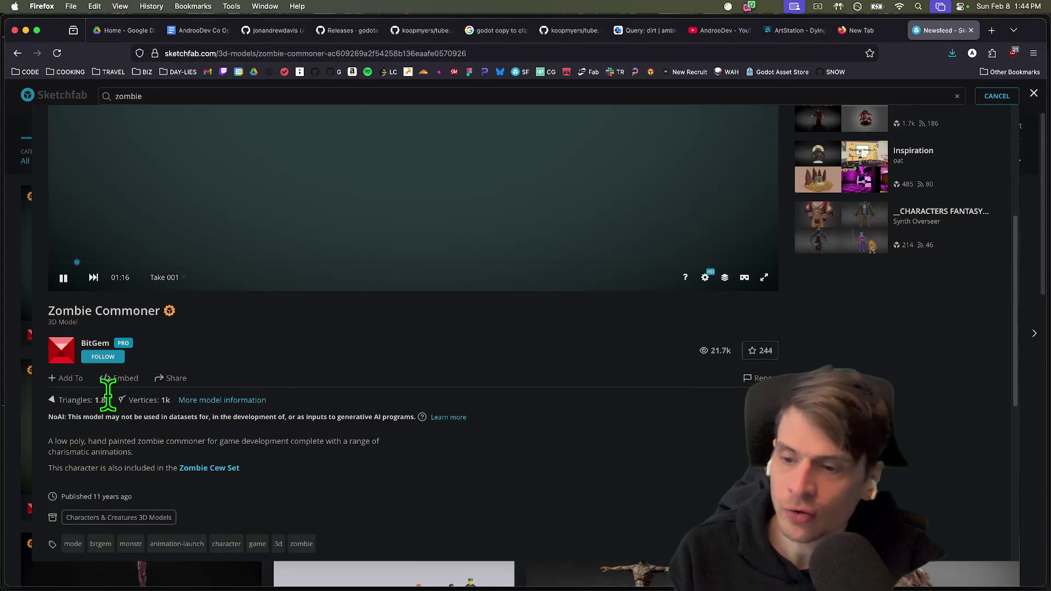
scroll(350, 417, "down", 1)
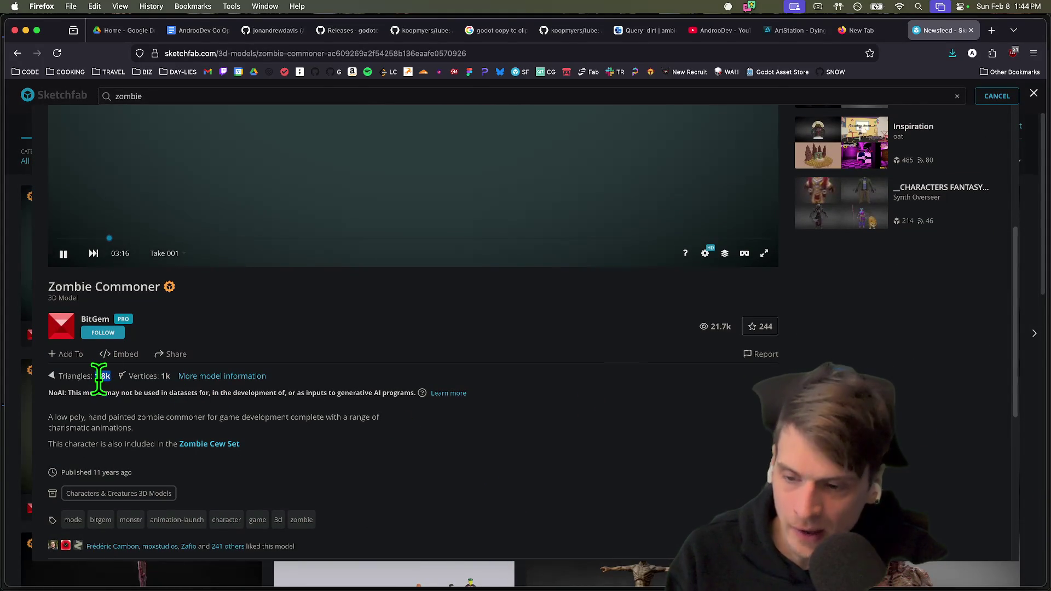
scroll(189, 467, "up", 5)
scroll(403, 340, "up", 5)
scroll(366, 392, "down", 5)
mouse_move(382, 446)
left_mouse_down()
mouse_move(434, 457)
mouse_move(382, 457)
mouse_move(330, 427)
mouse_move(444, 493)
mouse_move(433, 438)
left_mouse_up()
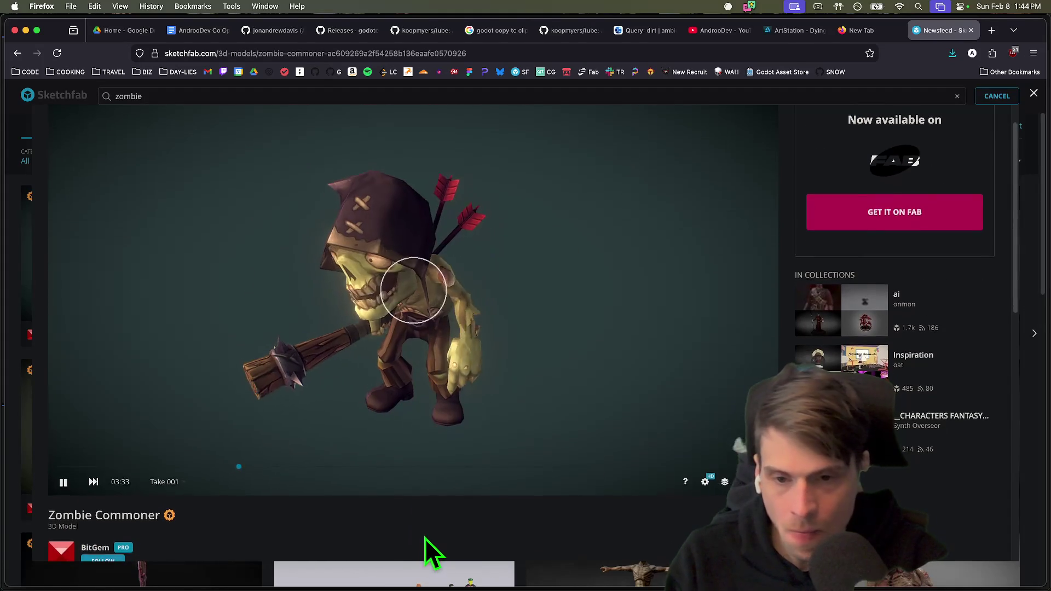
scroll(425, 540, "down", 3)
scroll(404, 535, "down", 2)
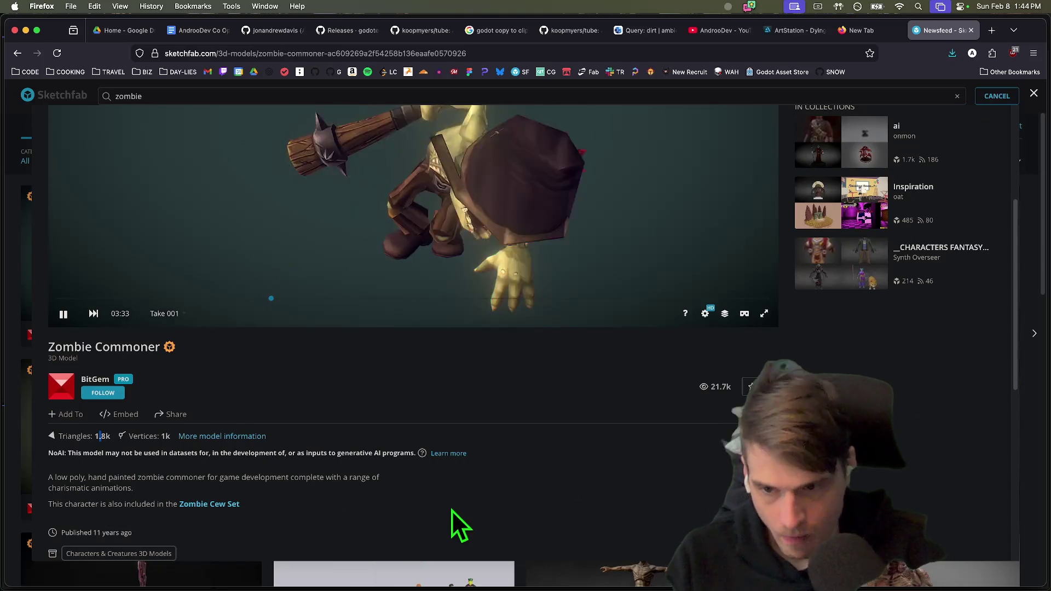
key("Escape")
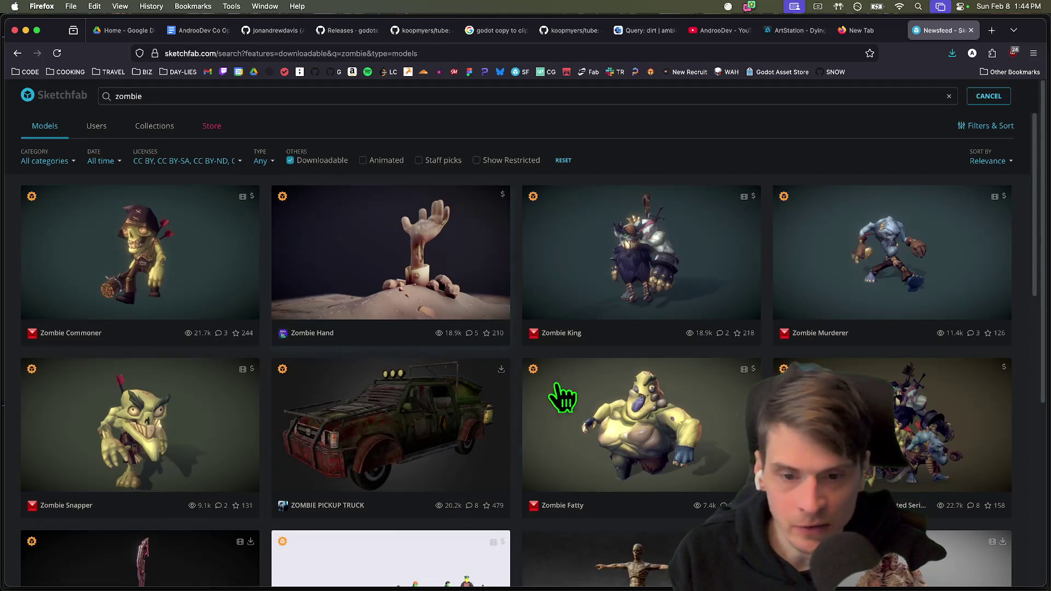
Scroll further through the zombie results and open the Zombie Woman model page.
scroll(536, 376, "down", 8)
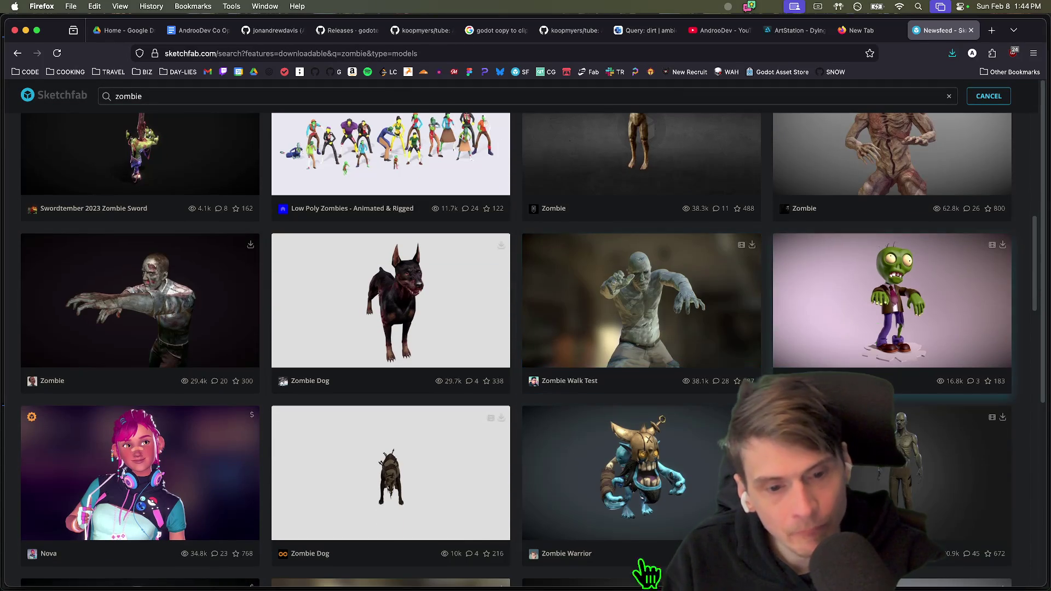
scroll(454, 524, "down", 4)
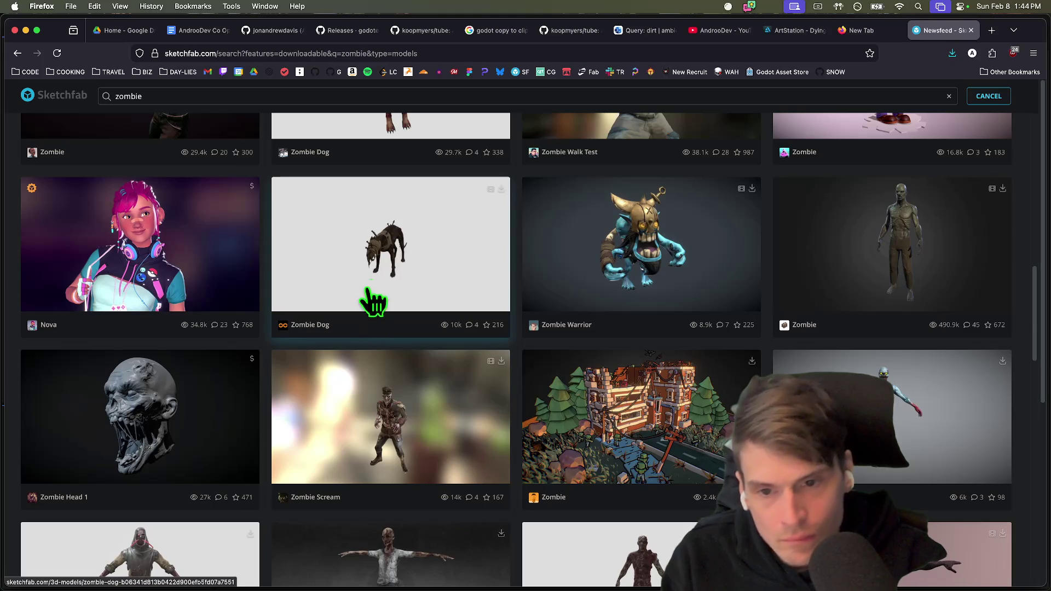
scroll(808, 362, "down", 2)
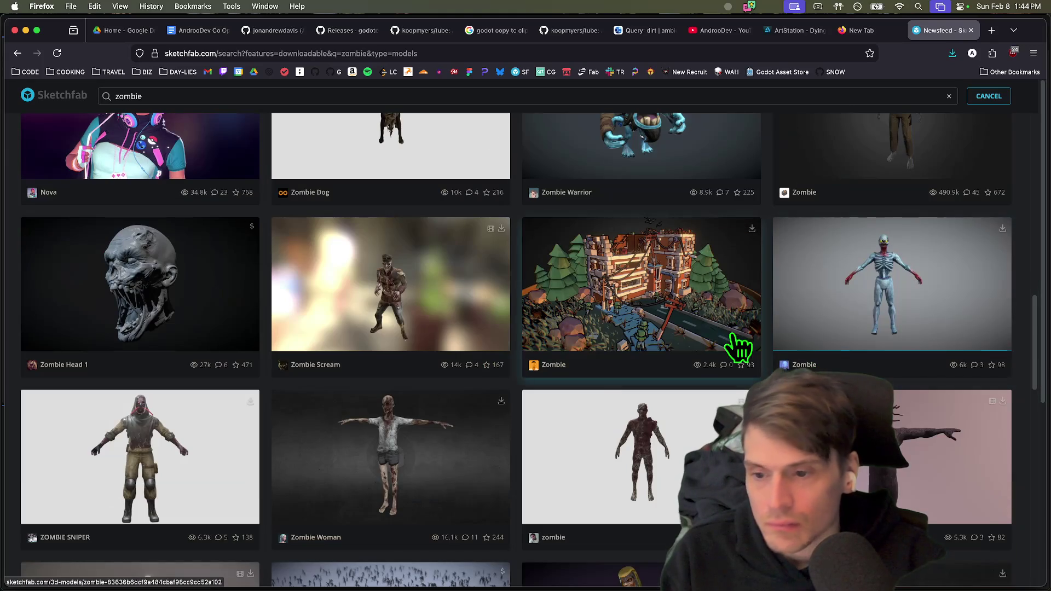
left_click(416, 441)
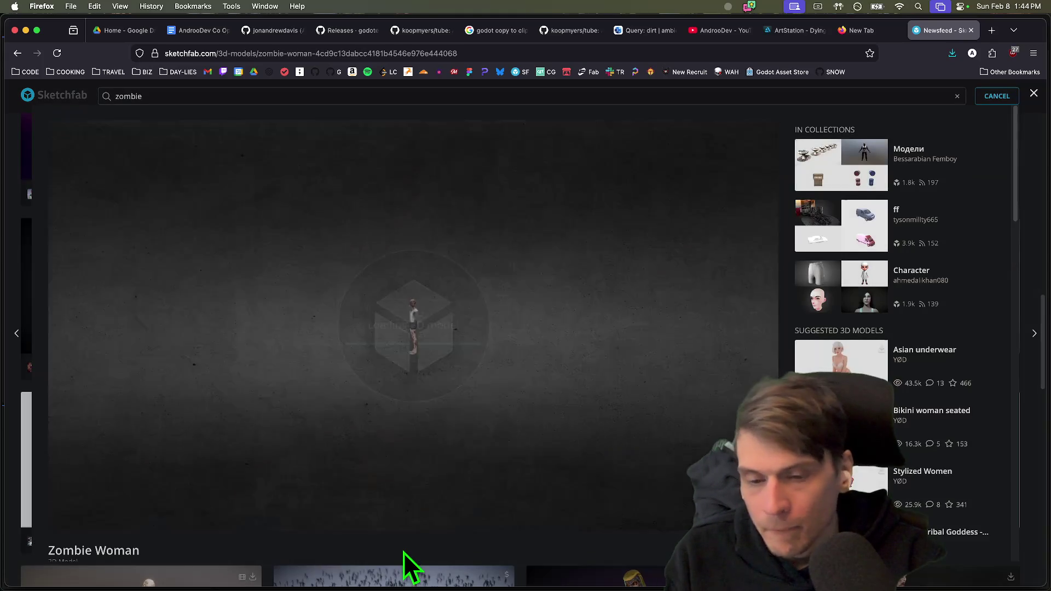
Review the Zombie Woman model's details (18.7k triangles), then close the preview and the Sketchfab tab.
scroll(403, 551, "down", 3)
left_click_drag(116, 497, 98, 497)
scroll(649, 517, "down", 2)
scroll(673, 471, "down", 3)
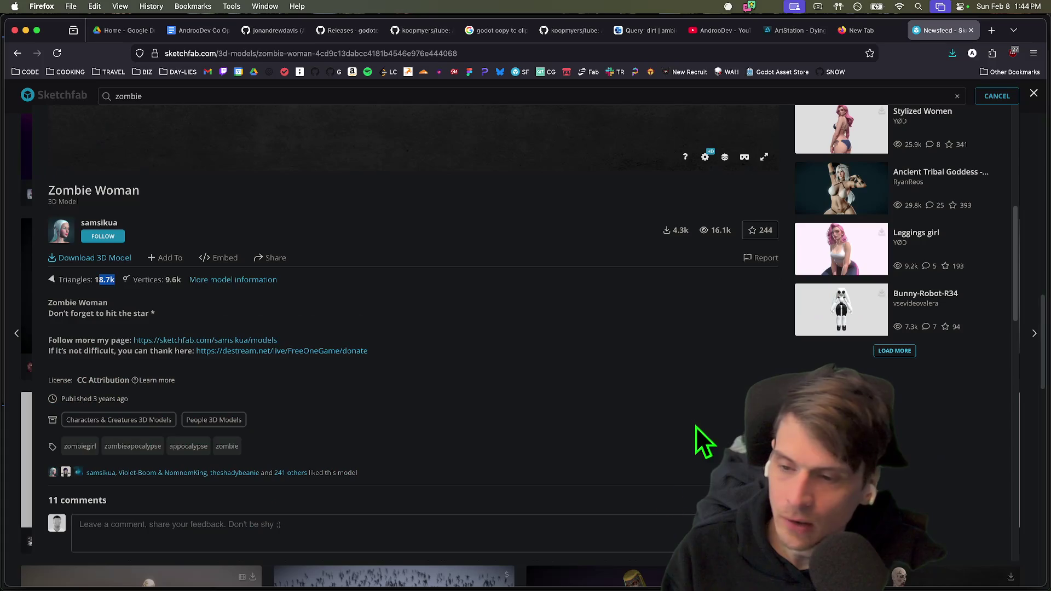
scroll(700, 441, "up", 5)
scroll(476, 289, "up", 3)
scroll(416, 236, "down", 5)
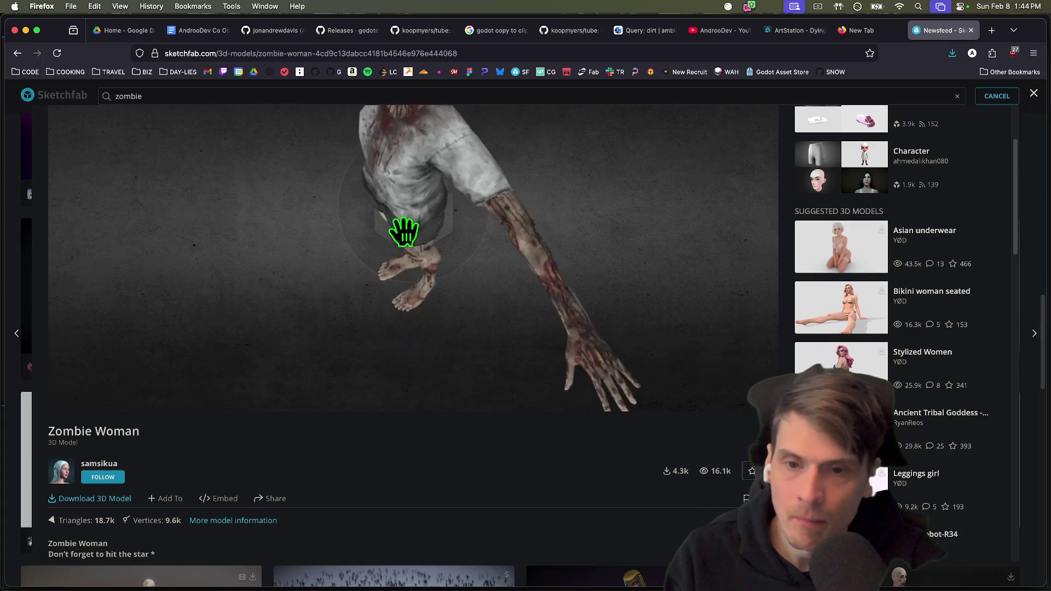
scroll(219, 464, "down", 1)
scroll(218, 464, "down", 10)
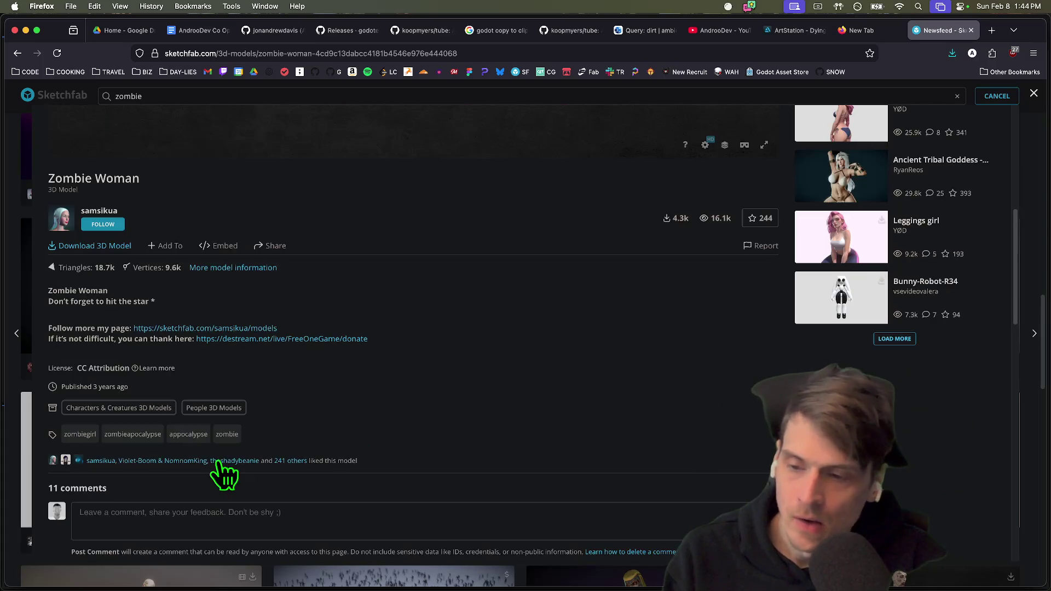
key("Escape")
key("super+w")
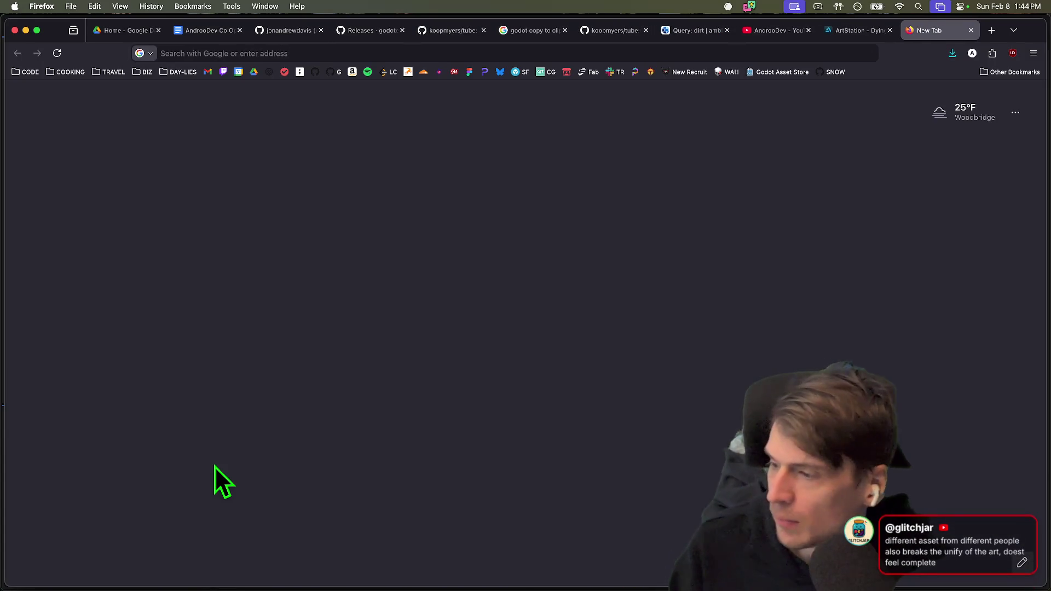
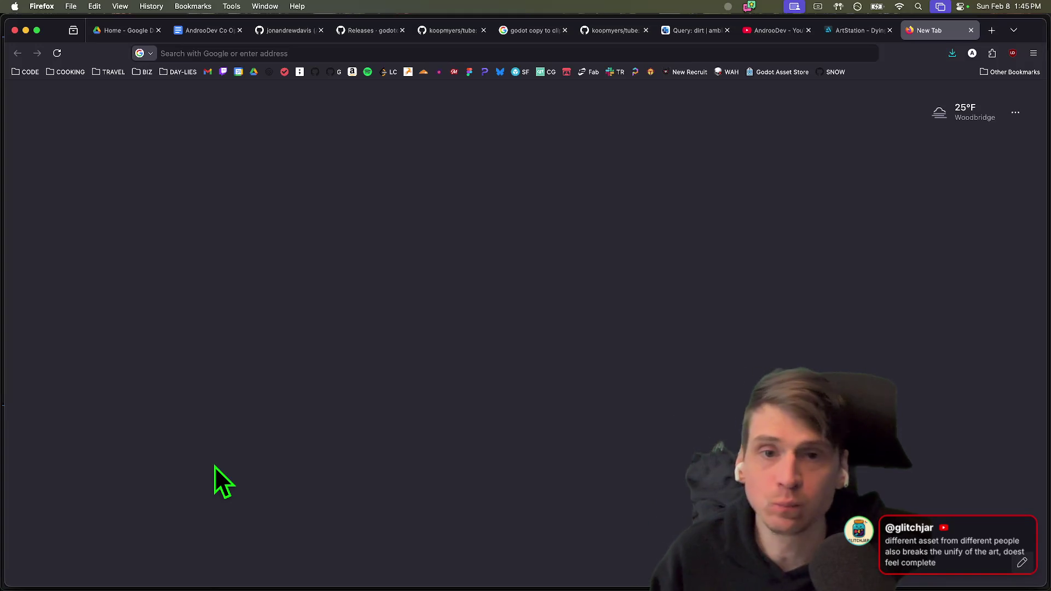
Read the koopmyers/tube README's multiplayer logic, troubleshooting and known-issues sections, then go back to Godot.
left_click(604, 32)
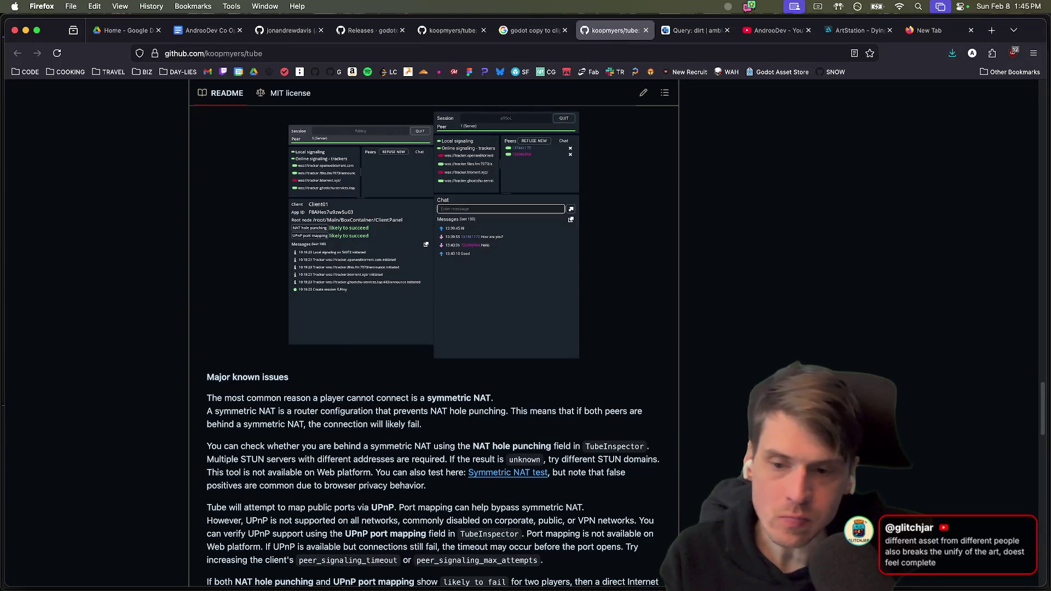
scroll(433, 328, "down", 3)
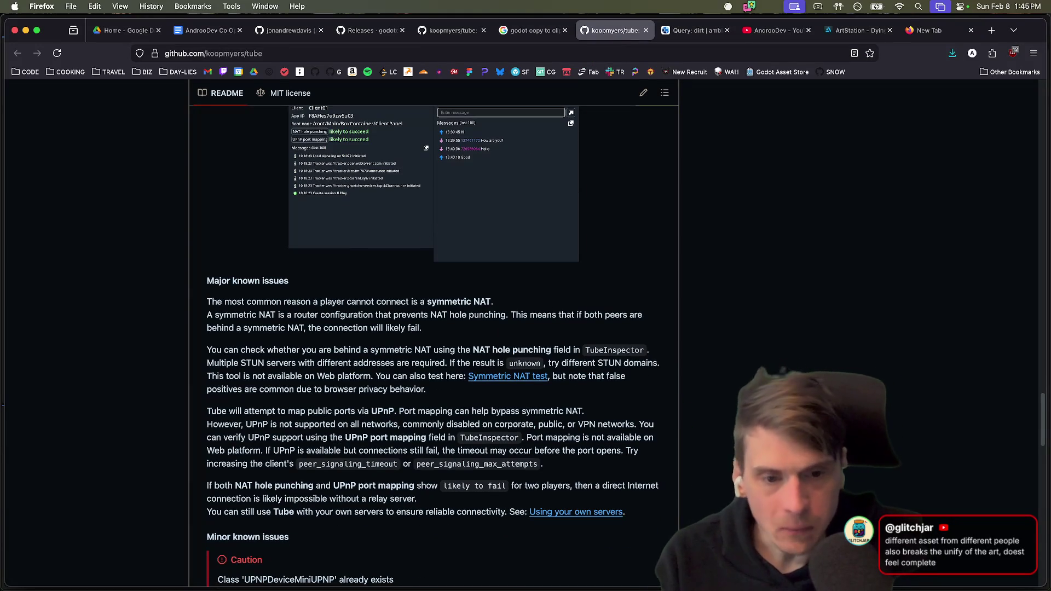
scroll(697, 431, "up", 6)
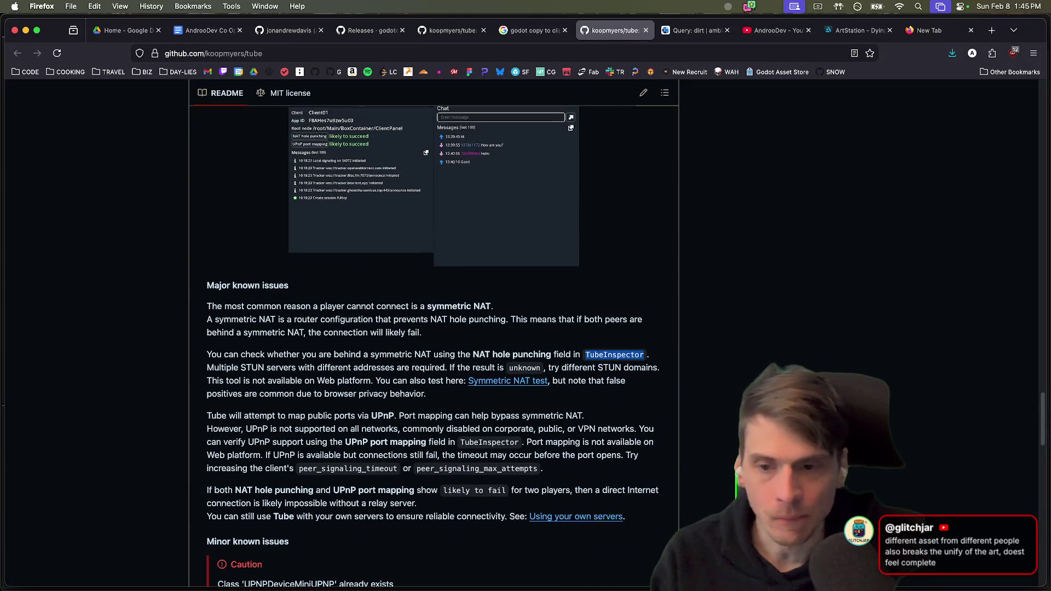
scroll(433, 329, "up", 7)
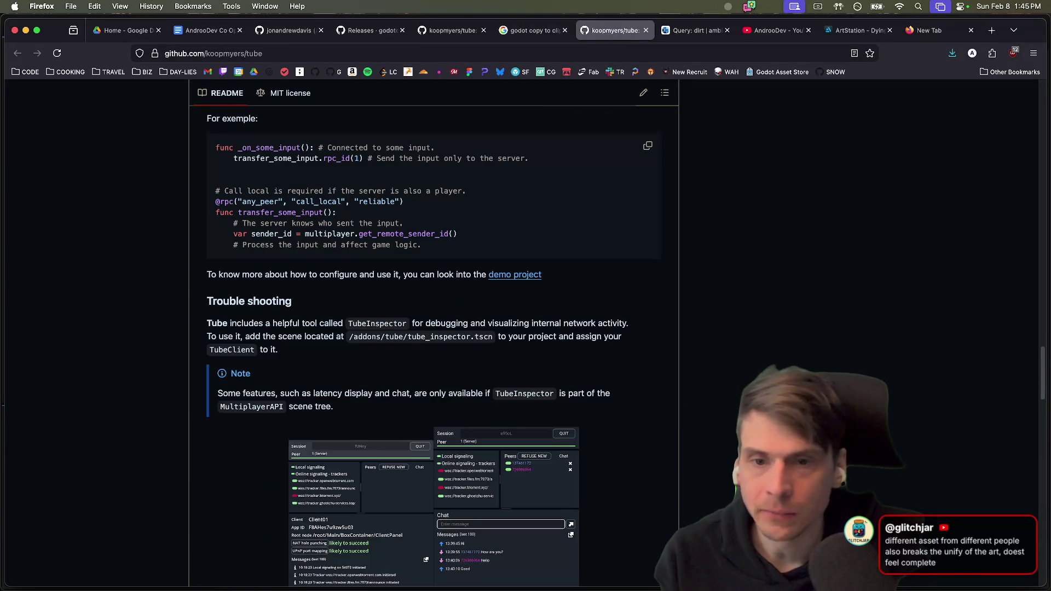
scroll(433, 345, "up", 7)
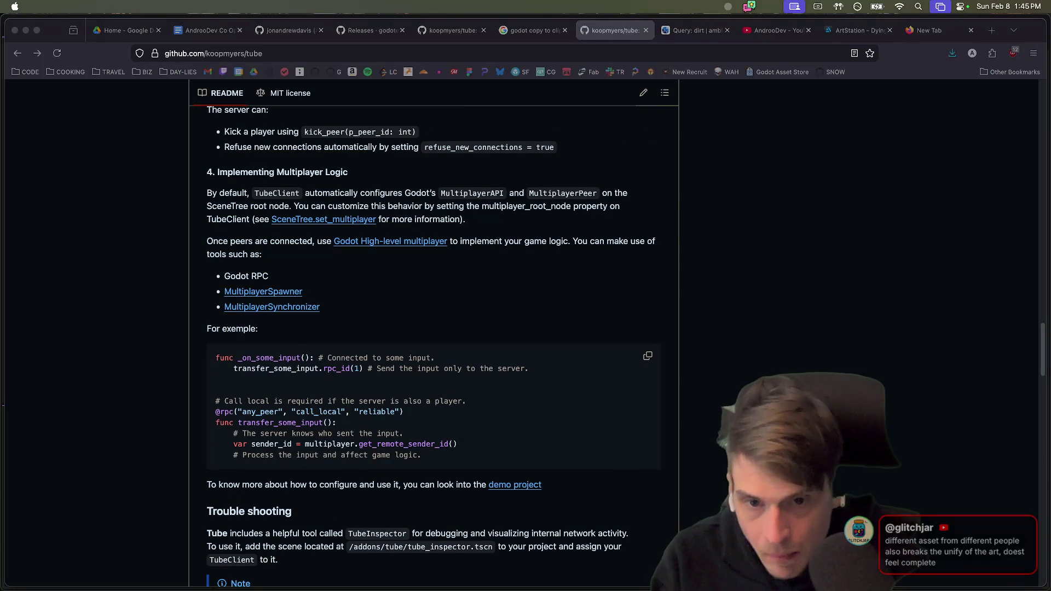
key("super+Tab")
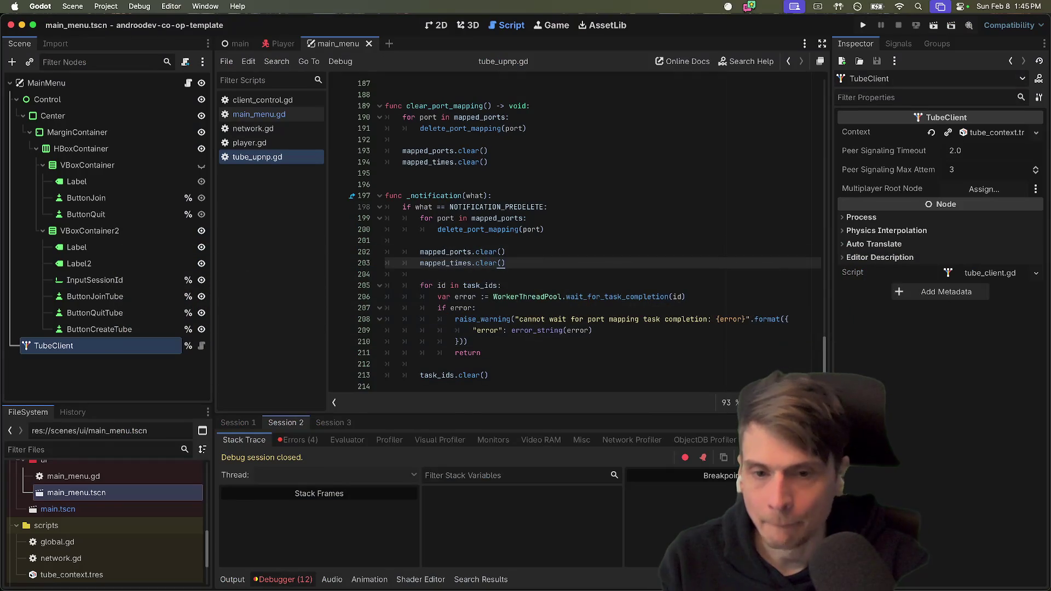
Search all project files for 'upnp' and enlarge the Search Results panel.
scroll(436, 257, "up", 1)
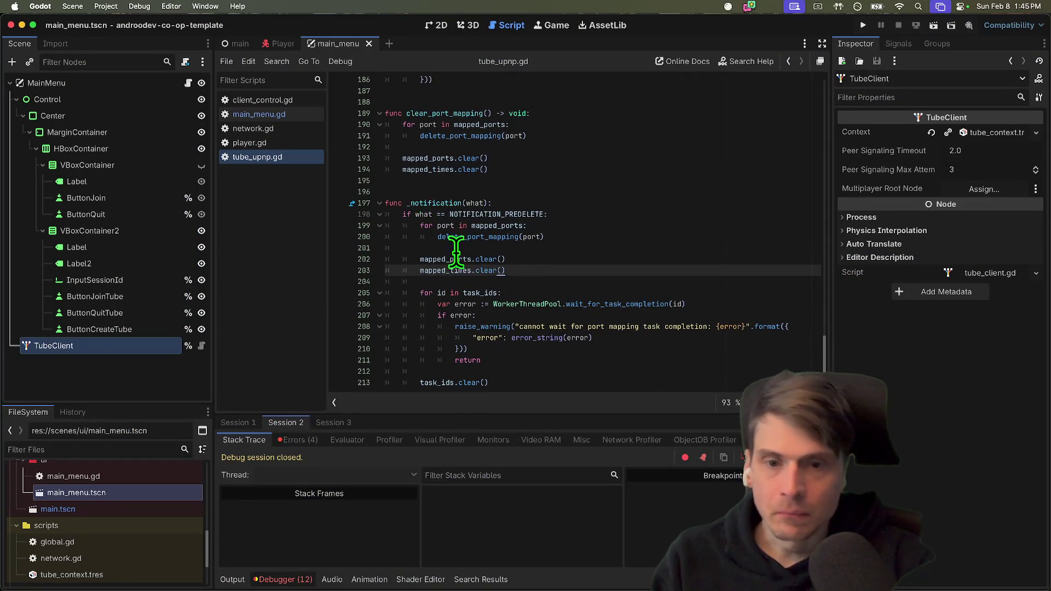
scroll(448, 236, "up", 5)
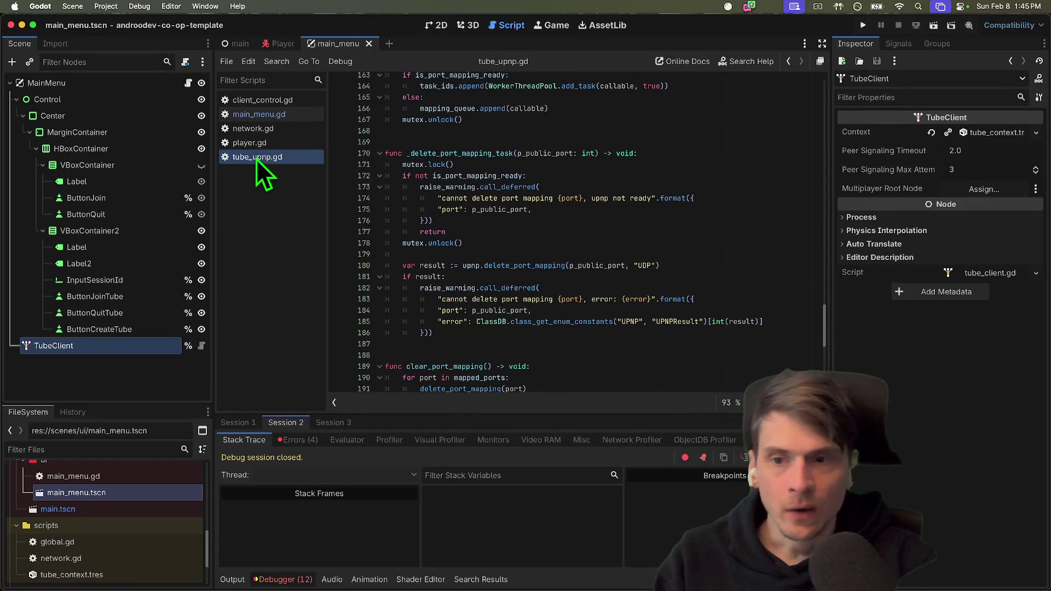
key("super+shift+f")
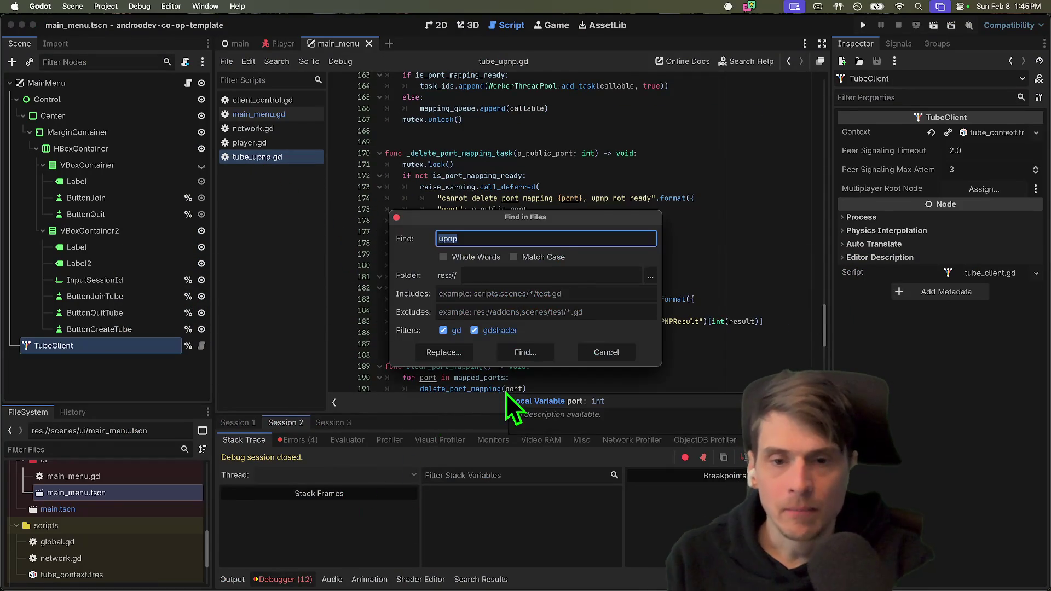
key("Return")
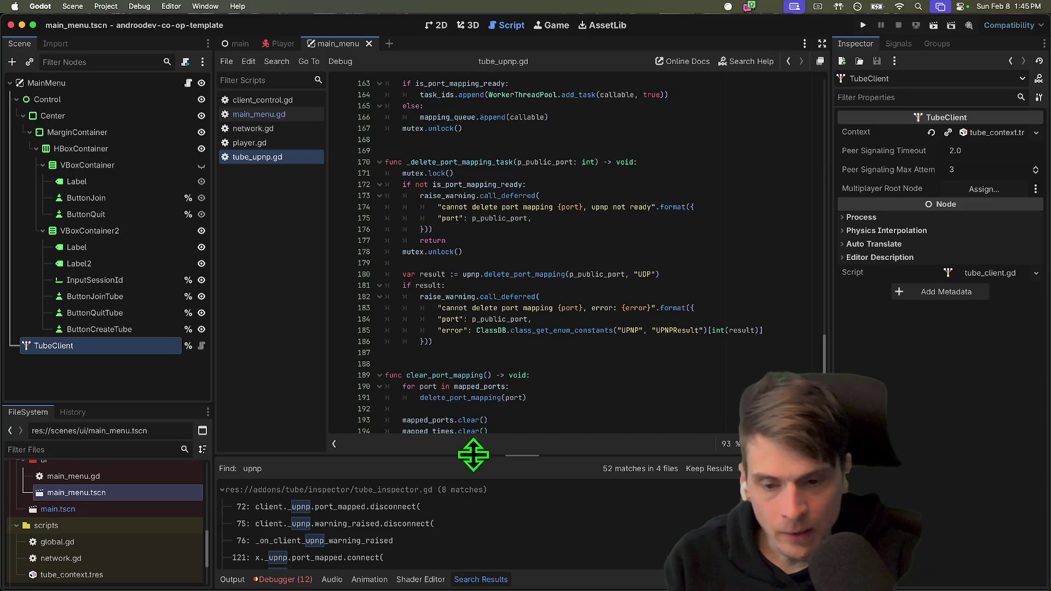
left_click_drag(474, 455, 456, 283)
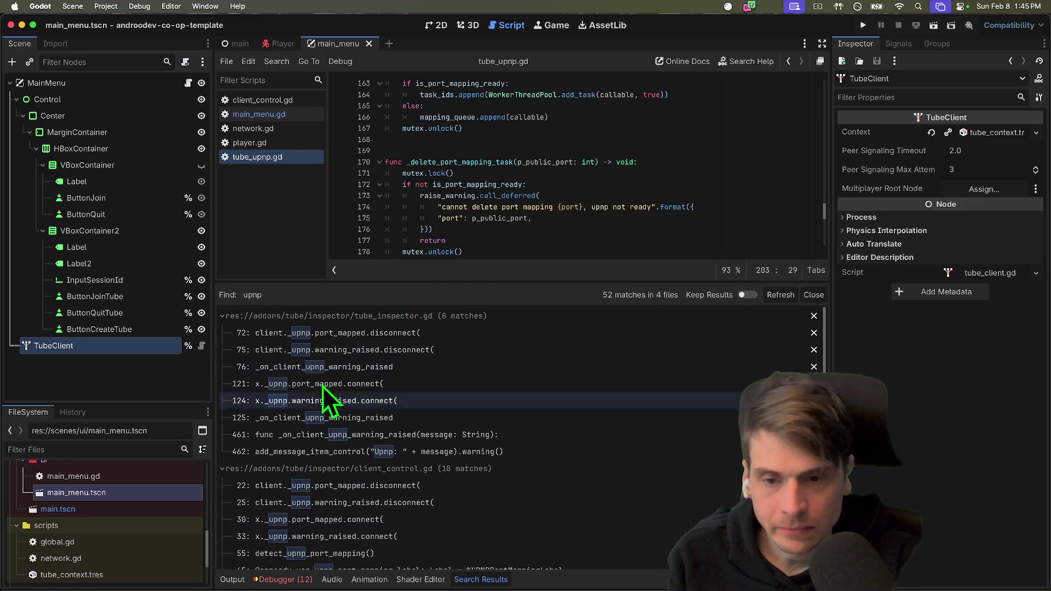
Step through the upnp matches in tube_inspector.gd, including lines 121, 125 and 72.
left_click(333, 369)
left_click(356, 385)
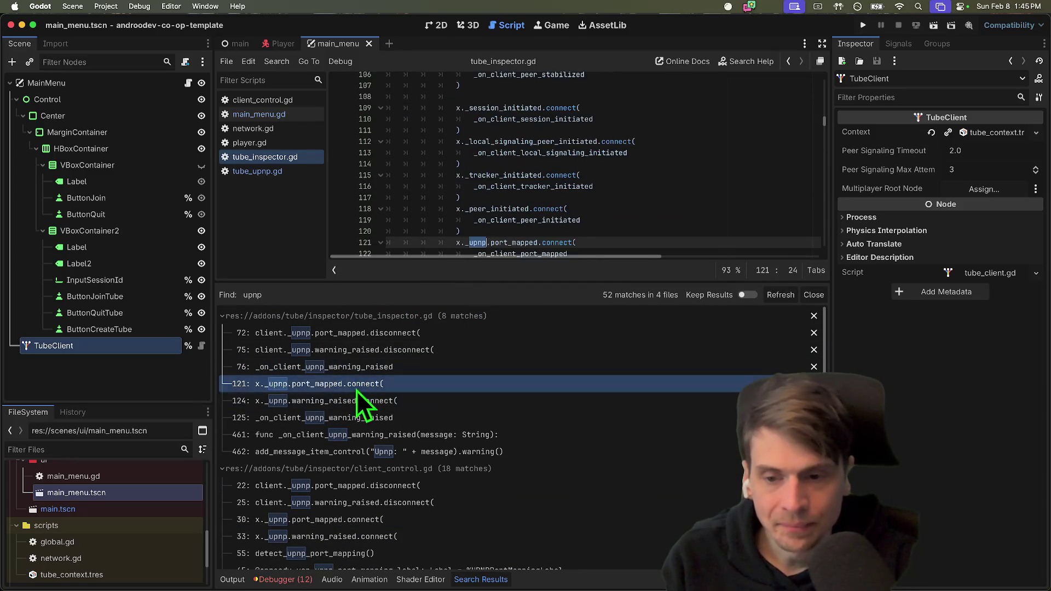
left_click(365, 422)
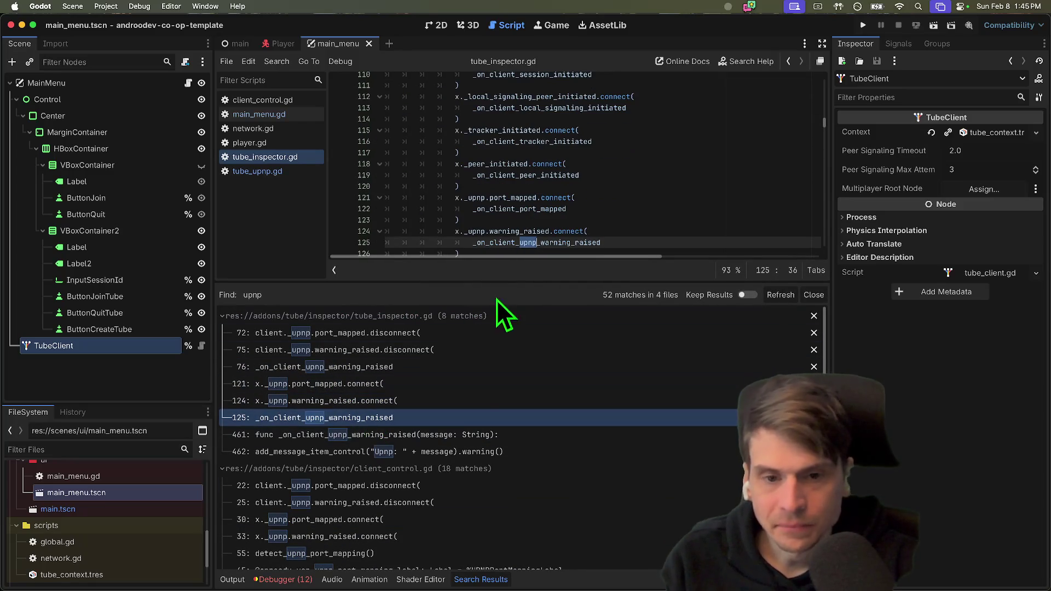
left_click(412, 451)
left_click(427, 437)
left_click(441, 334)
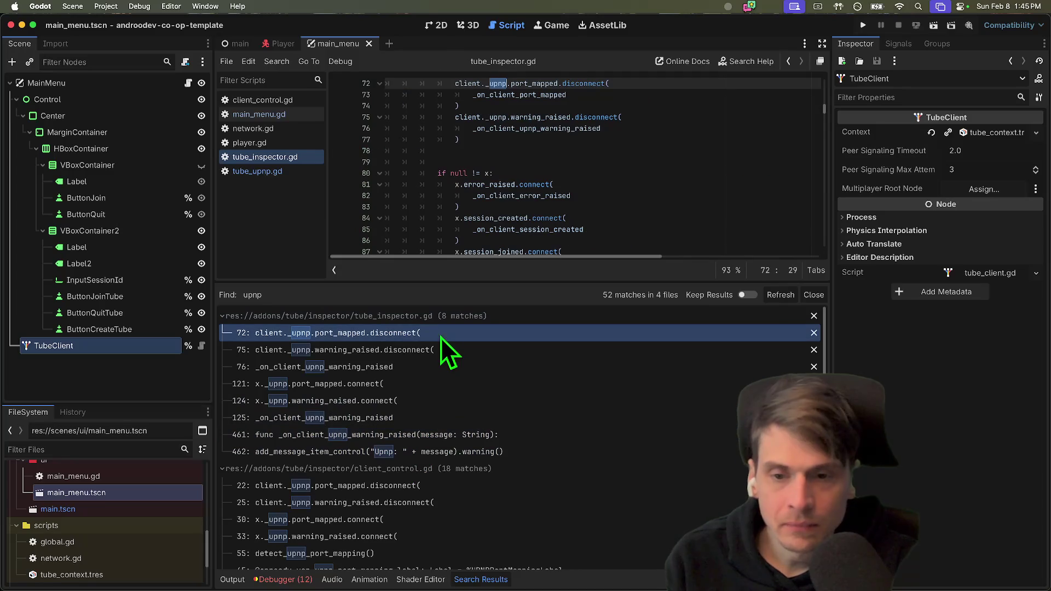
Jump to client_control.gd's upnp matches on lines 25 and 30, and enlarge the code view.
left_click(444, 489)
left_click(443, 506)
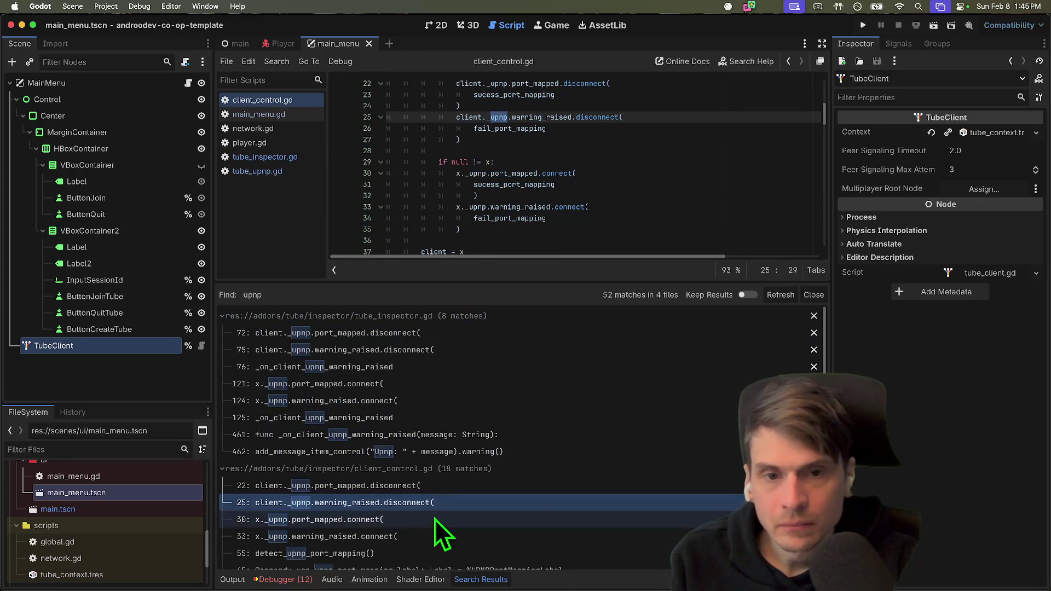
left_click(432, 519)
scroll(432, 521, "down", 8)
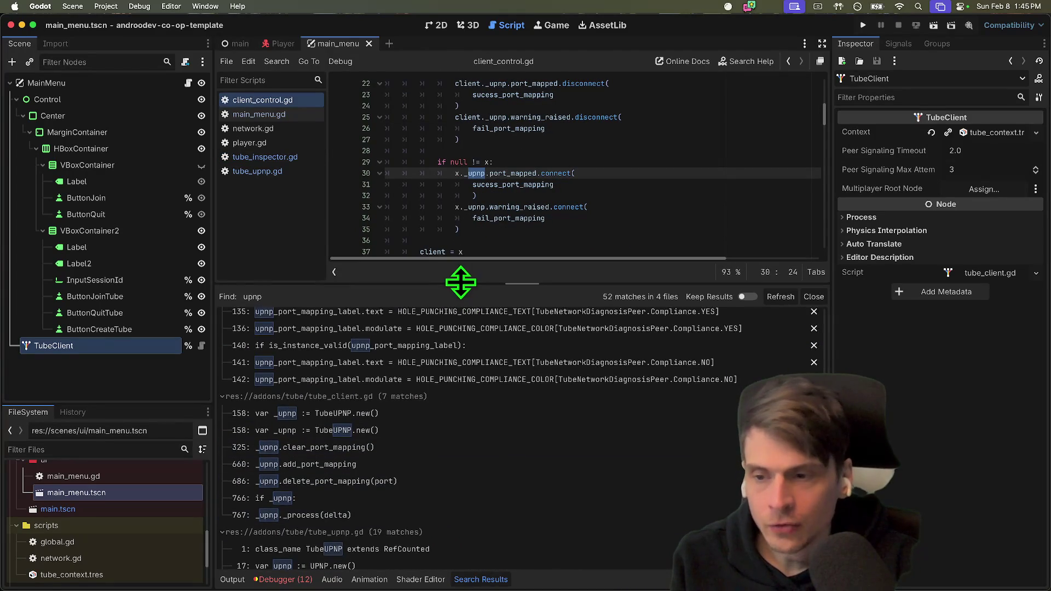
left_click_drag(461, 281, 427, 455)
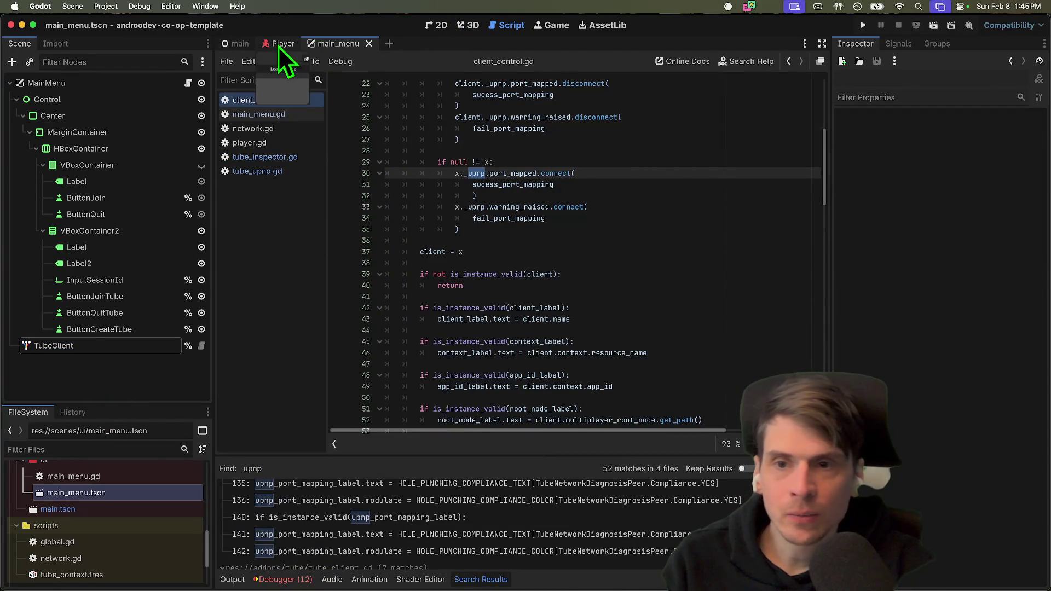
Add a TubeInspector node to the Player scene, then save and run the project.
left_click(279, 46)
key("ctrl+a")
key("Return")
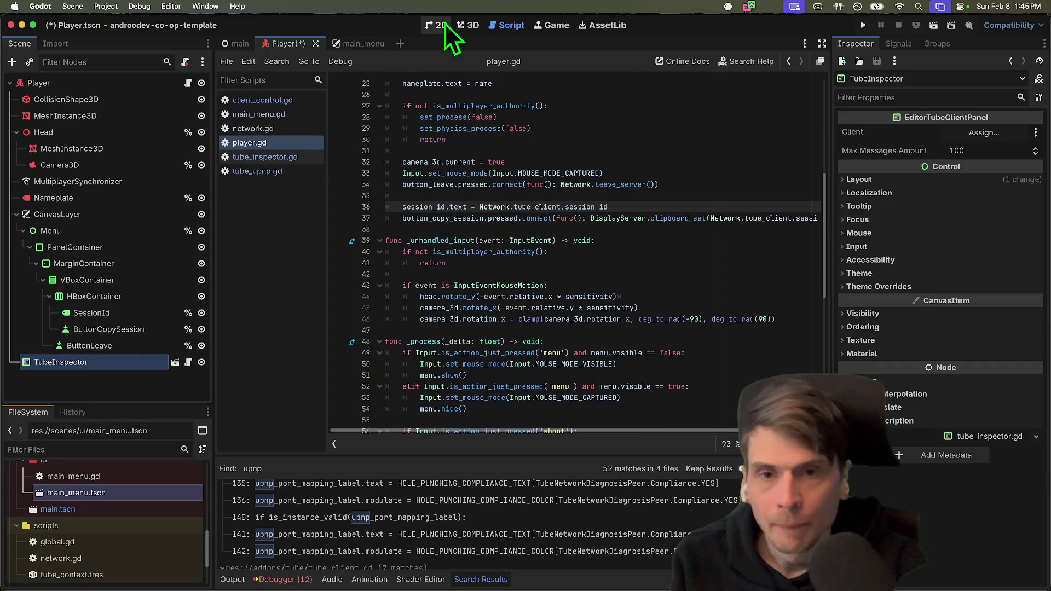
left_click(444, 23)
left_click_drag(465, 265, 380, 275)
scroll(561, 303, "down", 4)
scroll(516, 337, "up", 2)
key("super+b")
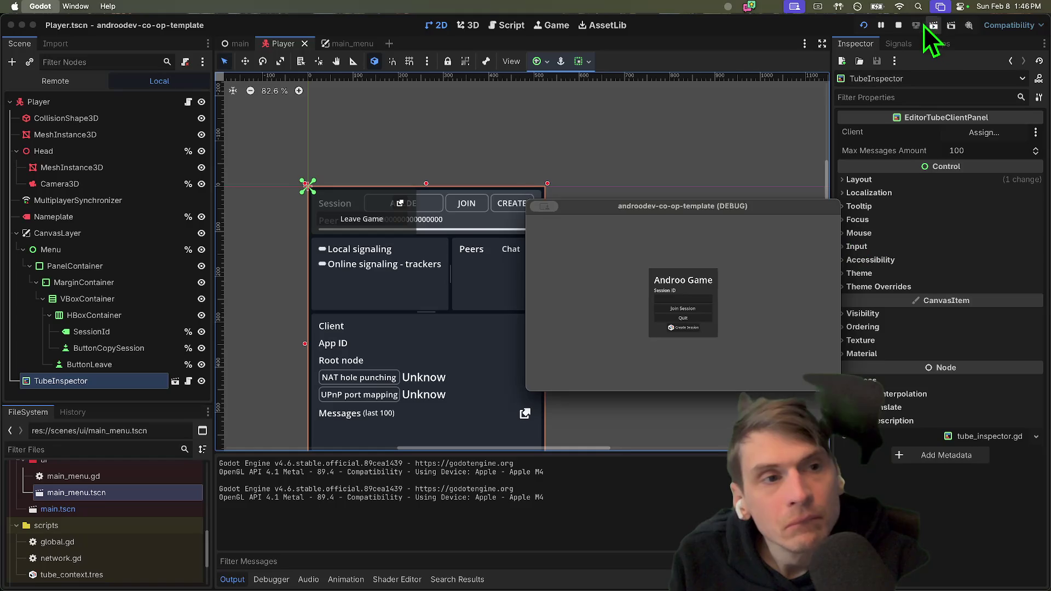
Stop the debug game and open the TubeInspector node's script.
left_click(900, 24)
left_click(112, 383)
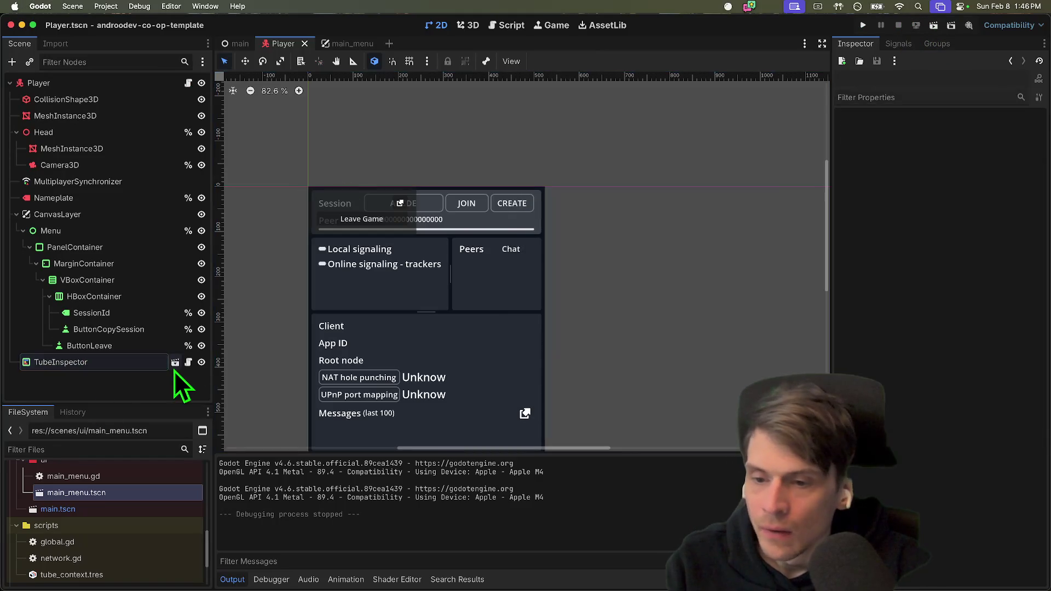
left_click(188, 362)
scroll(684, 186, "up", 10)
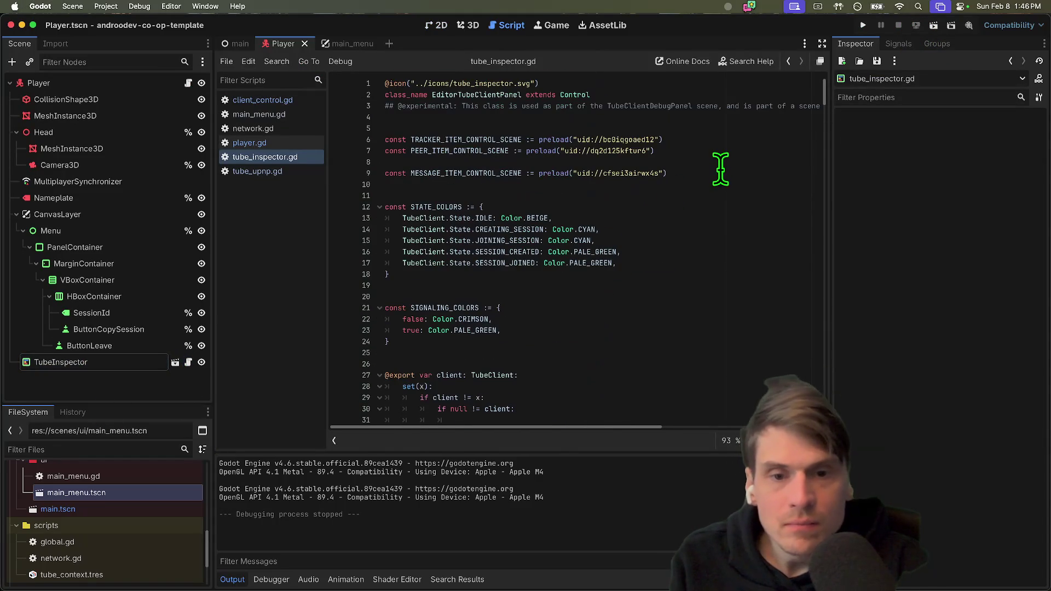
left_click(60, 365)
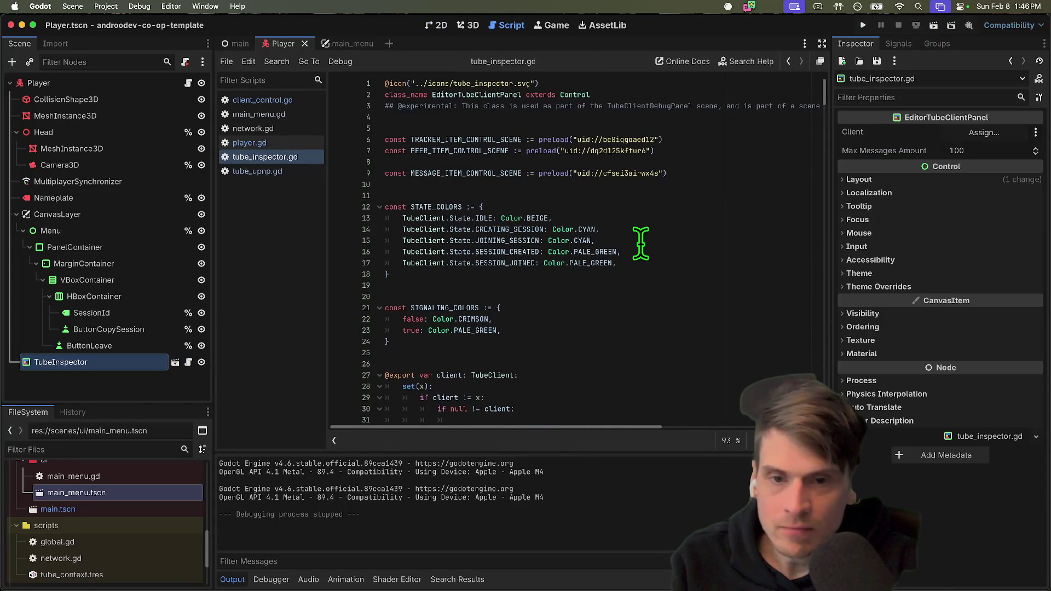
scroll(640, 238, "down", 3)
scroll(640, 246, "up", 3)
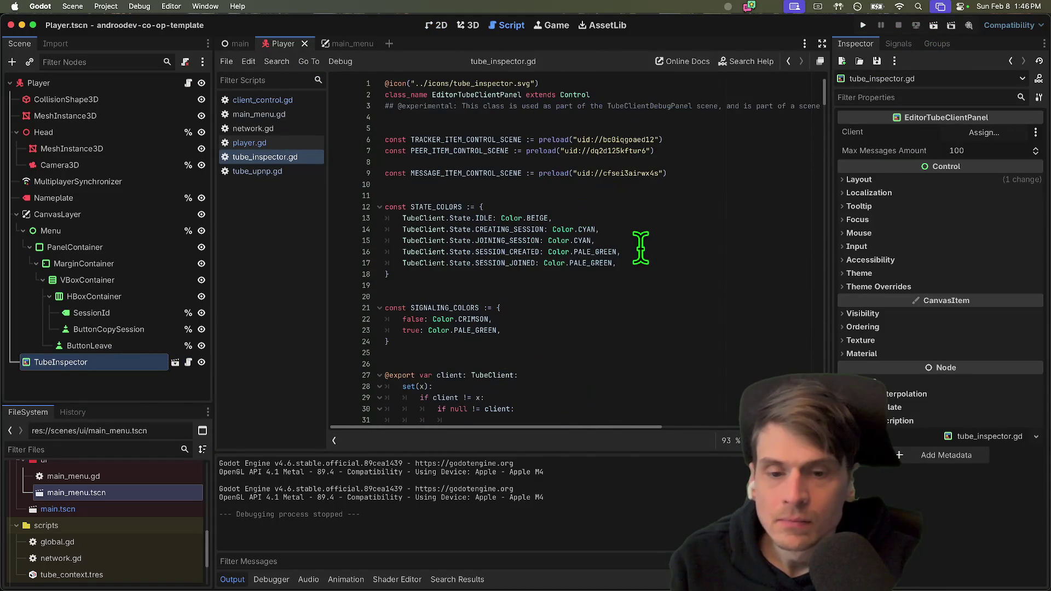
scroll(640, 248, "down", 15)
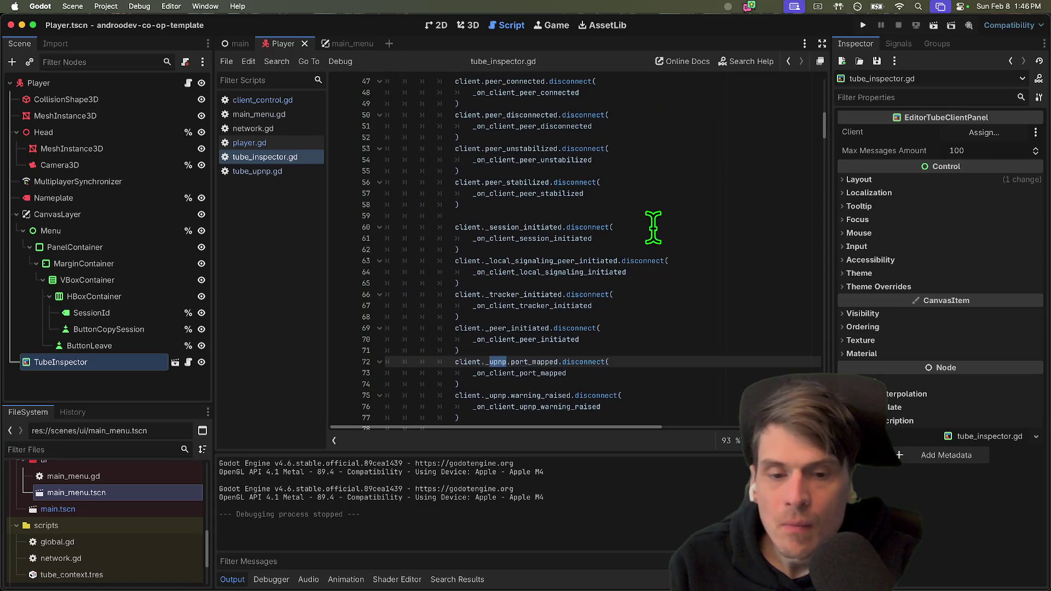
mouse_move(822, 124)
left_mouse_down()
mouse_move(826, 216)
mouse_move(826, 199)
left_mouse_up()
Edit _ready in tube_inspector.gd to assign the client from Network.tube_client.
left_click(621, 261)
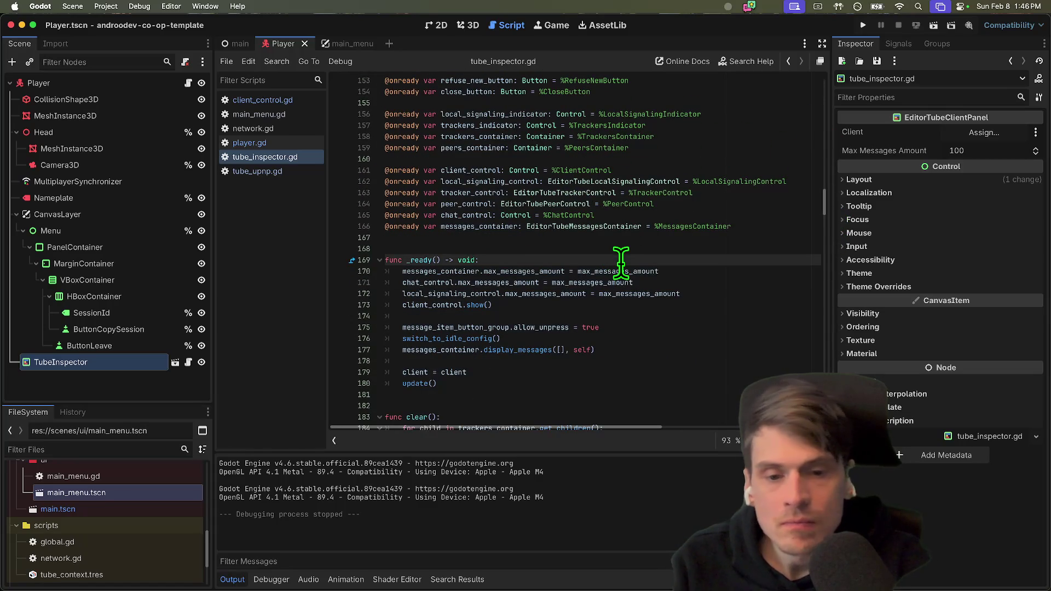
key("Return")
key("Return")
key("Up")
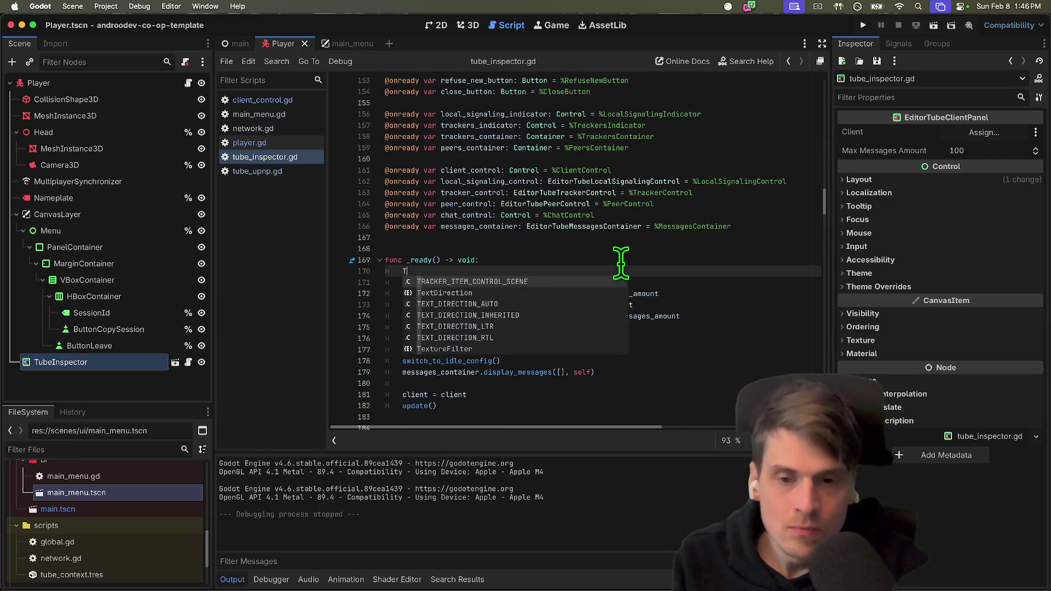
key("BackSpace")
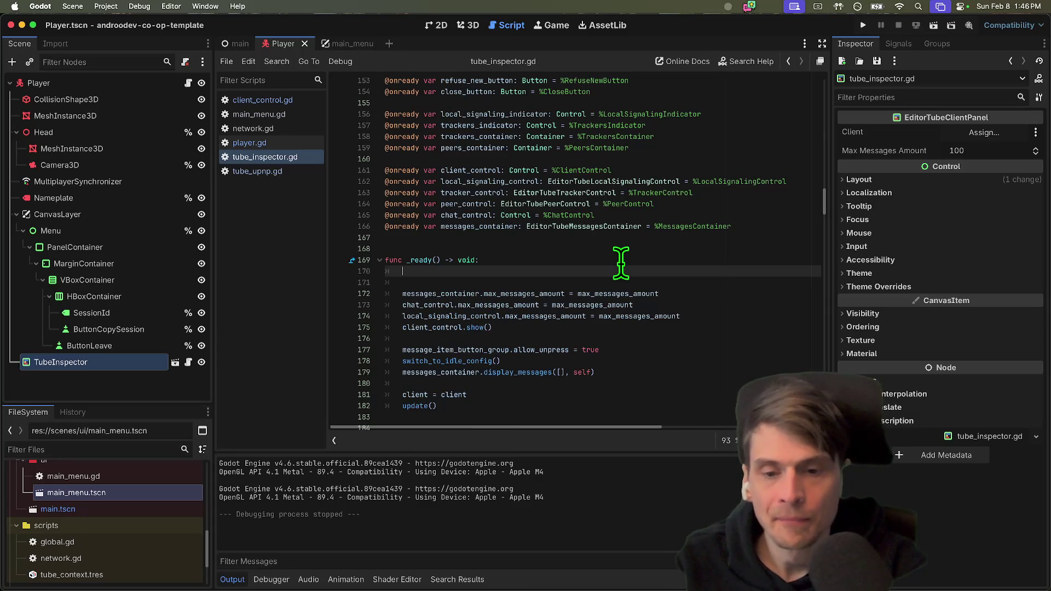
type("cli")
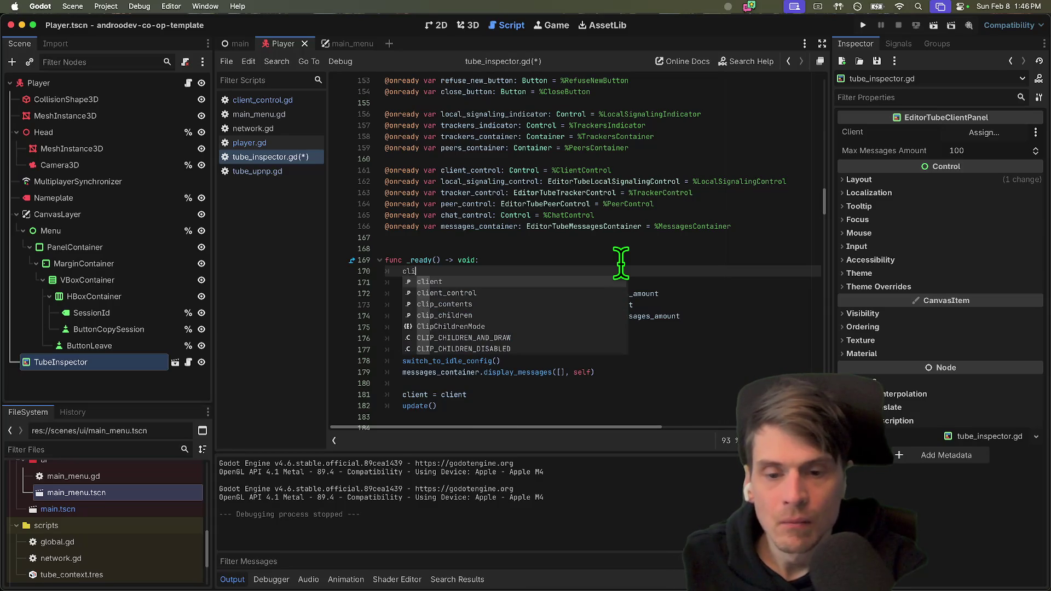
key("Escape")
left_click(462, 394)
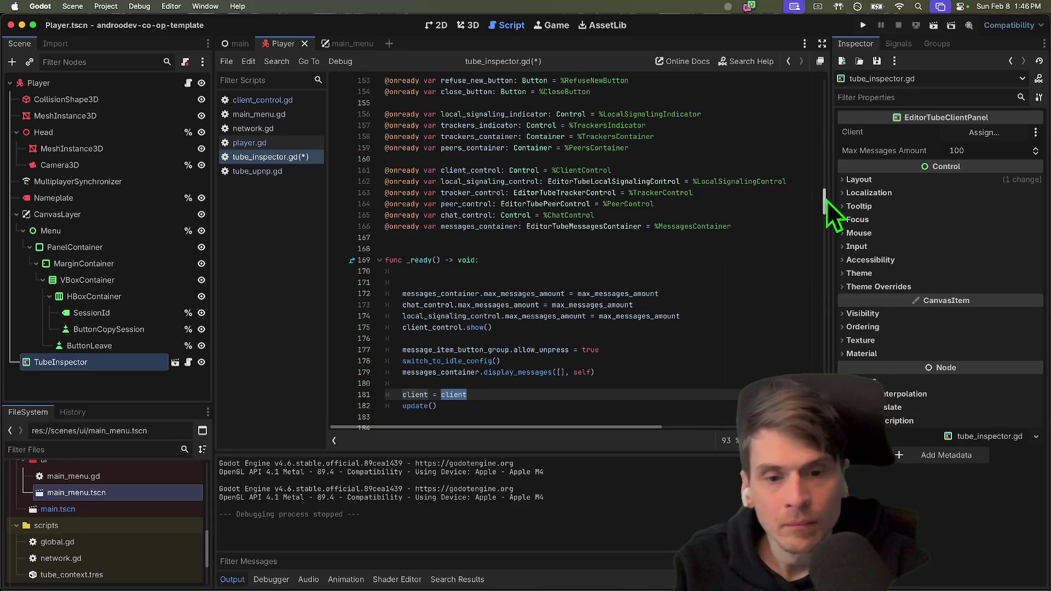
type("work.tu")
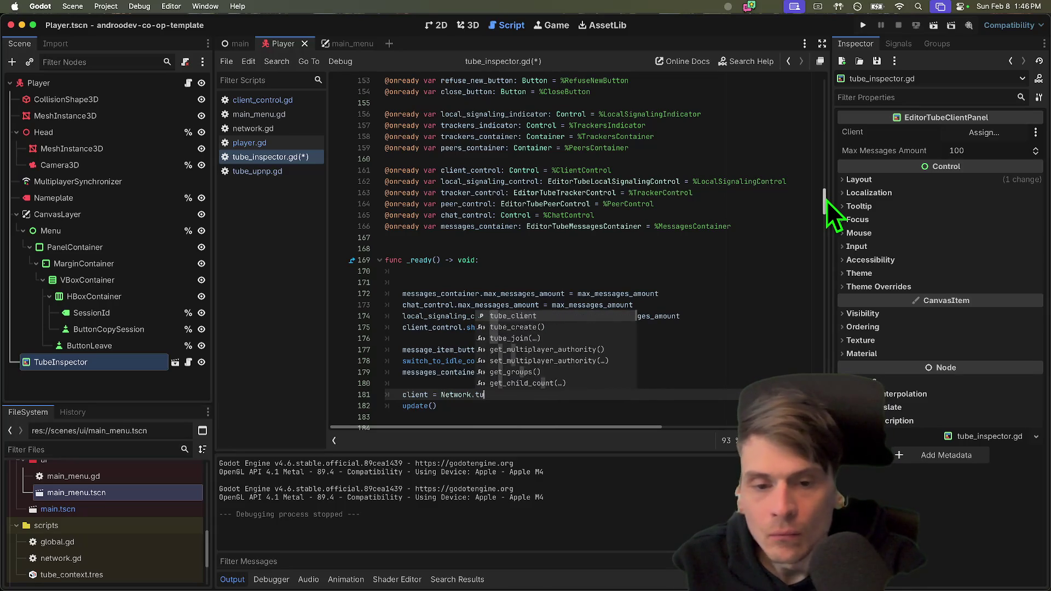
key("Return")
Run the game, create a session in the second window, and stop the crashed debug session.
key("super+b")
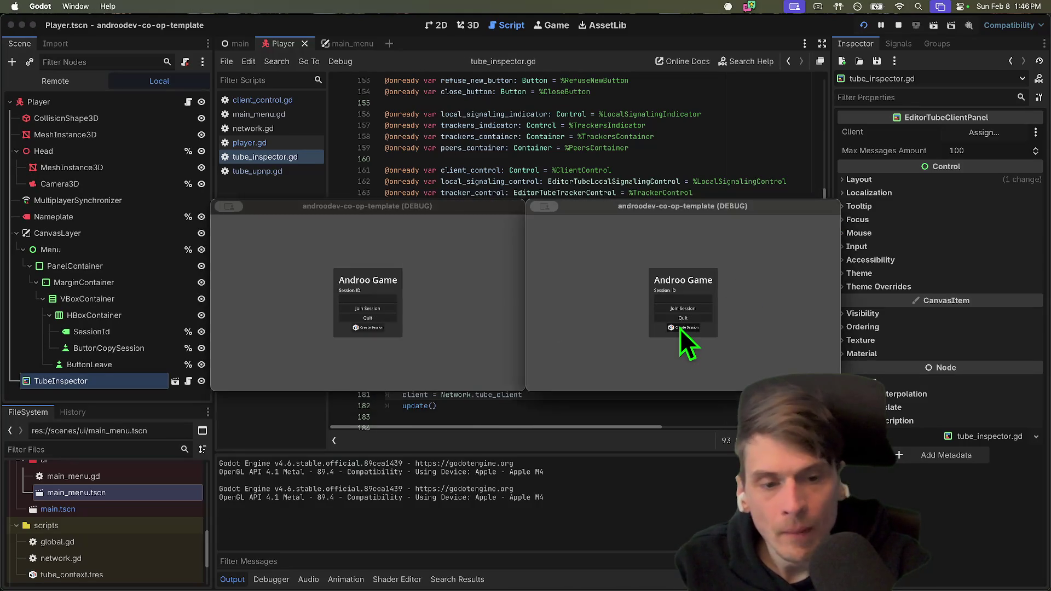
left_click(680, 328)
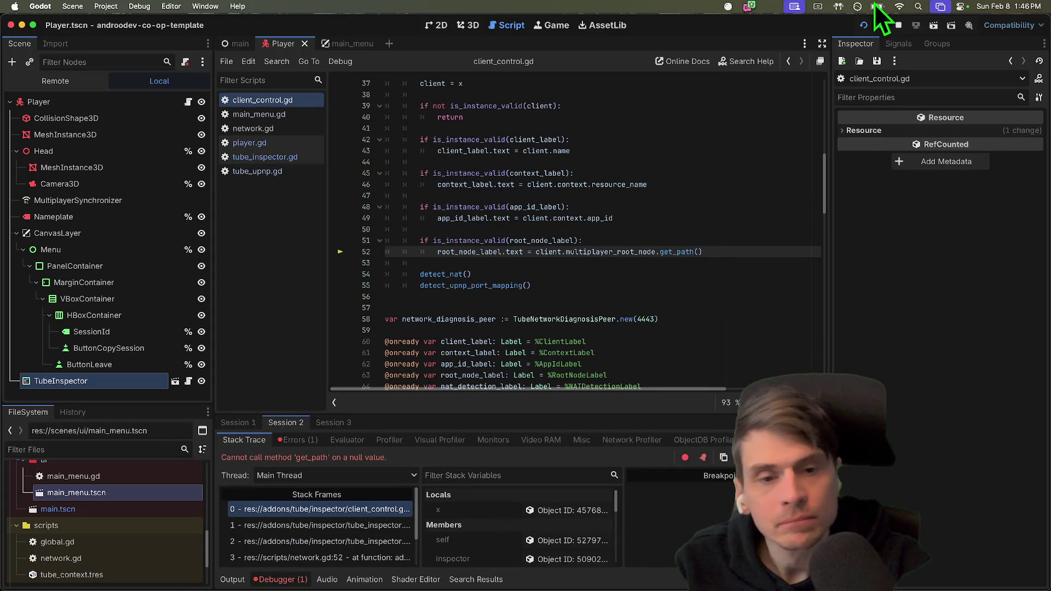
left_click(898, 24)
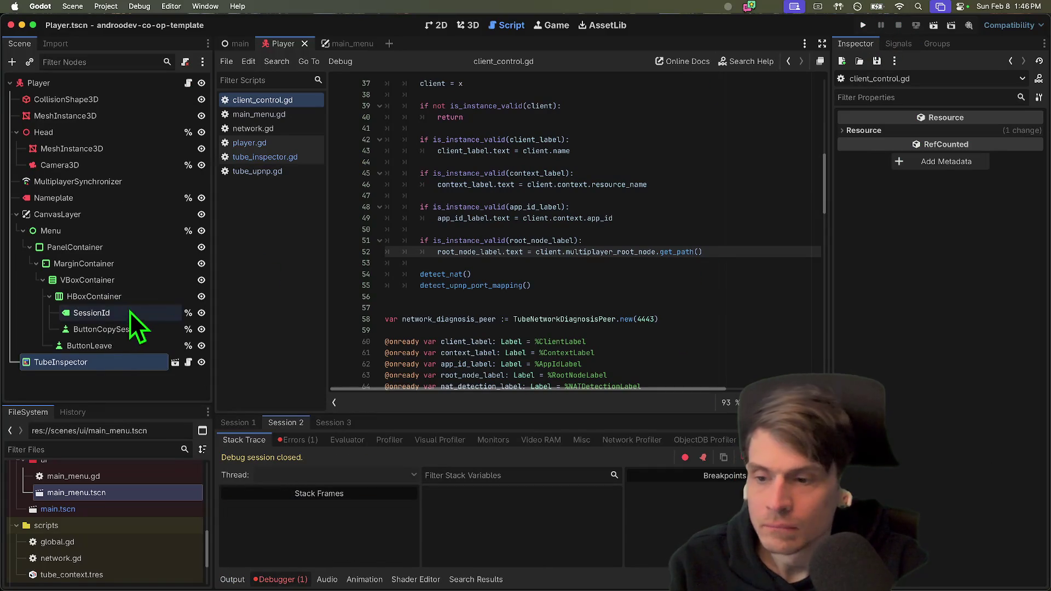
Replace Network.tube_client with client on line 181 and remove the blank line after func _ready().
left_click(188, 362)
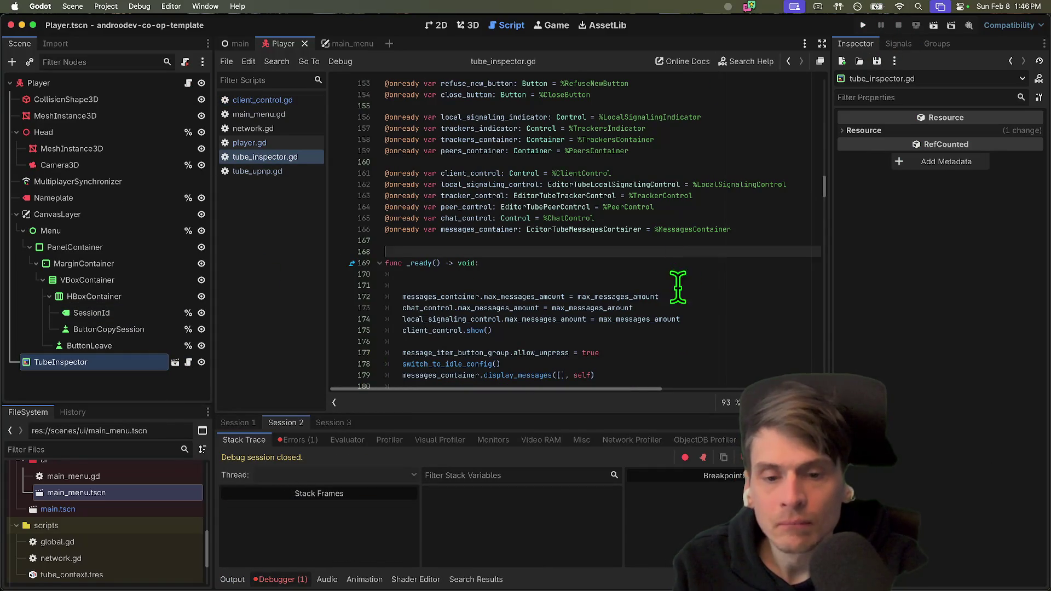
scroll(689, 317, "down", 2)
left_click_drag(442, 350, 557, 346)
type("client = Net")
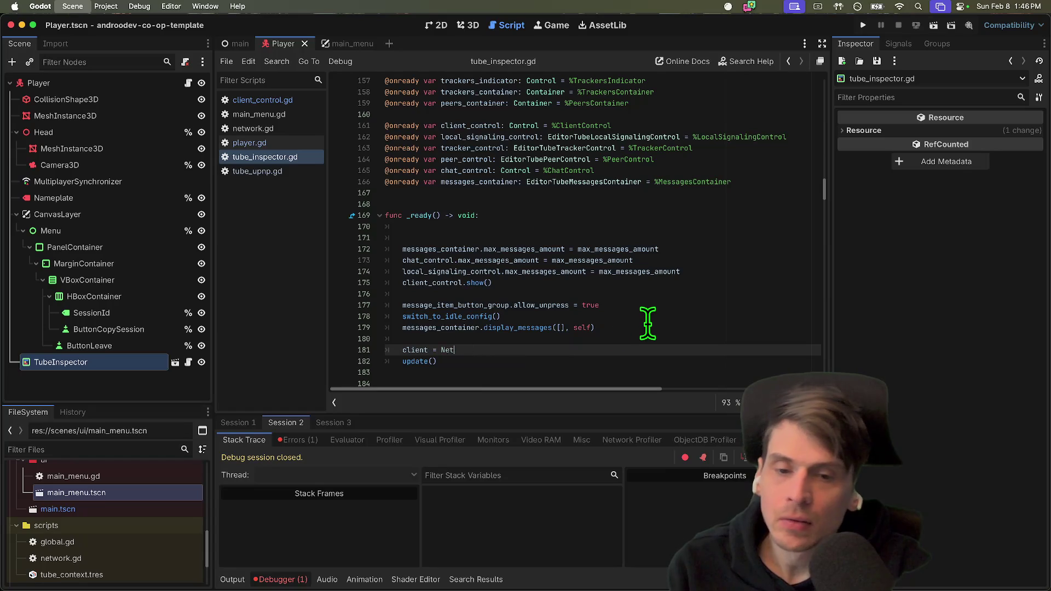
key("Up")
key("Up")
key("Up")
key("Delete")
scroll(648, 323, "up", 10)
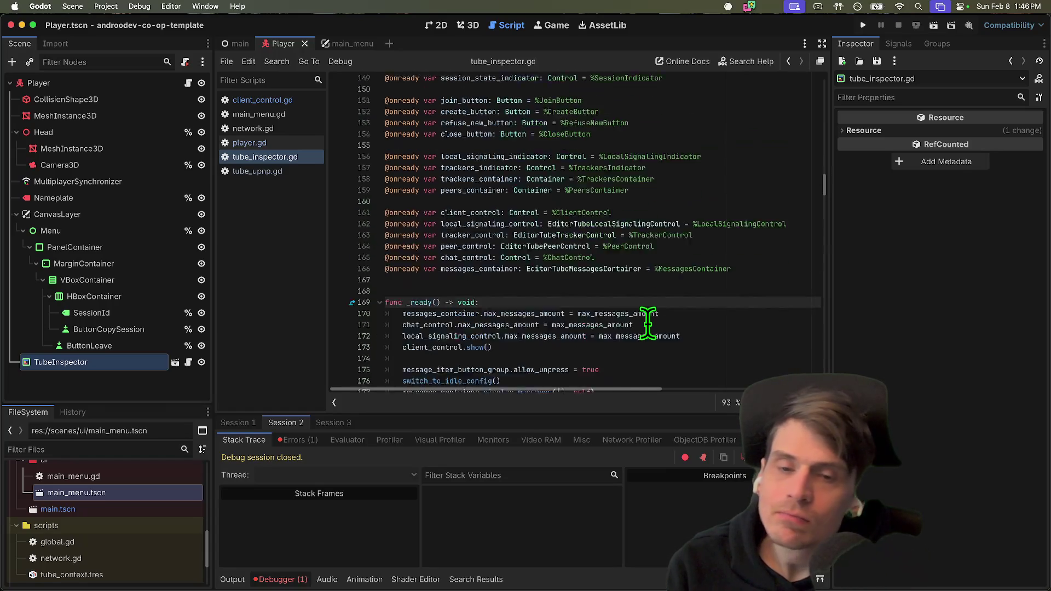
scroll(711, 219, "up", 4)
scroll(722, 282, "up", 2)
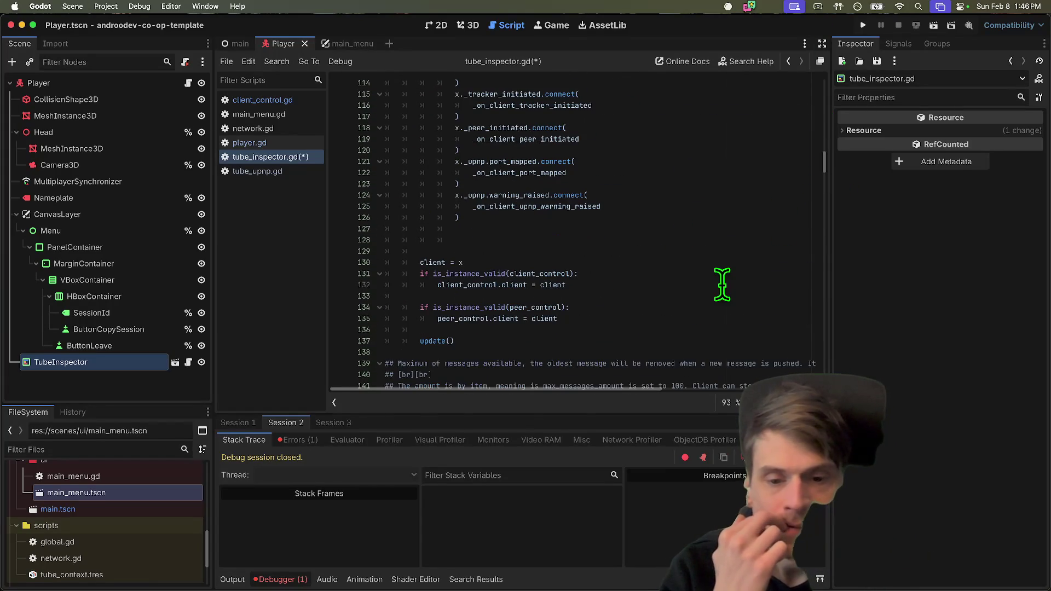
left_click_drag(823, 154, 823, 46)
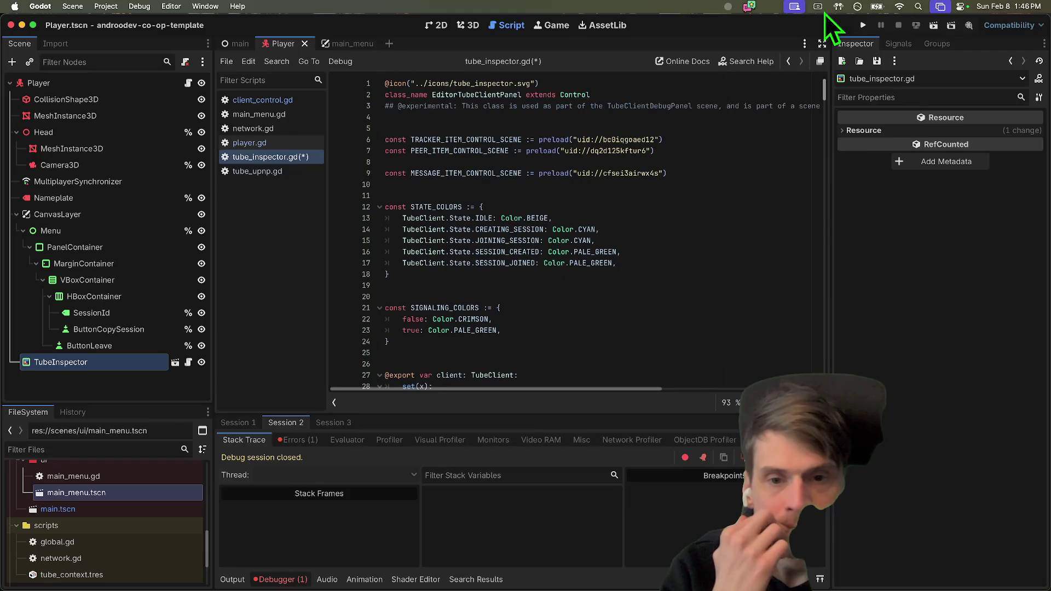
scroll(734, 180, "down", 3)
left_click(137, 346)
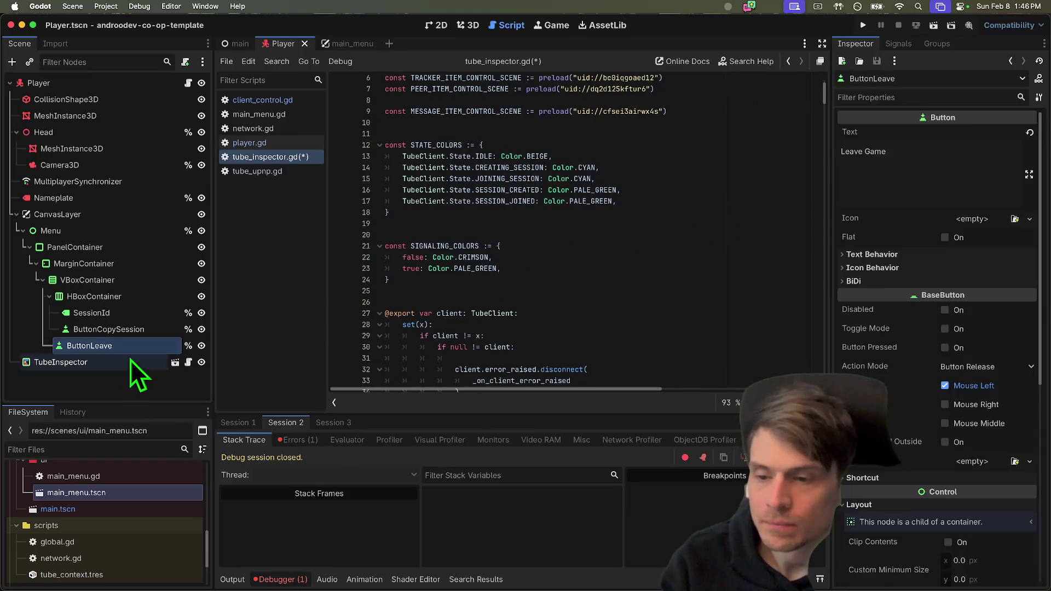
left_click(140, 362)
Delete the TubeInspector node from the Player scene.
right_click(88, 363)
left_click(121, 583)
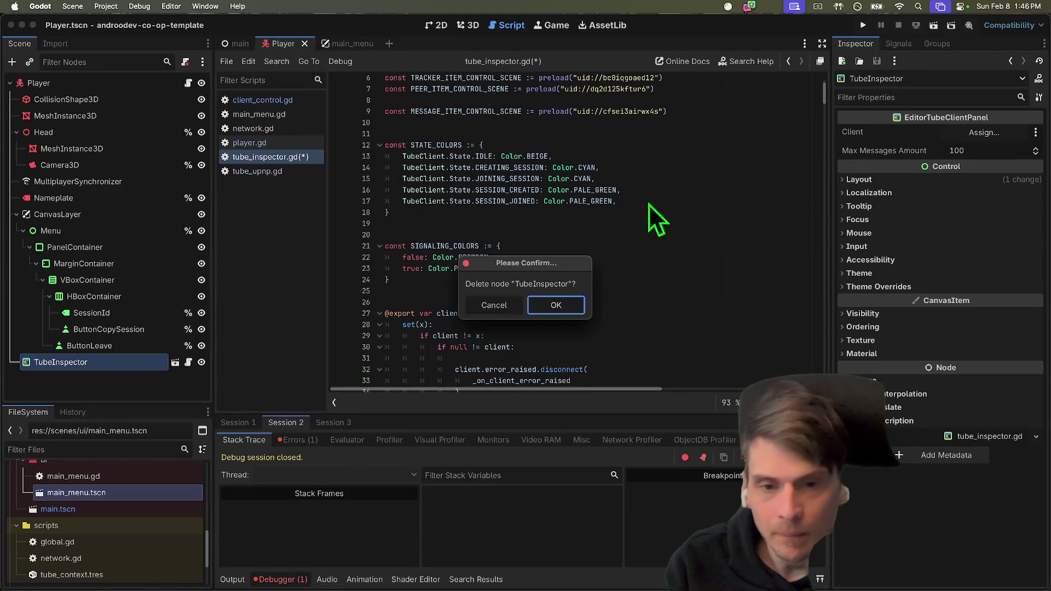
left_click(556, 305)
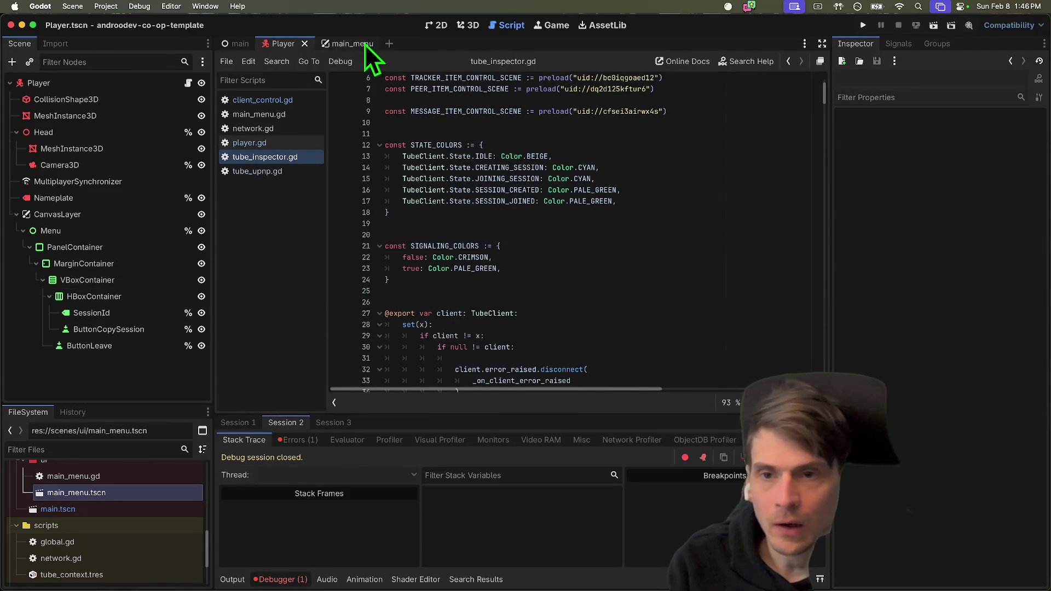
Instance tube_inspector.tscn into the main_menu scene and set its Client to TubeClient.
left_click(365, 44)
key("super+shift+a")
type("tube")
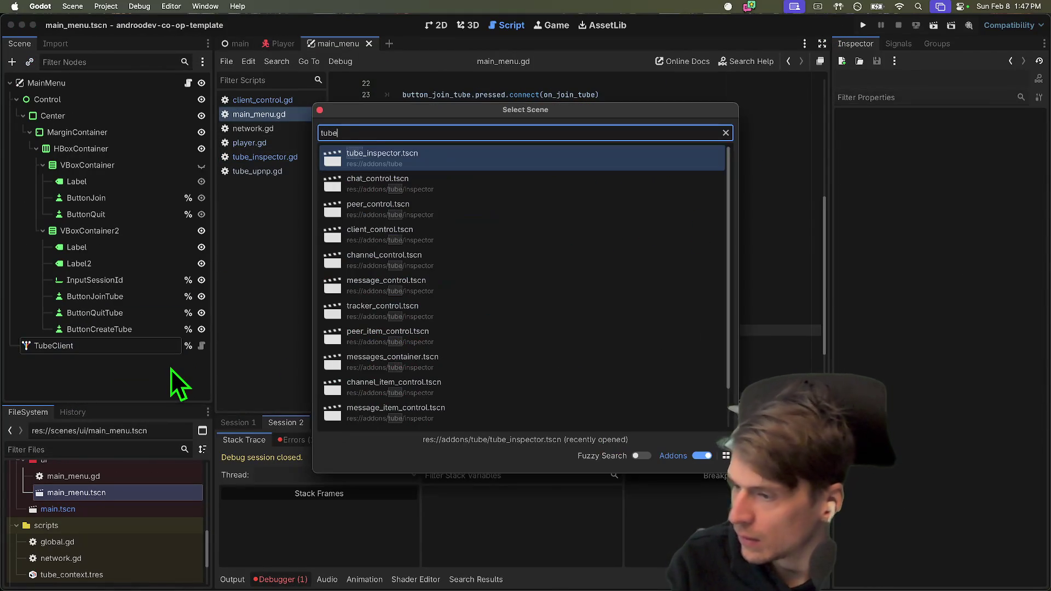
key("Return")
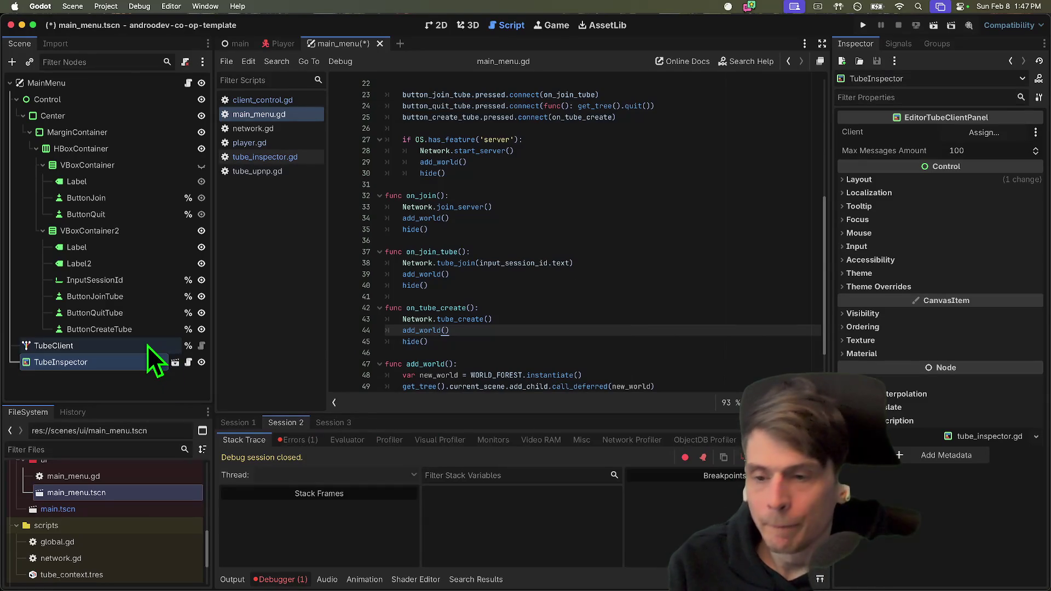
left_click(979, 132)
left_click(563, 173)
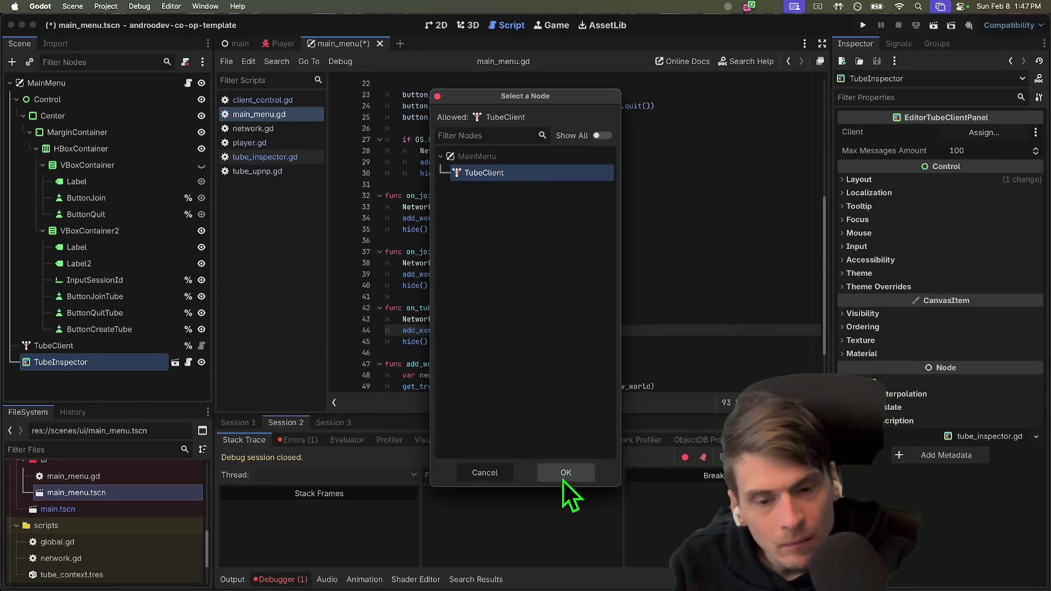
left_click(565, 472)
Comment out the hide() calls in on_tube_create and on_join_tube in main_menu.gd.
left_click(563, 309)
key("Down")
key("Down")
key("Down")
key("ctrl+k")
key("Up")
key("Up")
key("Up")
key("ctrl+k")
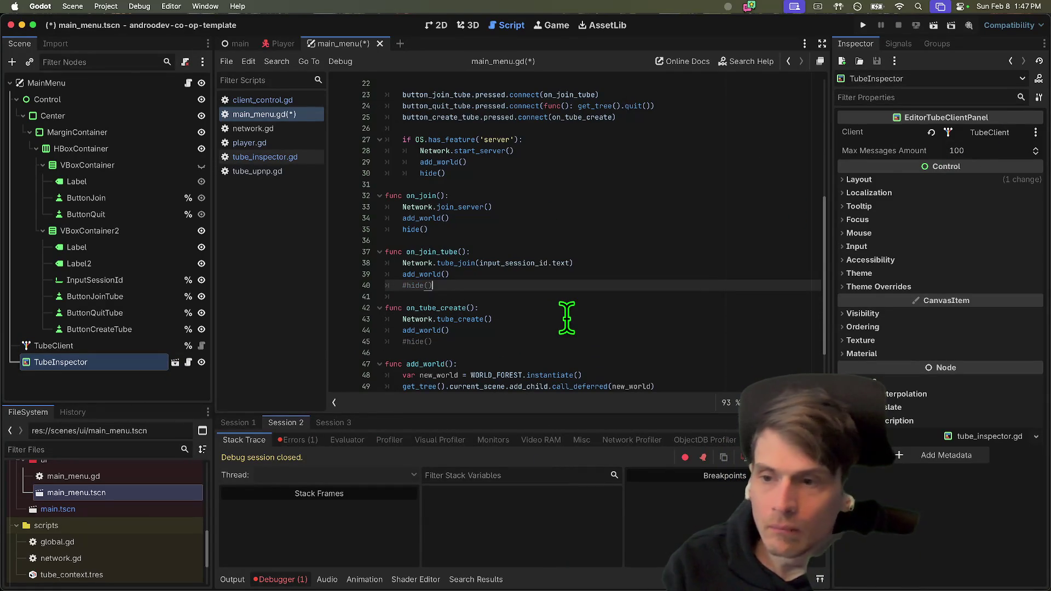
left_click(93, 164)
left_click(82, 132)
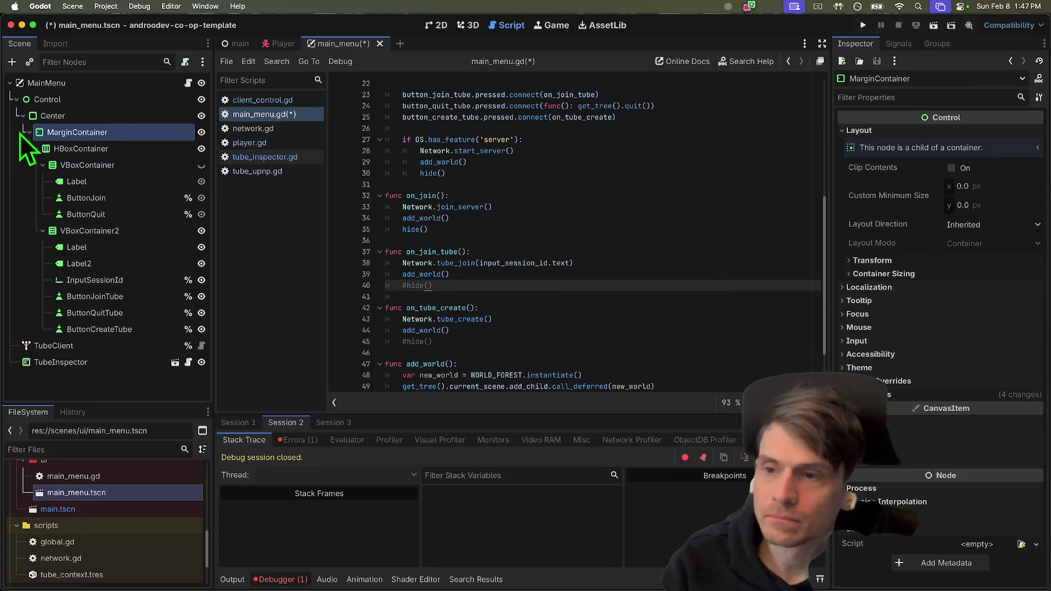
left_click(26, 133)
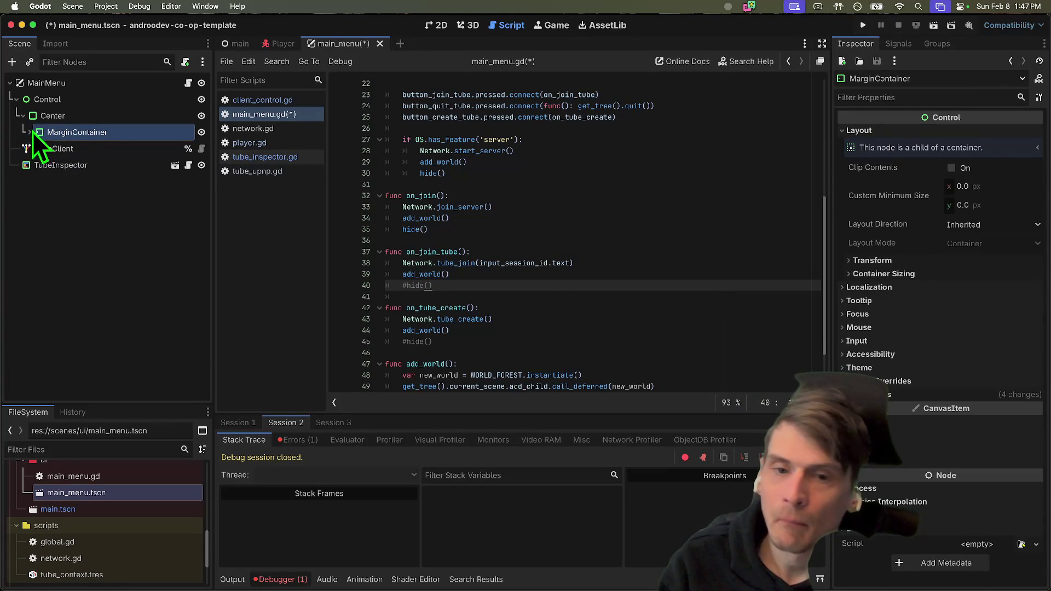
left_click(30, 132)
left_click(54, 118)
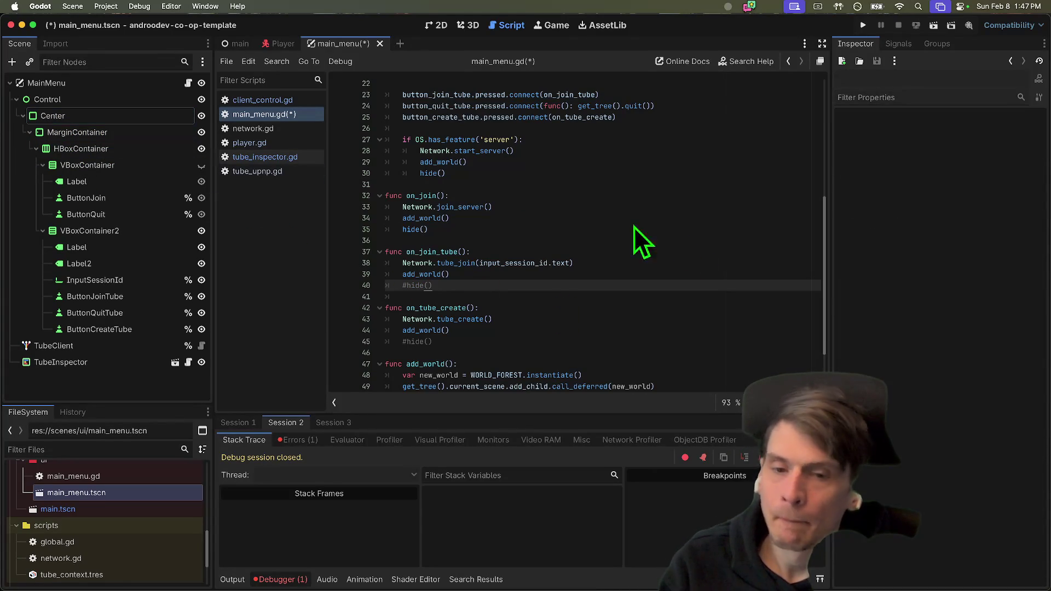
left_click_drag(134, 118, 601, 279)
key("super+x")
scroll(547, 252, "up", 6)
left_click(496, 224)
key("super+v")
key("super+z")
left_click(556, 168)
key("super+v")
double_click(469, 172)
Add center.hide() after add_world() in on_join_tube and in on_tube_create, then run the game.
scroll(556, 271, "down", 5)
scroll(558, 285, "down", 3)
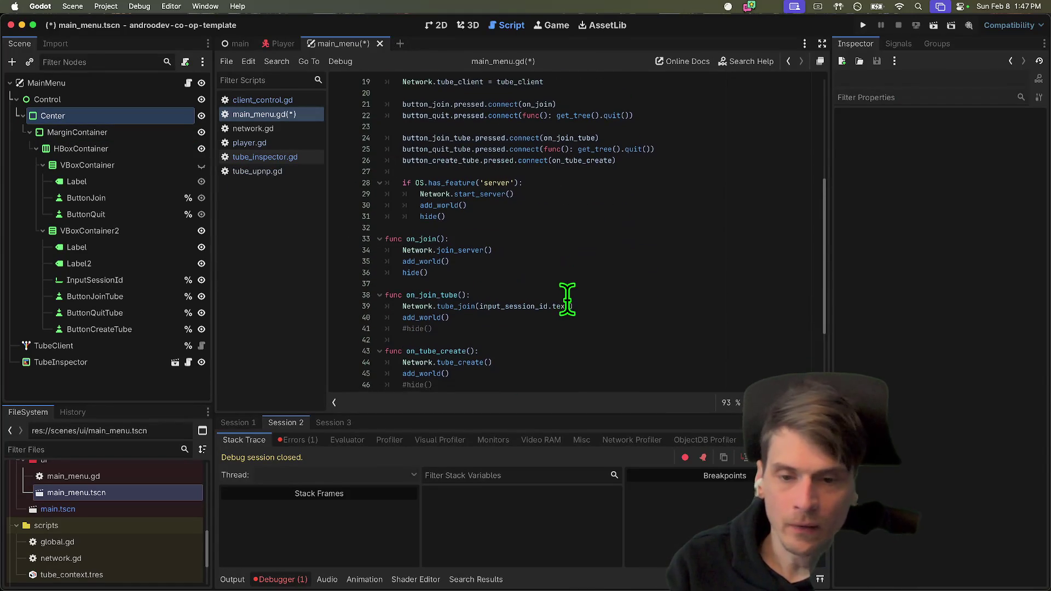
left_click(695, 300)
key("Return")
type("center.hide()")
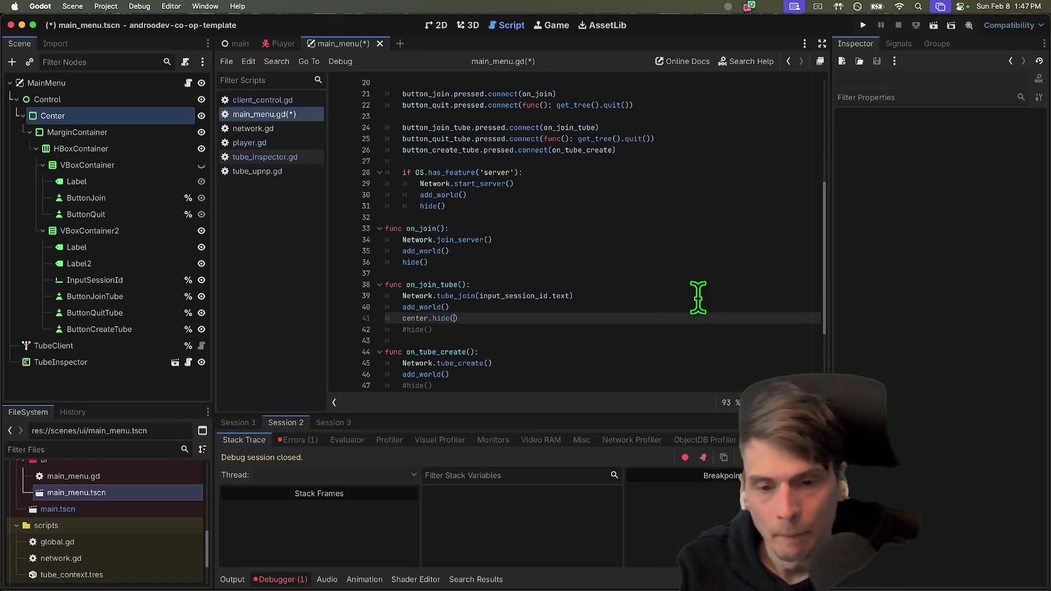
left_click(682, 307)
triple_click(666, 317)
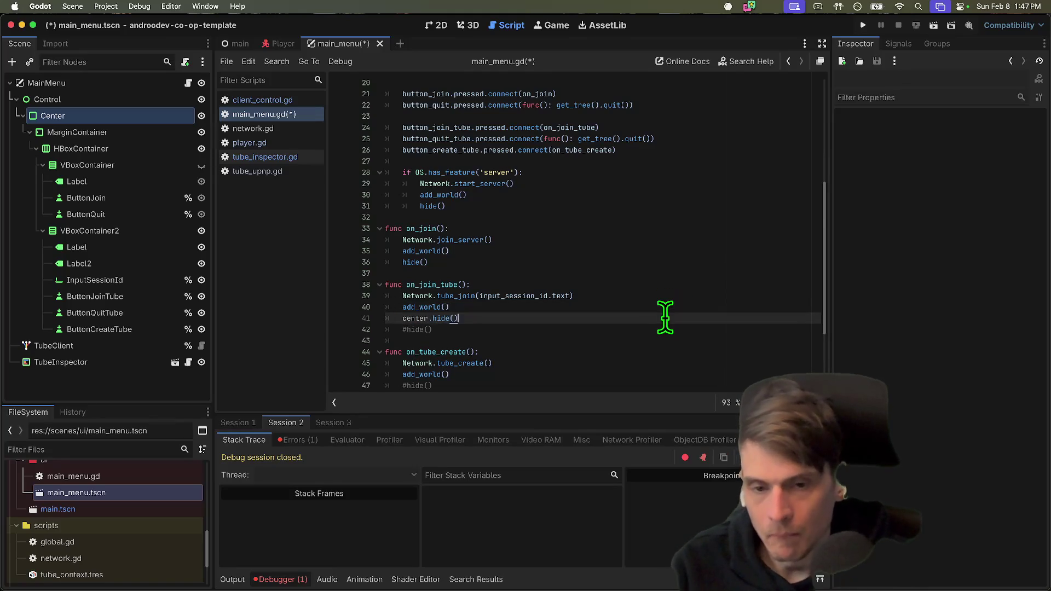
scroll(633, 355, "down", 1)
left_click(612, 360)
key("Return")
key("super+v")
key("super+b")
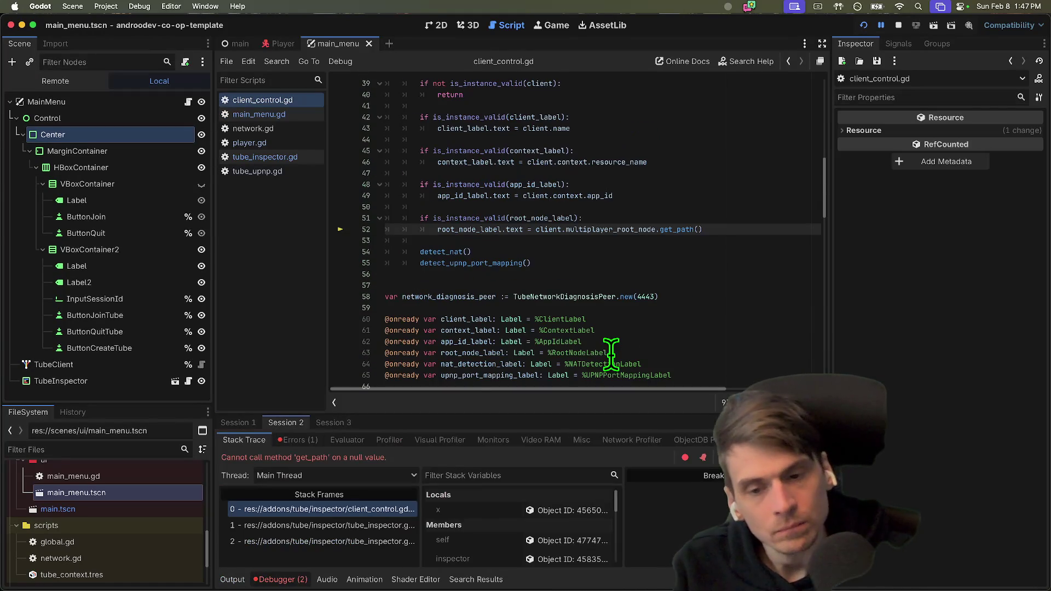
Stop the game, comment out root_node_label lines 51–52 in client_control.gd, and relaunch.
left_click(898, 25)
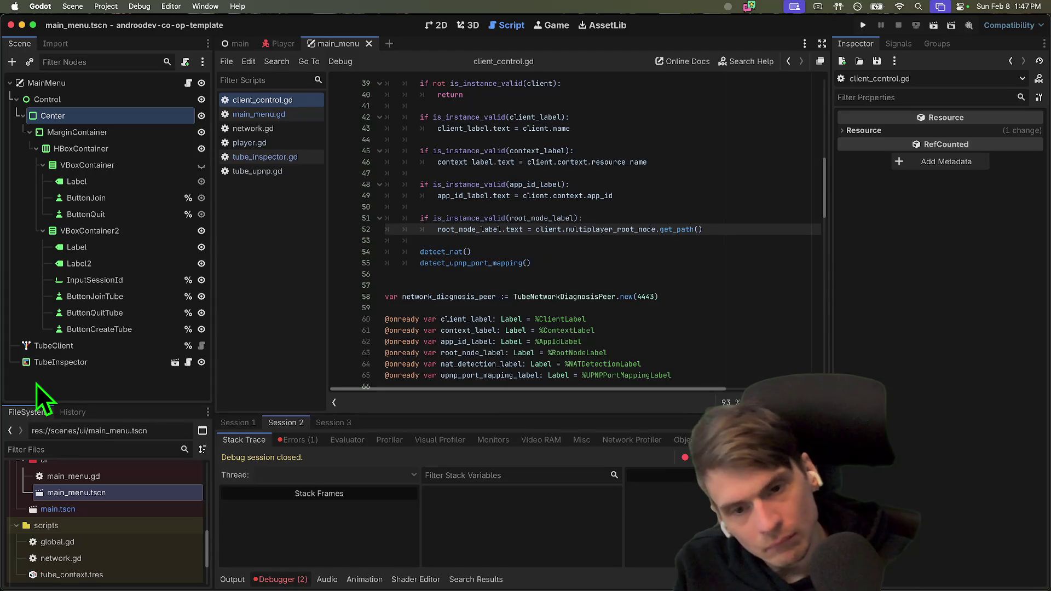
left_click_drag(723, 229, 722, 220)
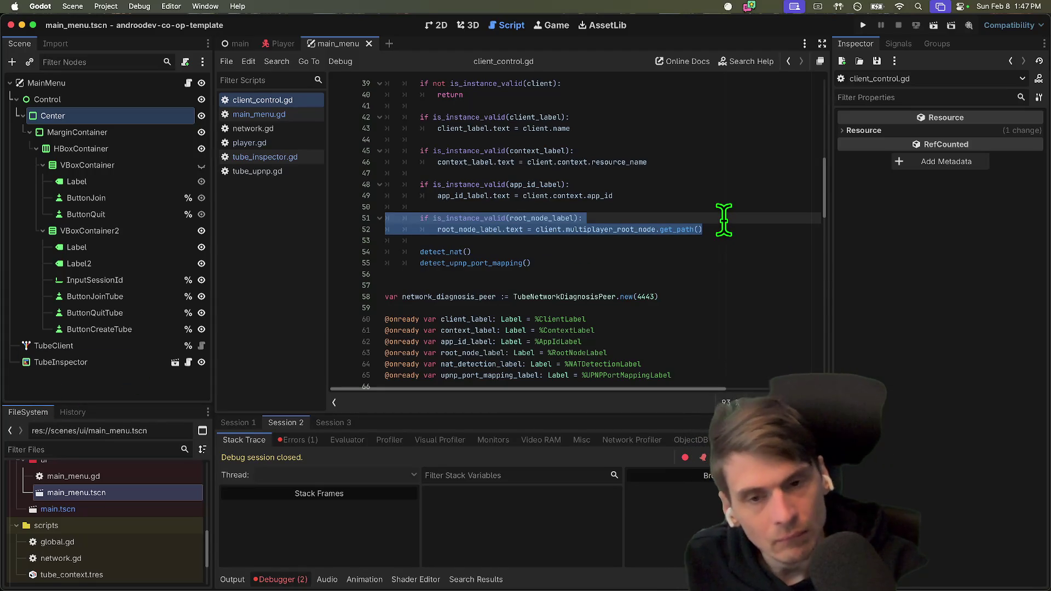
key("super+b")
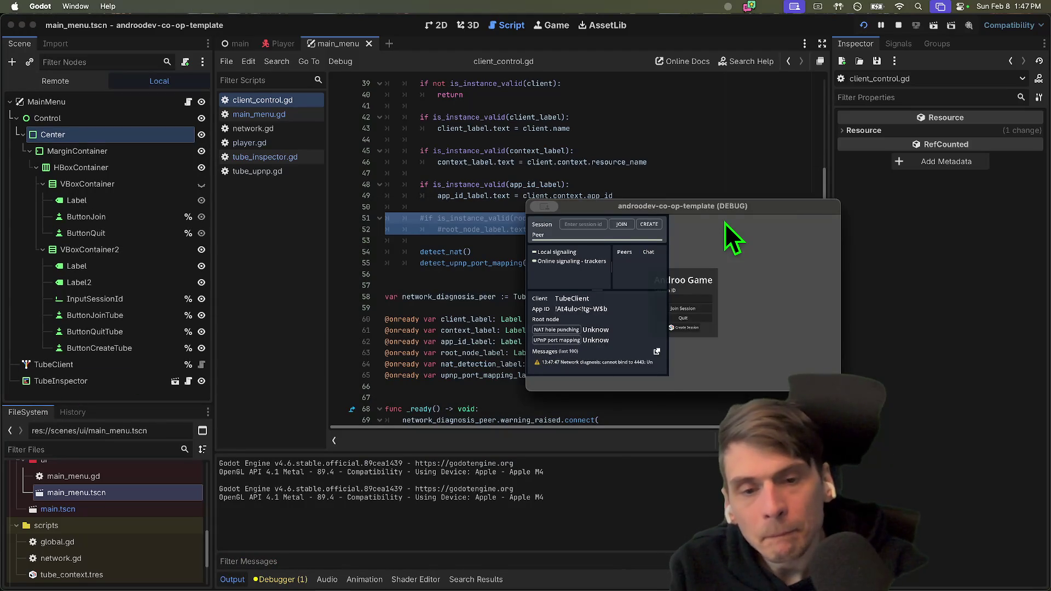
Place the second debug window to the right, enlarge it, and create a session in the left window.
mouse_move(437, 210)
left_mouse_down()
mouse_move(711, 209)
mouse_move(670, 212)
left_mouse_up()
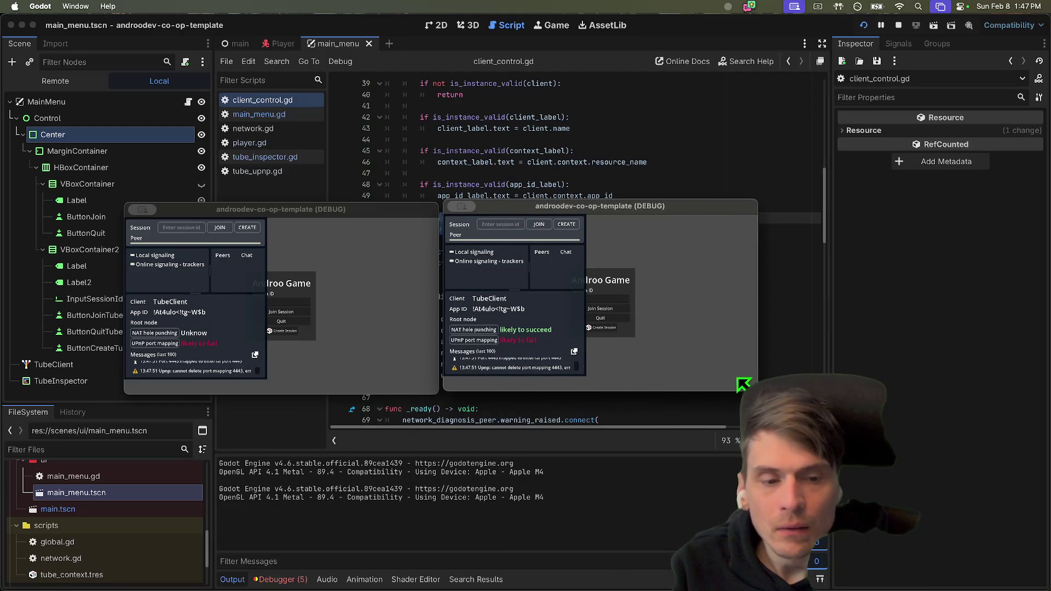
left_click_drag(751, 381, 873, 520)
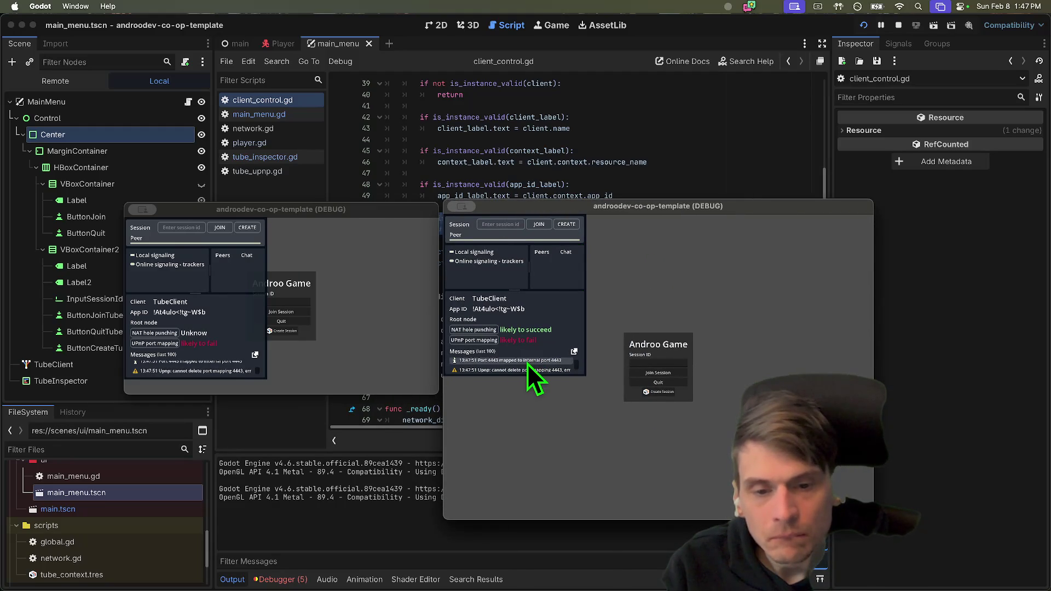
scroll(527, 363, "down", 2)
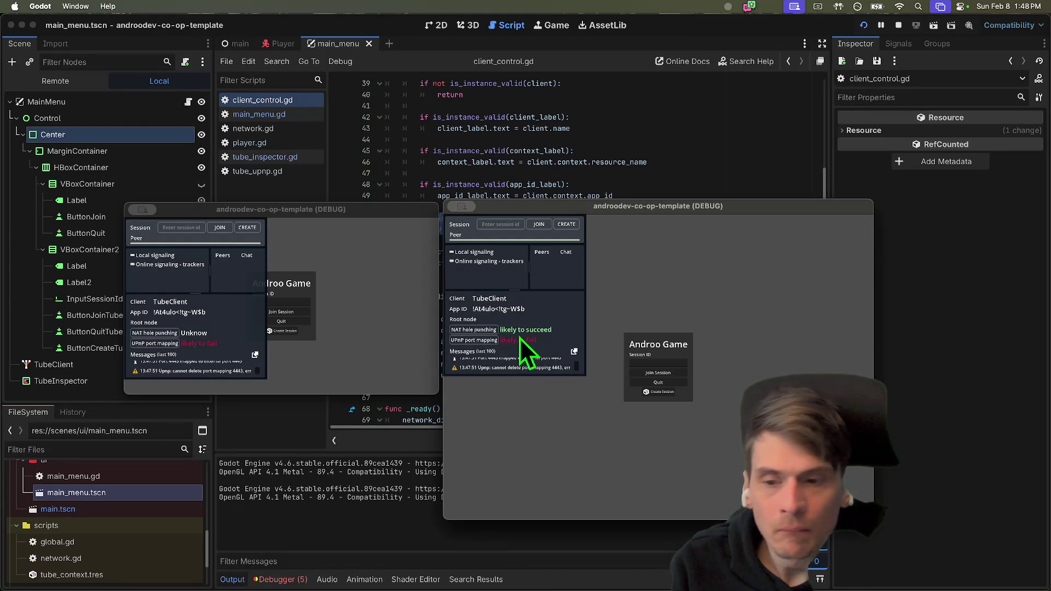
left_click(248, 229)
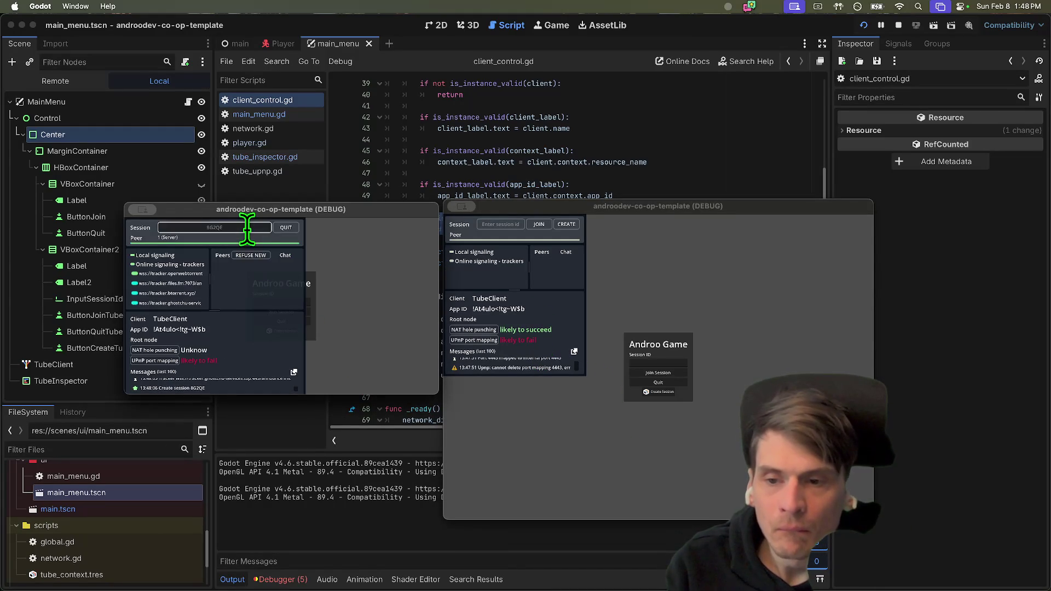
Join session 8G2QE from the second window and type 'efef' in the first window's chat.
left_click(513, 245)
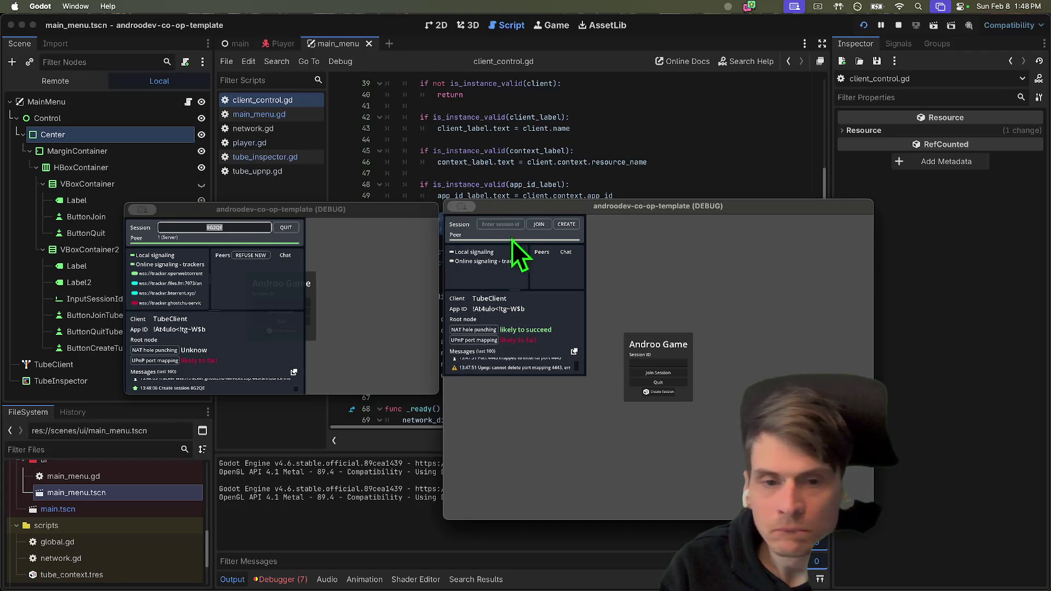
left_click(533, 227)
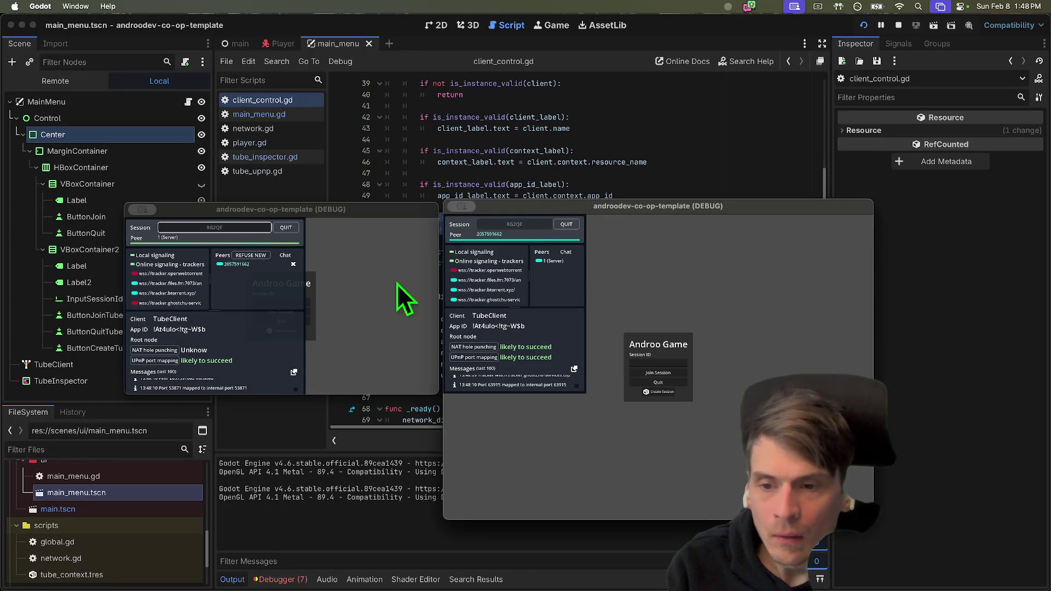
left_click(318, 297)
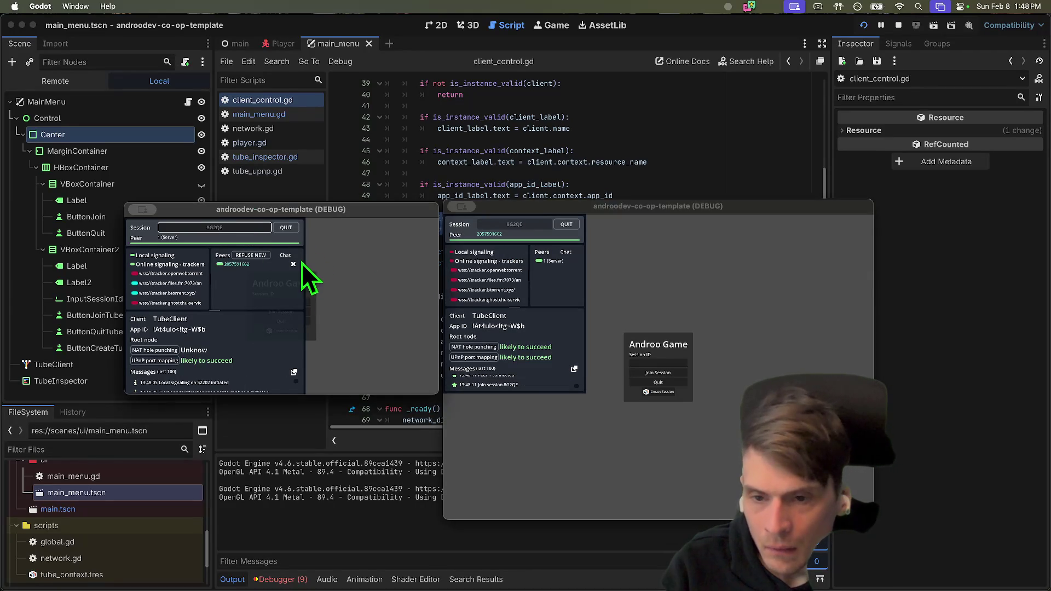
left_click(288, 259)
left_click(230, 330)
type("efef")
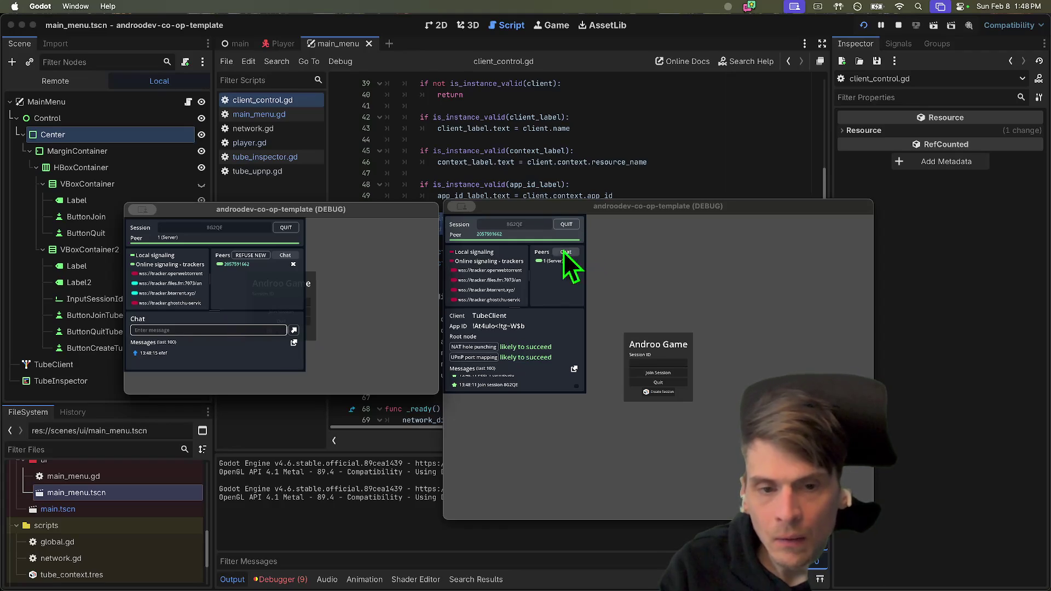
Send the chat message 'zzz' from the second game window.
left_click(569, 249)
left_click(559, 254)
left_click(518, 326)
type("z")
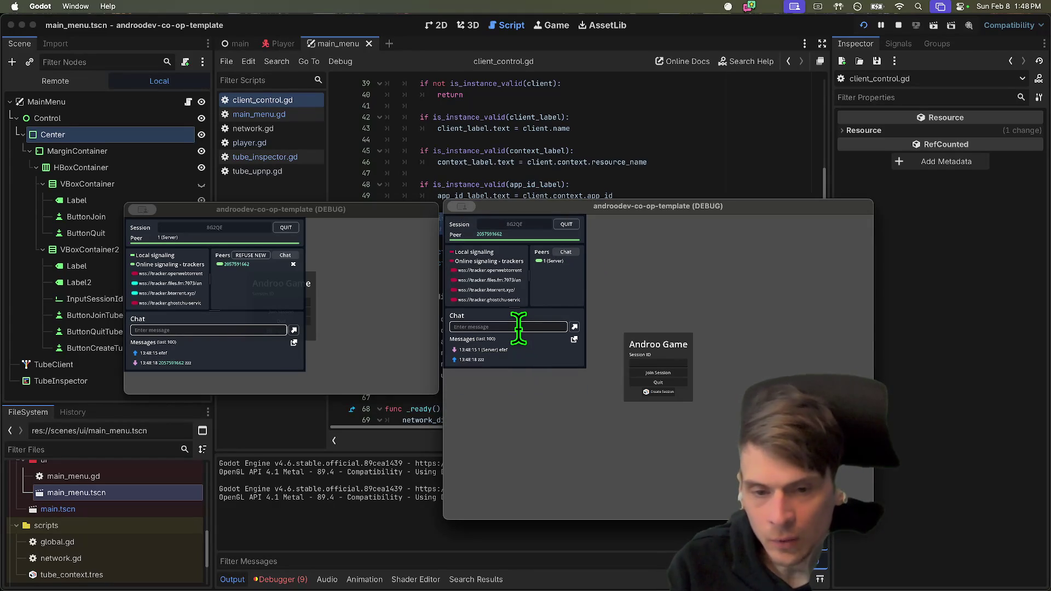
key("Return")
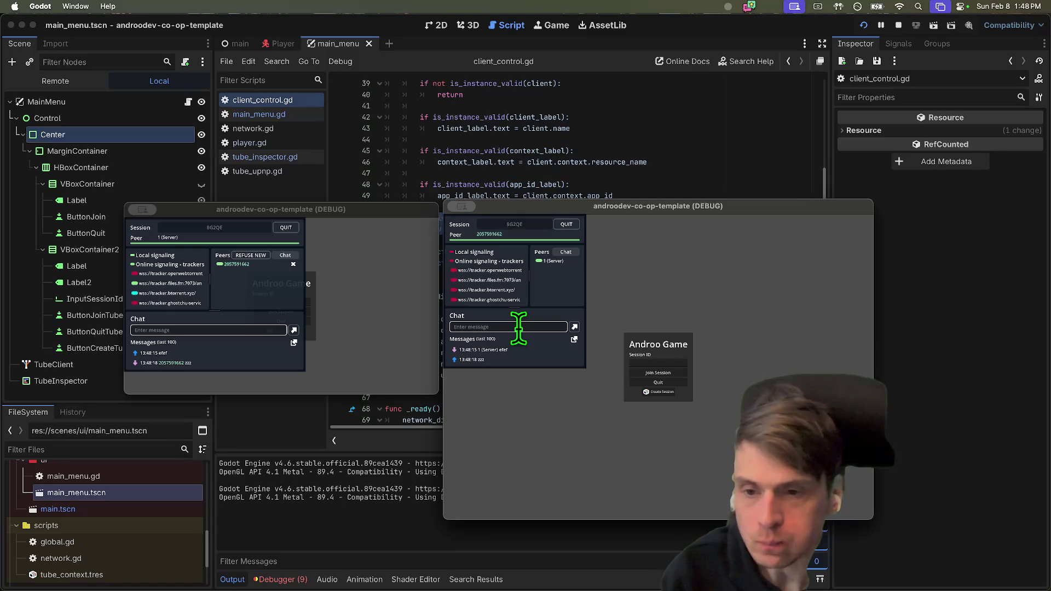
left_click(263, 329)
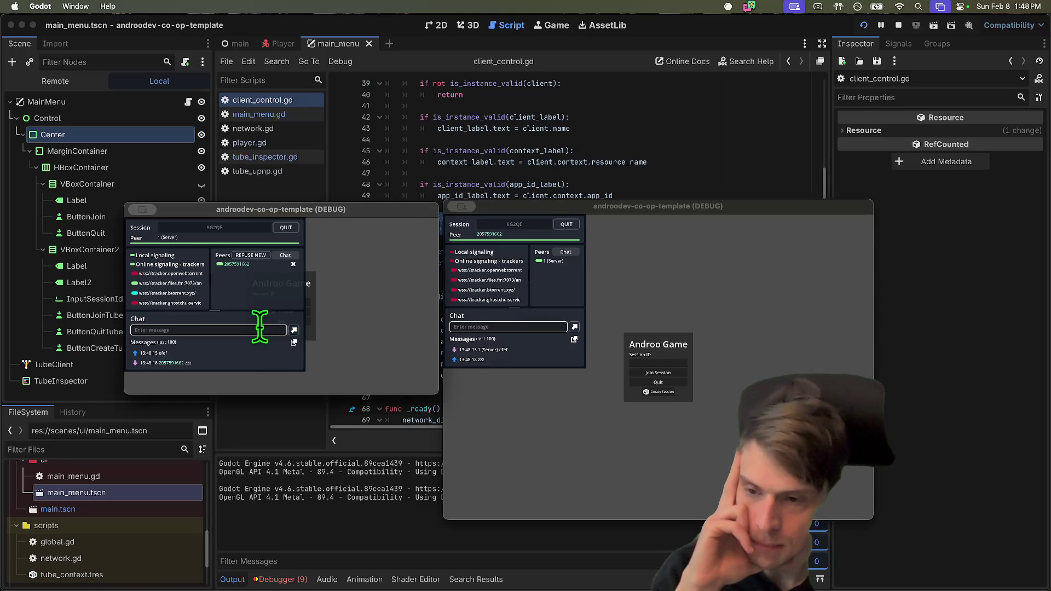
Switch both debug game windows from Chat back to their client info panels.
left_click(592, 302)
left_click(489, 236)
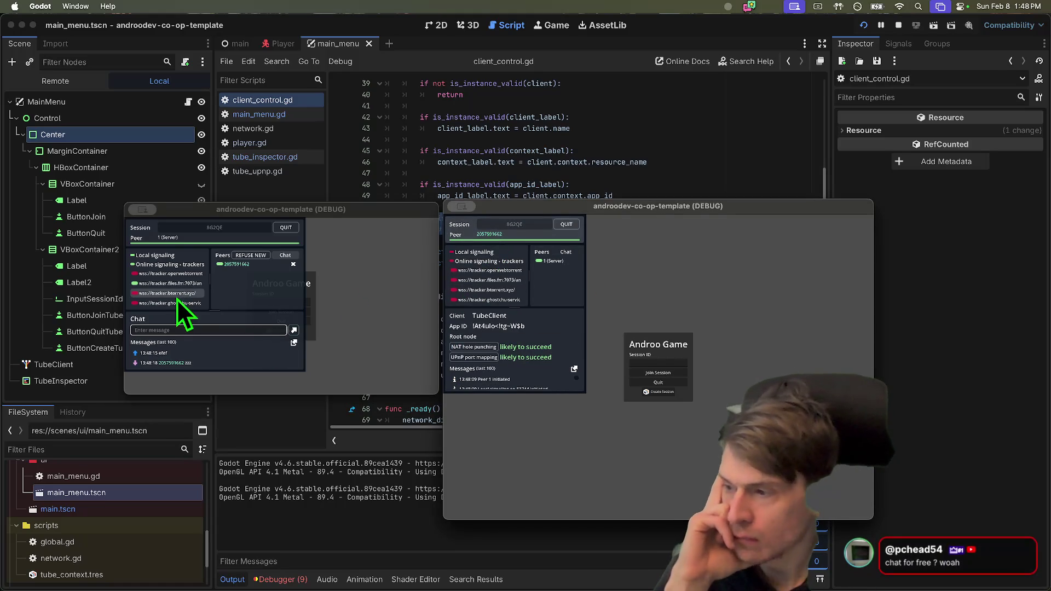
left_click(188, 244)
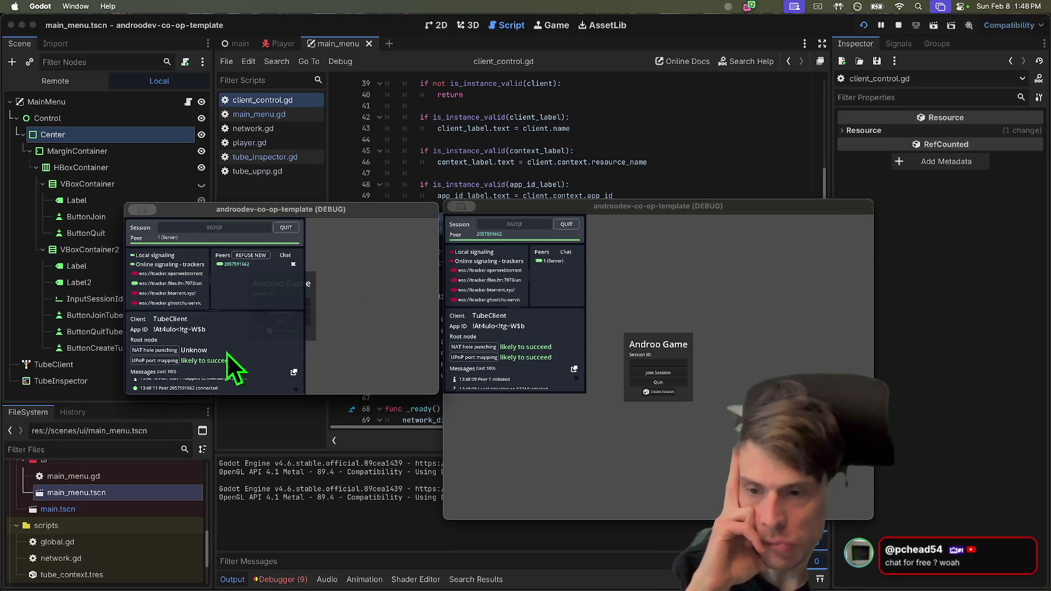
scroll(232, 384, "up", 3)
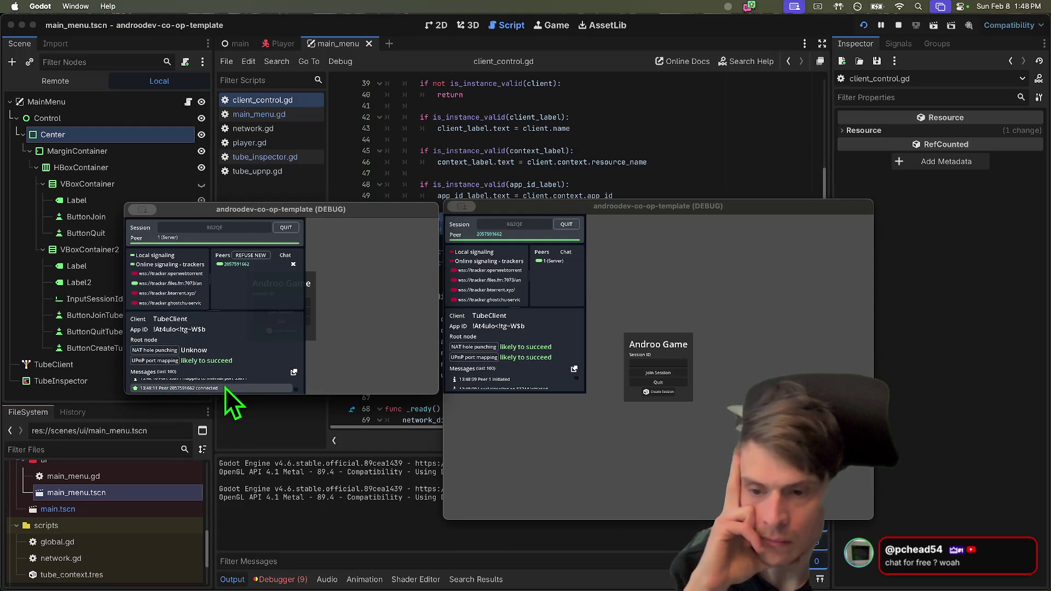
scroll(225, 386, "down", 3)
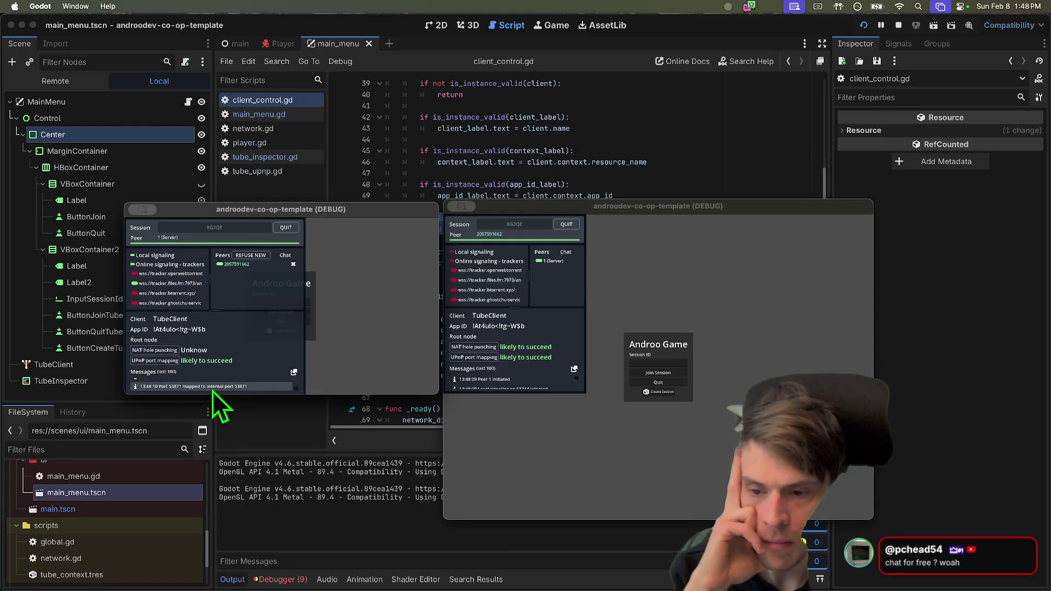
scroll(245, 390, "up", 3)
scroll(245, 390, "down", 5)
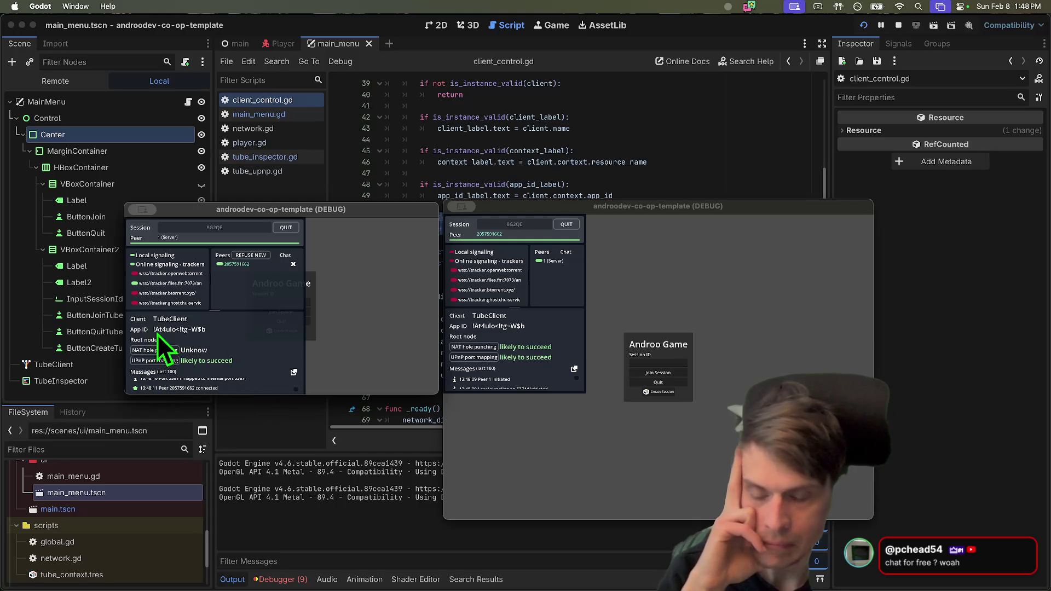
Inspect the tracker.files.fm connection and Local signaling details in the game windows.
left_click(736, 330)
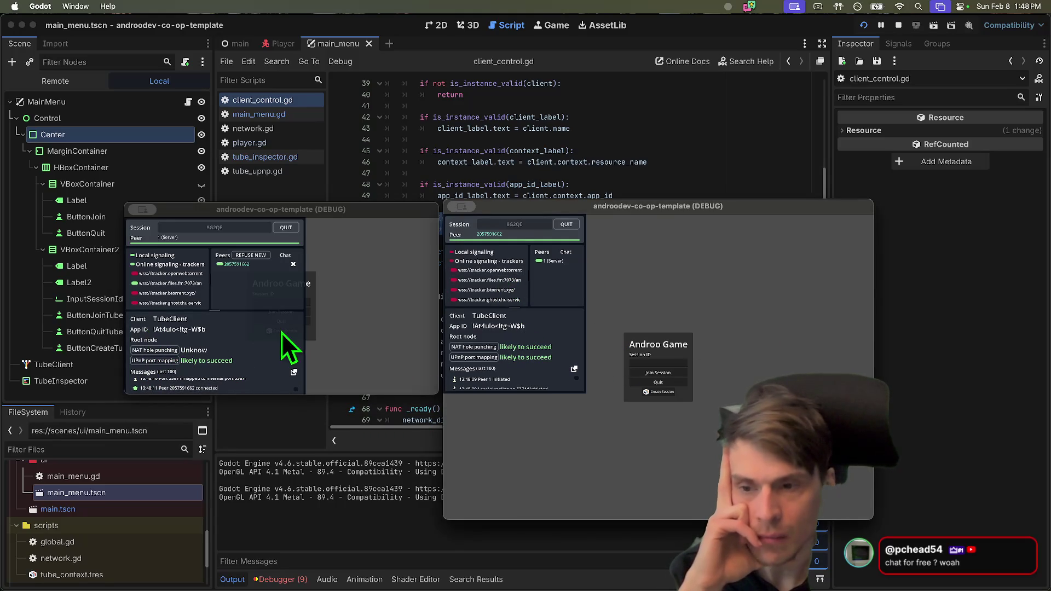
left_click(193, 284)
left_click(631, 279)
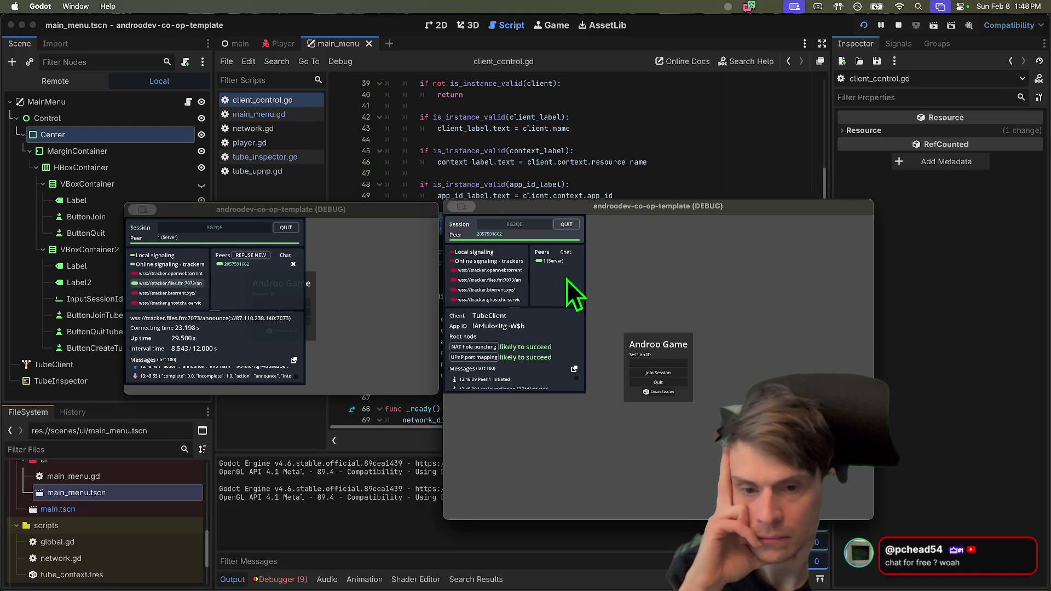
left_click(498, 282)
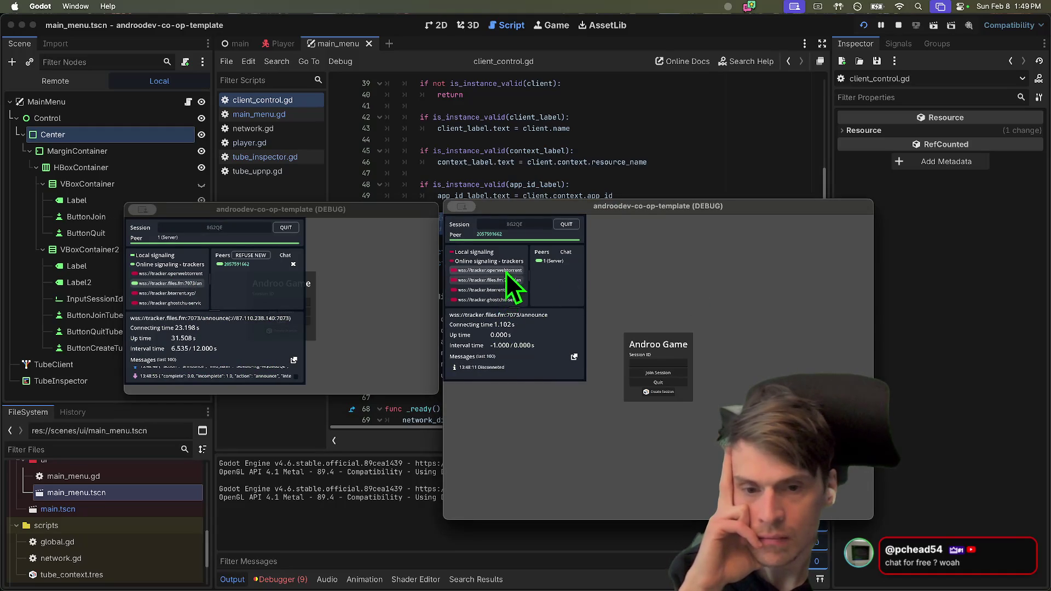
left_click(498, 253)
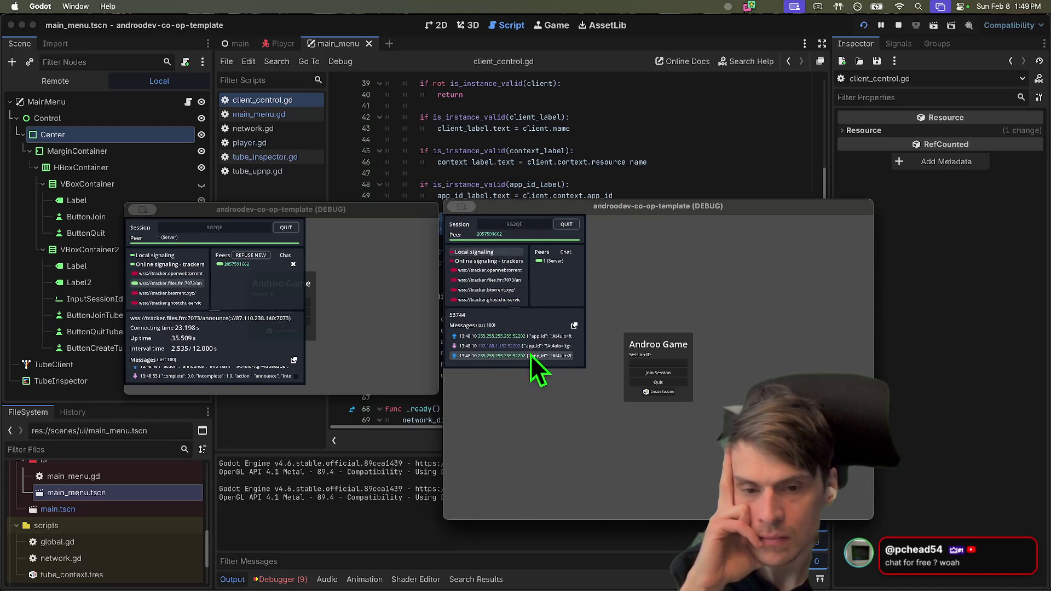
Press QUIT in the second game window to leave session 8G2QE.
left_click(539, 224)
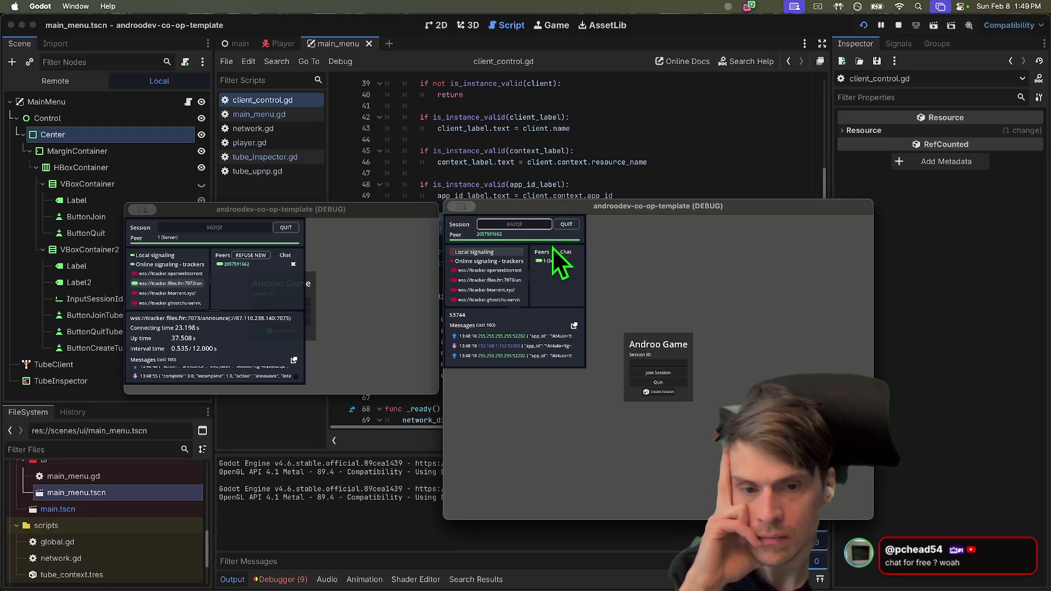
left_click(356, 322)
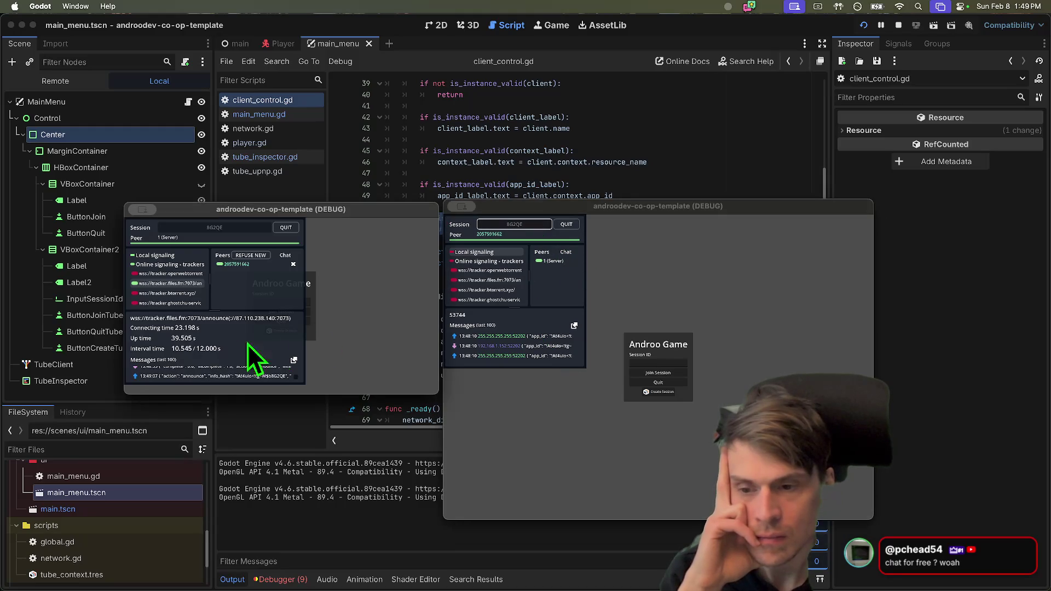
scroll(215, 373, "up", 2)
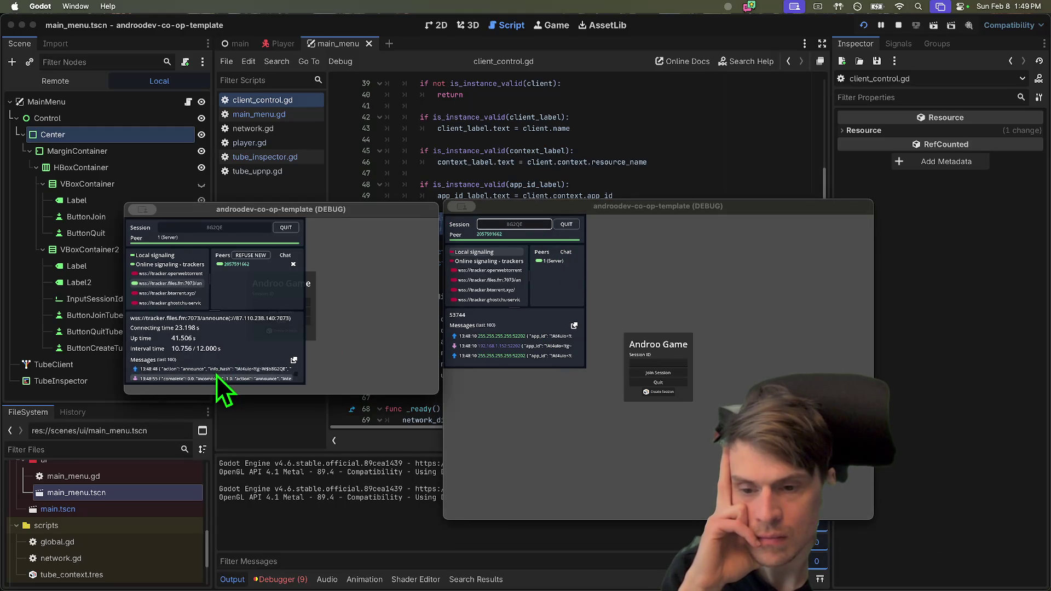
scroll(220, 375, "up", 1)
left_click(695, 240)
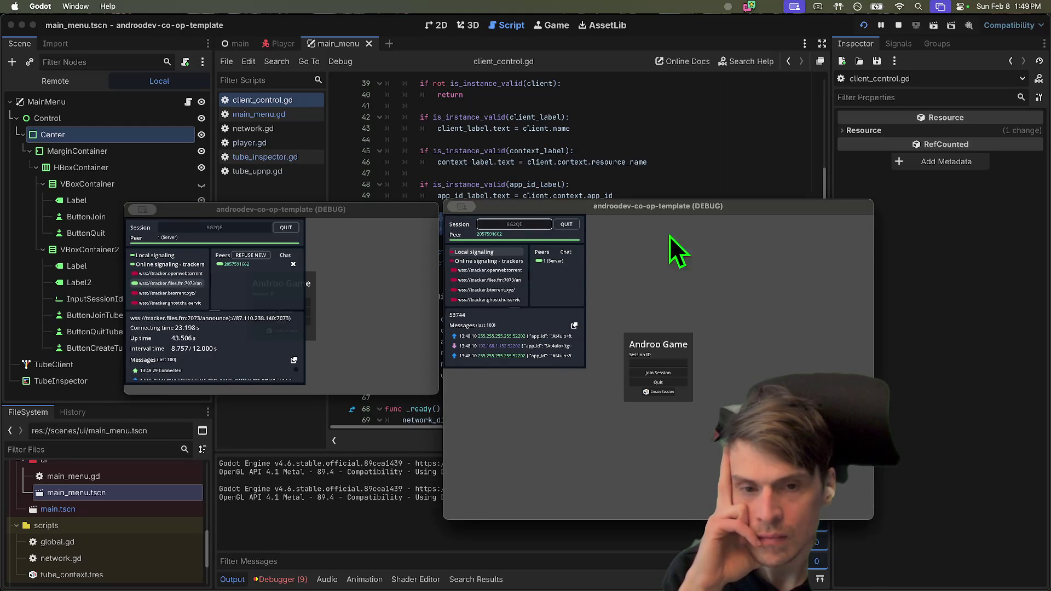
left_click(566, 224)
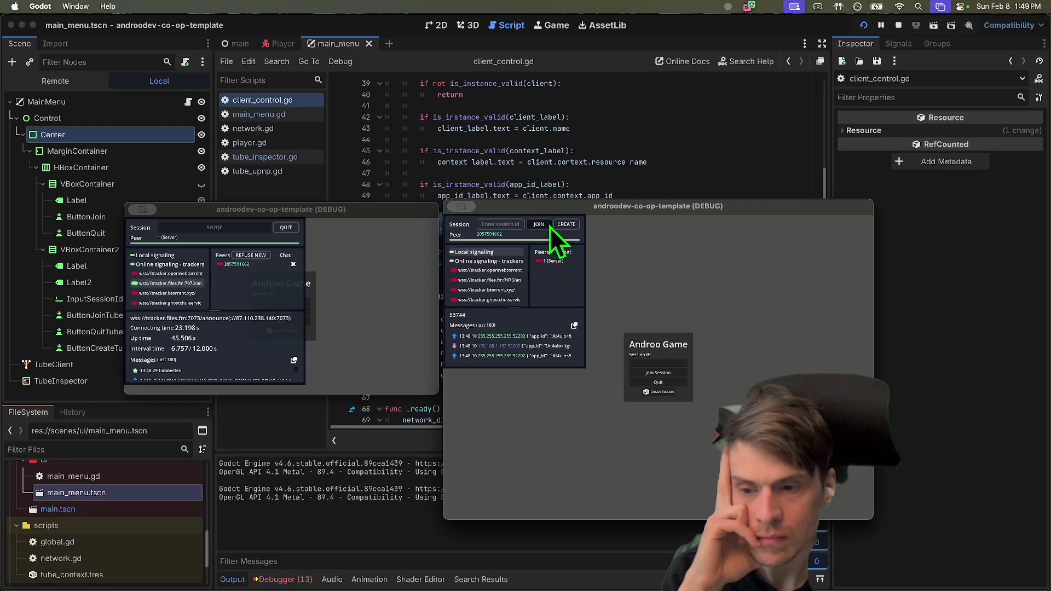
Try joining with an empty id, then paste 8G2QE from the first window and join.
left_click(550, 226)
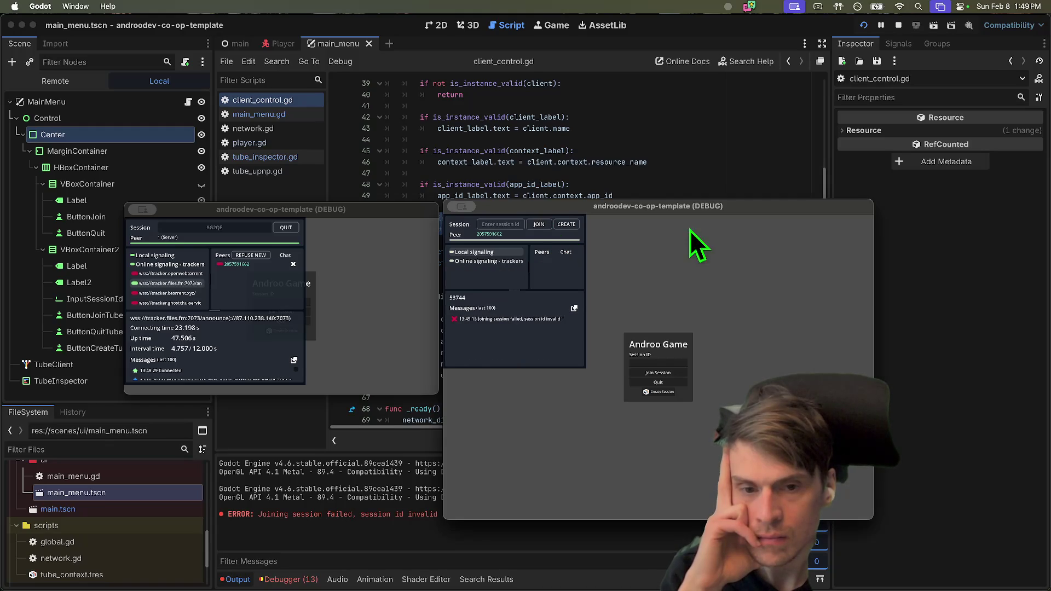
left_click(207, 228)
double_click(207, 227)
key("super+c")
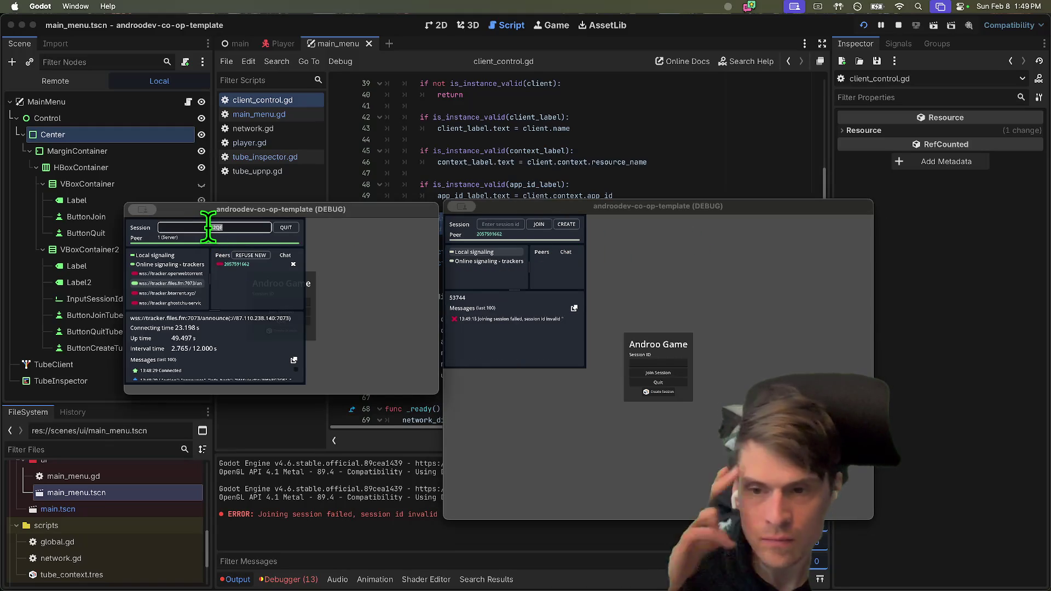
left_click(626, 256)
left_click(495, 224)
key("super+v")
left_click(569, 224)
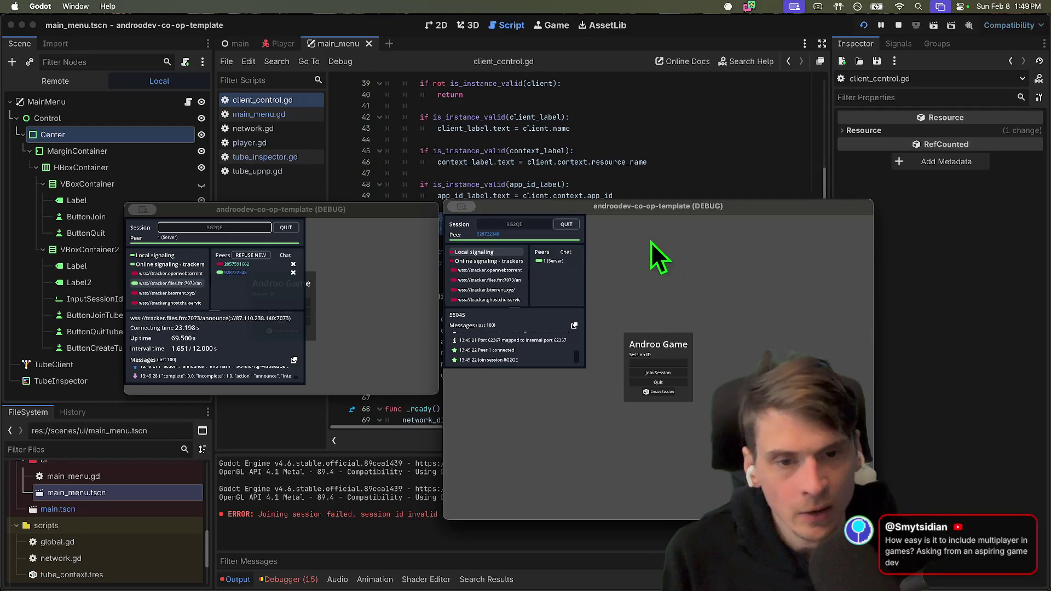
Move both debug game windows up toward the top of the screen.
left_click_drag(629, 219, 709, 78)
mouse_move(285, 207)
left_mouse_down()
mouse_move(224, 127)
mouse_move(258, 120)
left_mouse_up()
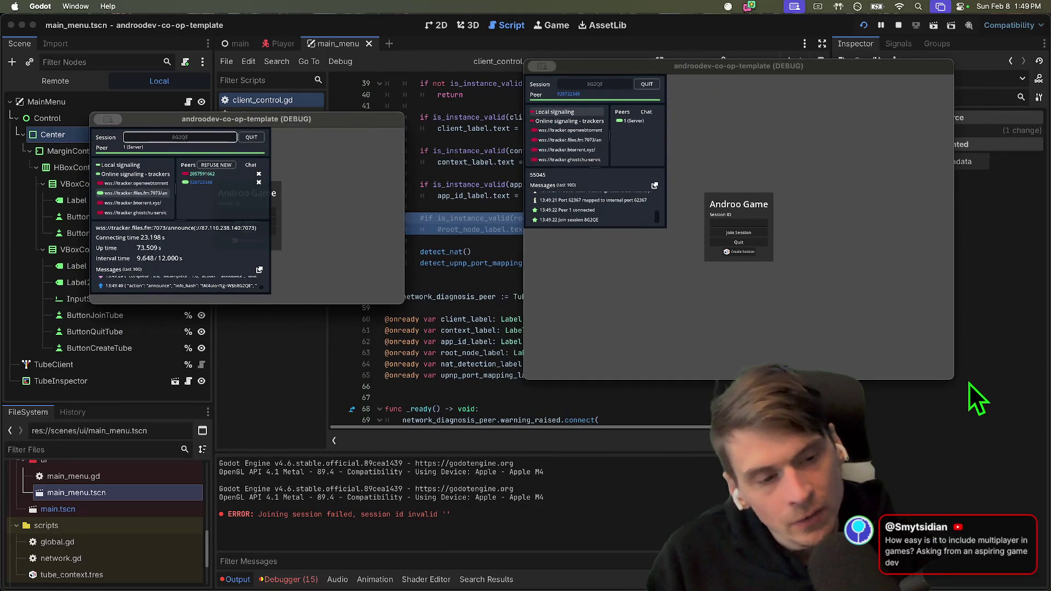
left_click(952, 379)
mouse_move(846, 64)
left_mouse_down()
mouse_move(843, 103)
mouse_move(819, 95)
left_mouse_up()
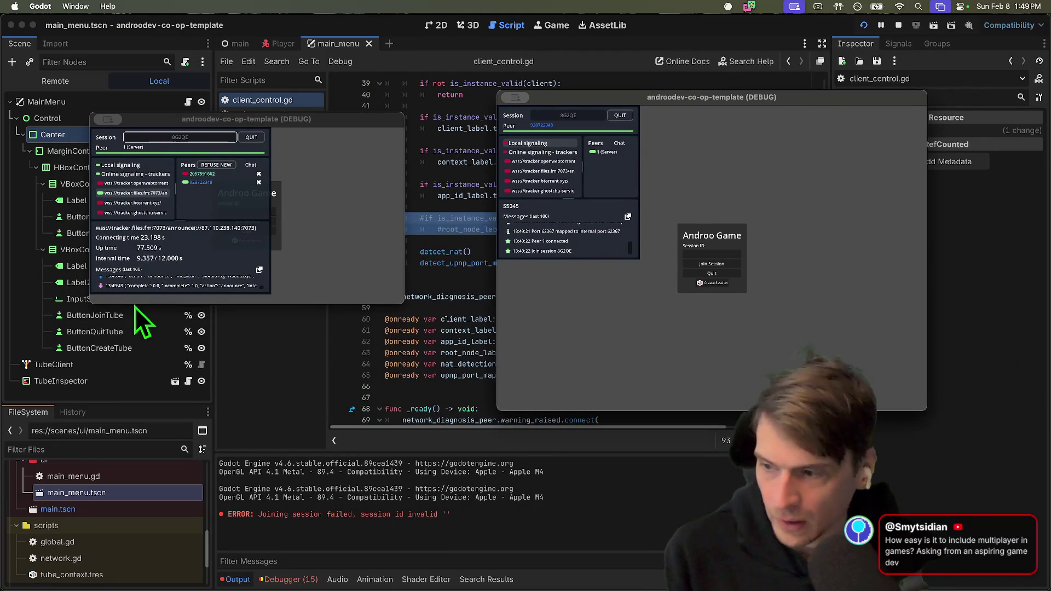
left_click(377, 265)
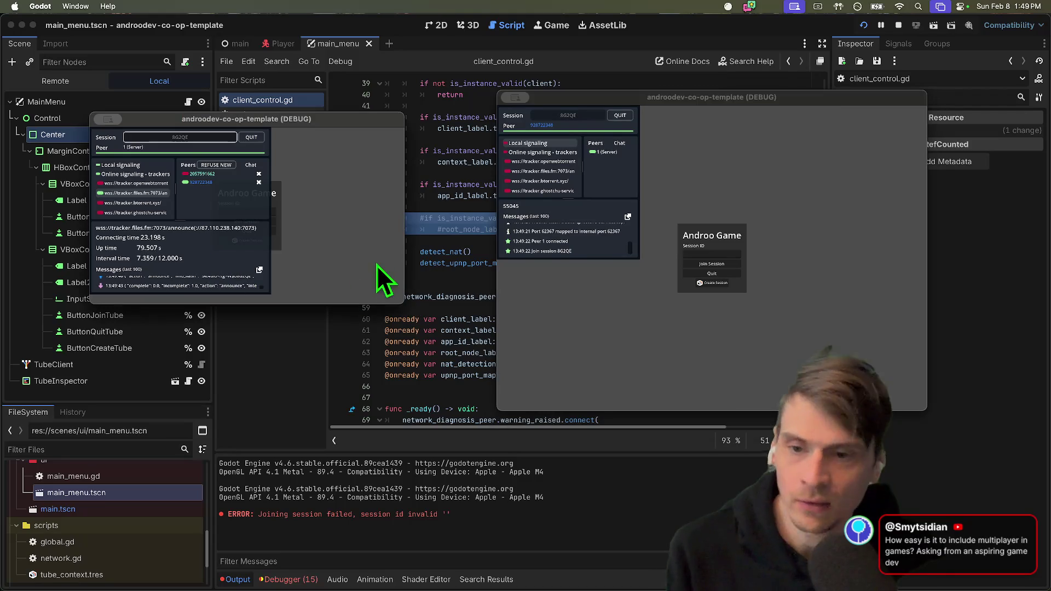
Enlarge the first game window and resize and nudge the second one beside it.
mouse_move(401, 299)
left_mouse_down()
mouse_move(509, 397)
mouse_move(537, 438)
mouse_move(914, 452)
mouse_move(459, 418)
mouse_move(471, 423)
left_mouse_up()
mouse_move(627, 97)
left_mouse_down()
mouse_move(672, 107)
mouse_move(662, 126)
mouse_move(647, 113)
left_mouse_up()
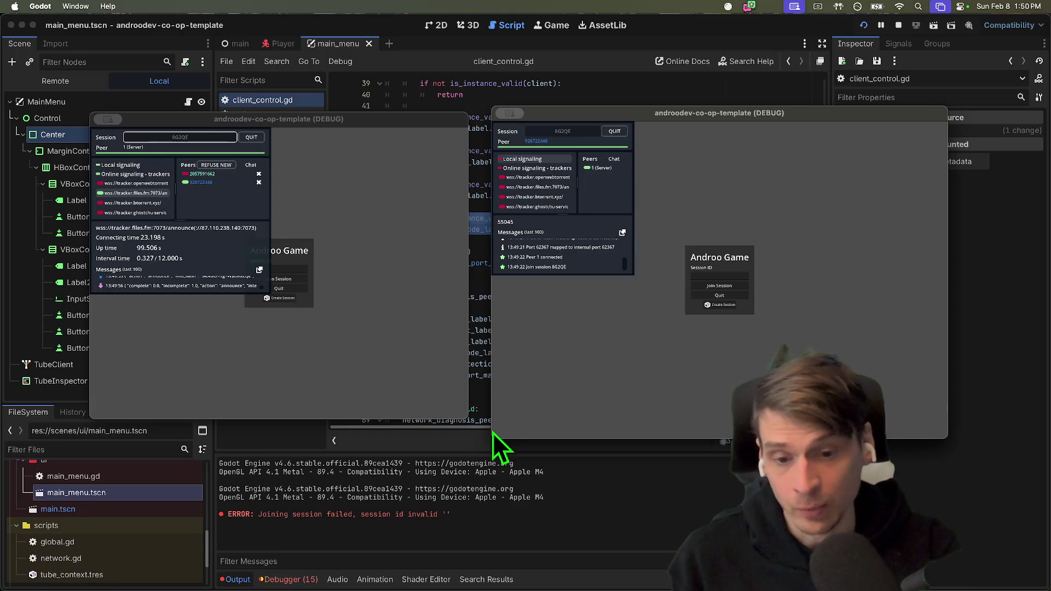
mouse_move(487, 432)
left_mouse_down()
mouse_move(499, 422)
mouse_move(477, 407)
mouse_move(473, 429)
mouse_move(504, 434)
mouse_move(489, 491)
left_mouse_up()
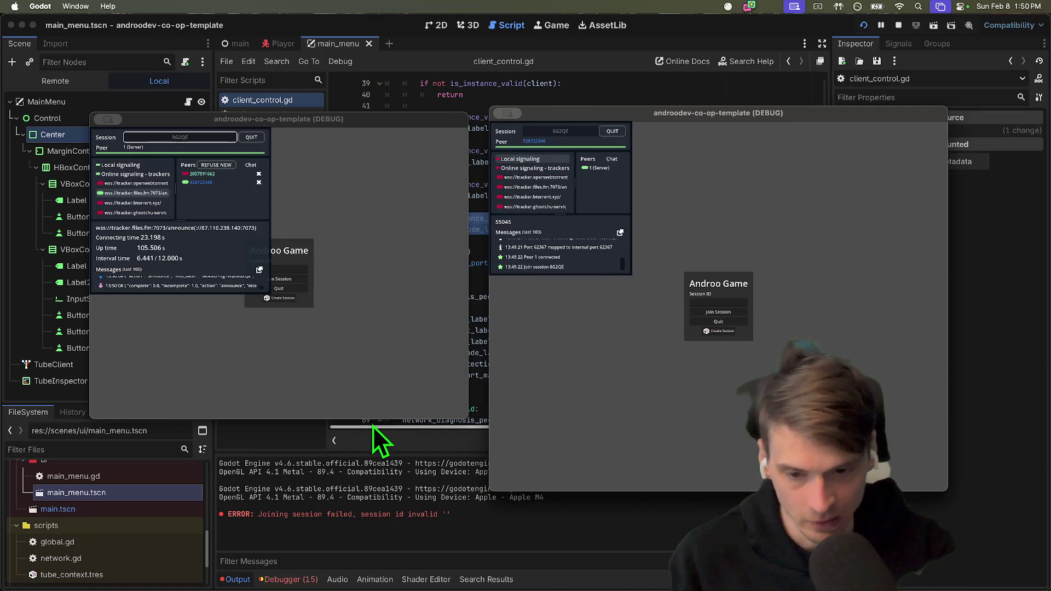
left_click(383, 417)
mouse_move(469, 419)
left_mouse_down()
mouse_move(485, 469)
mouse_move(712, 537)
mouse_move(498, 493)
left_mouse_up()
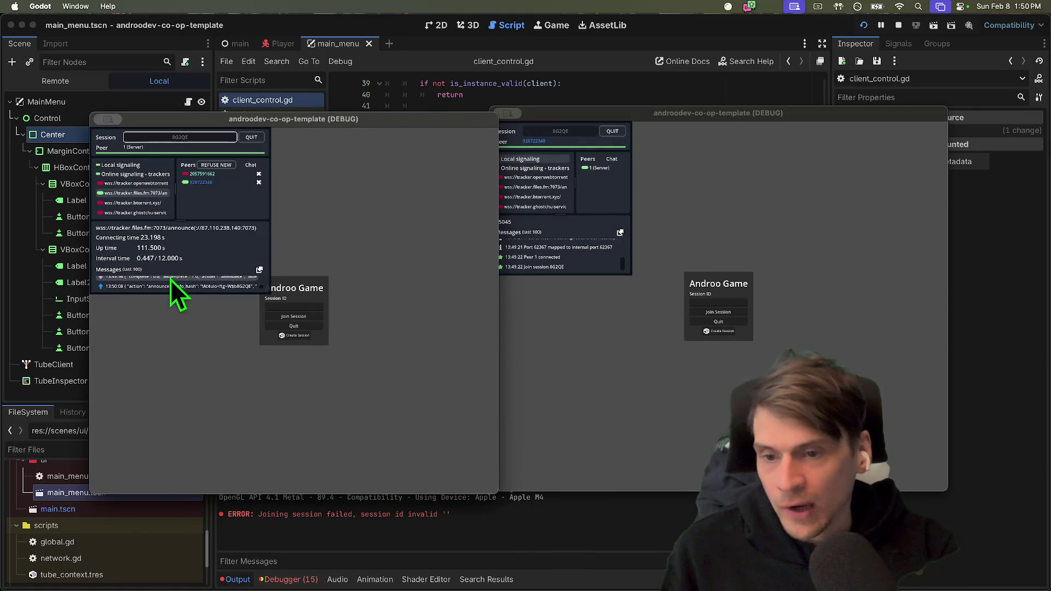
scroll(169, 283, "up", 3)
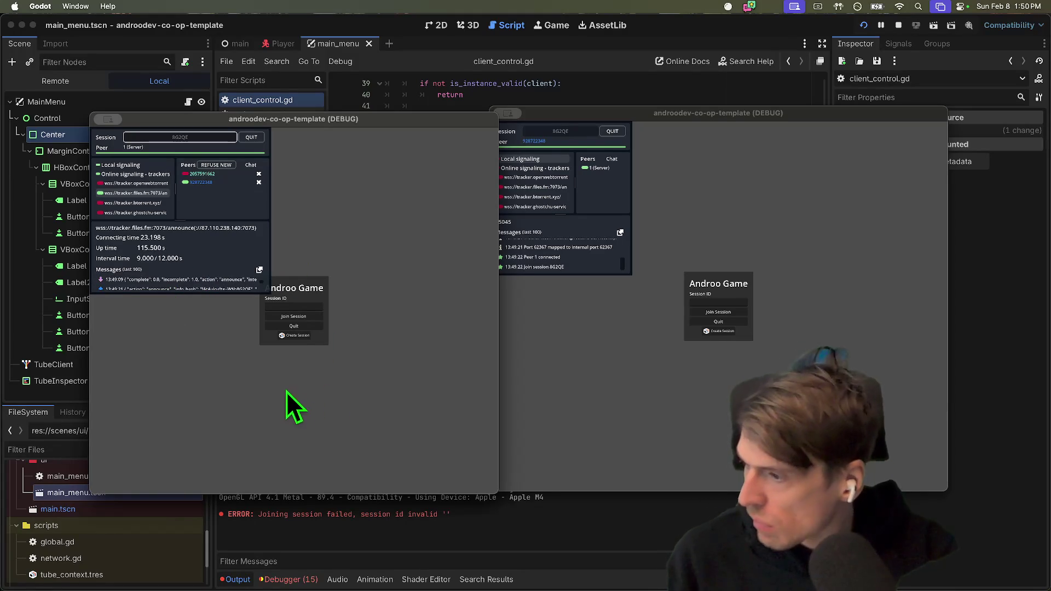
left_click(728, 415)
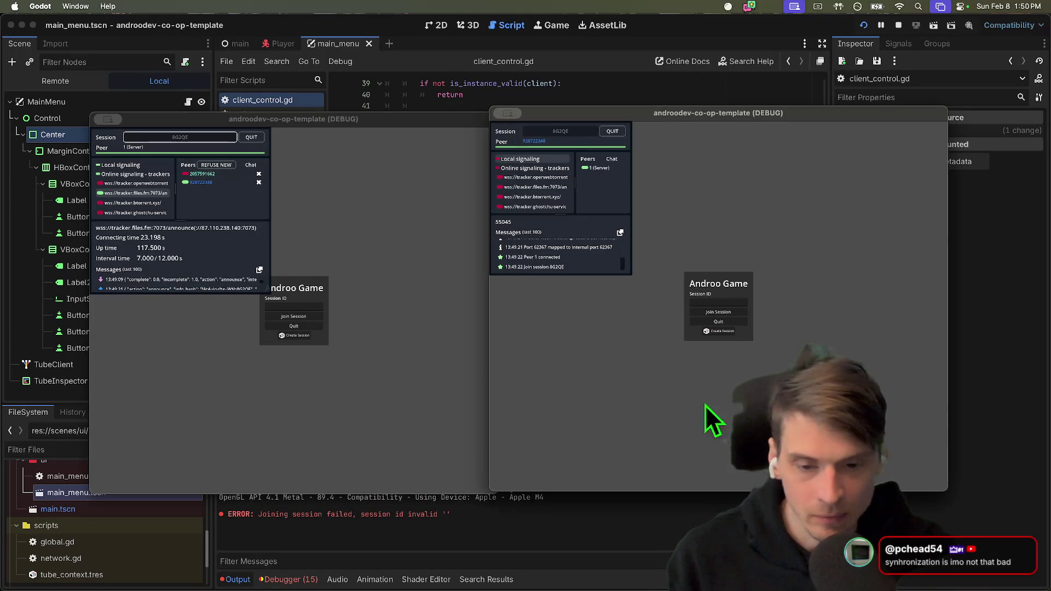
mouse_move(648, 114)
left_mouse_down()
mouse_move(671, 114)
mouse_move(663, 119)
left_mouse_up()
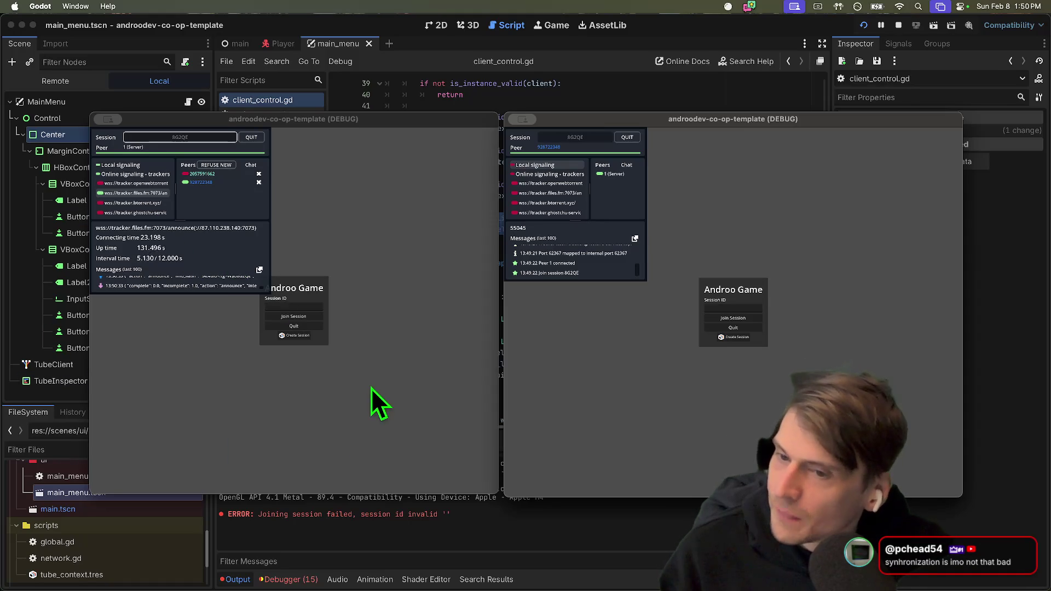
scroll(141, 273, "up", 1)
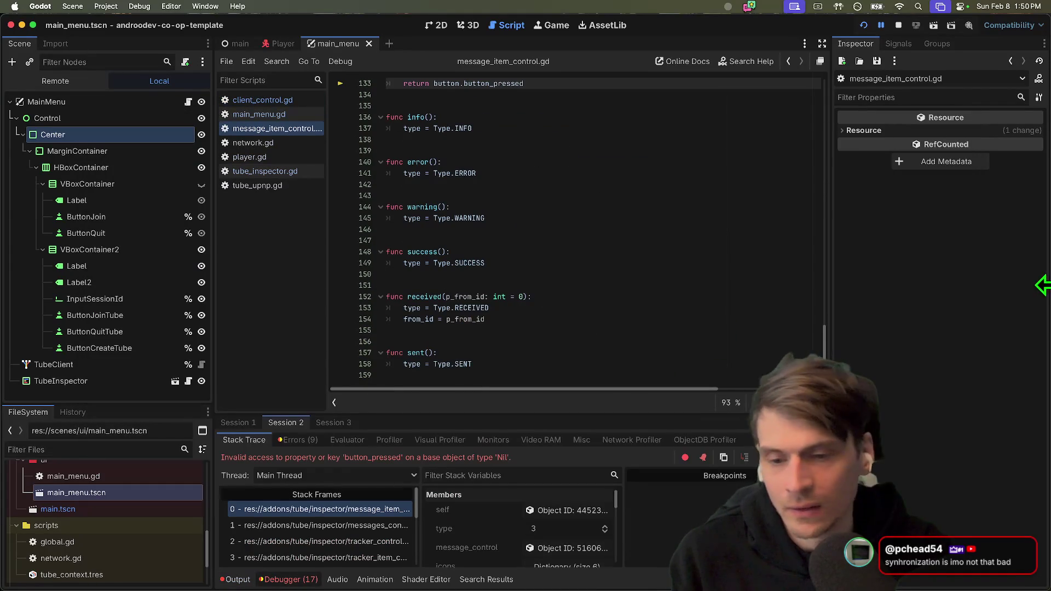
Stop the running debug game session.
scroll(633, 146, "up", 2)
left_click(633, 149)
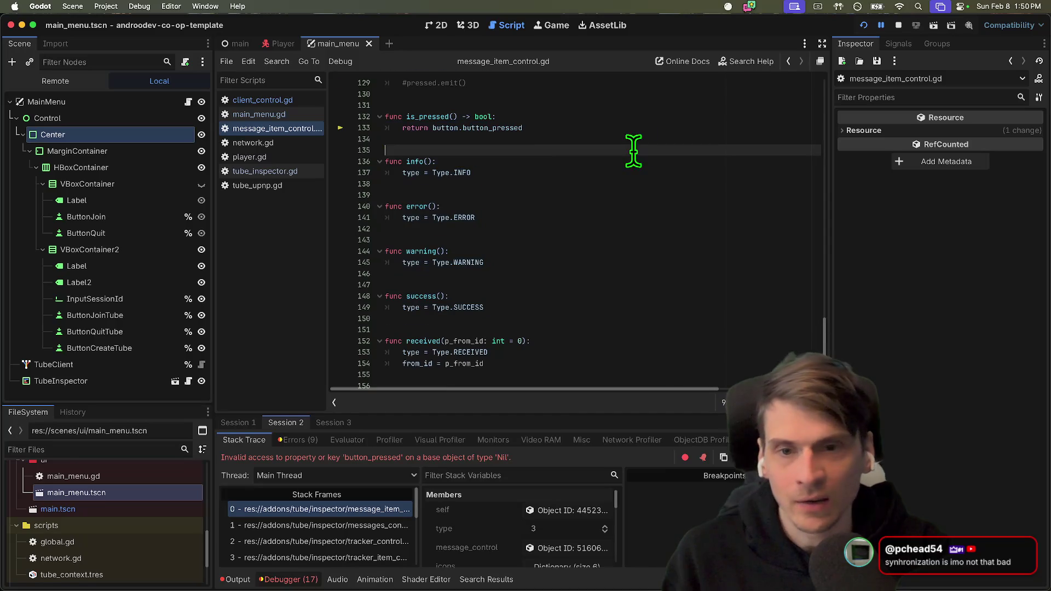
left_click(898, 25)
scroll(735, 146, "up", 5)
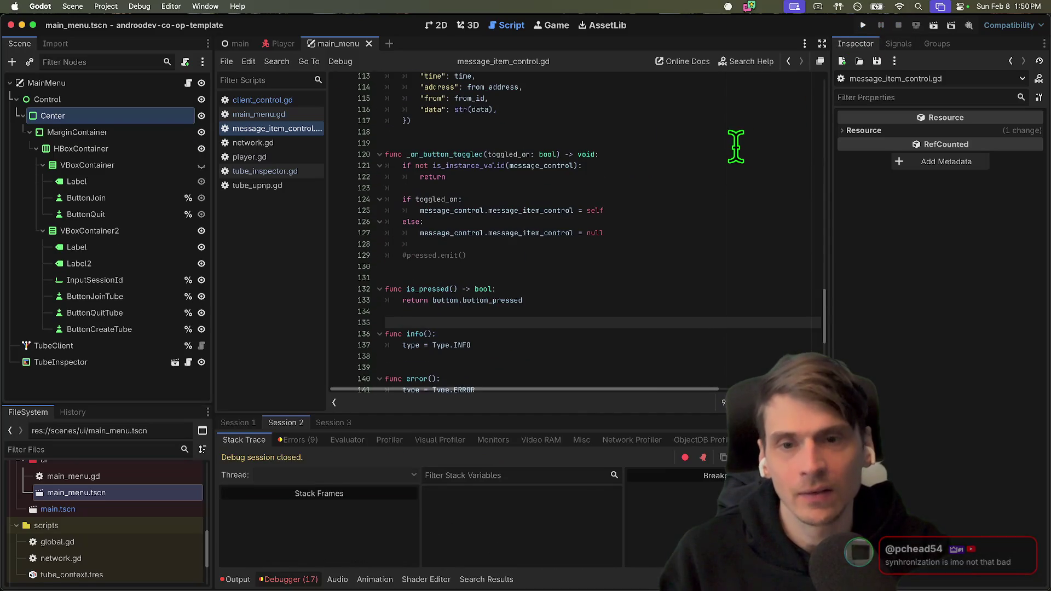
left_click(716, 176)
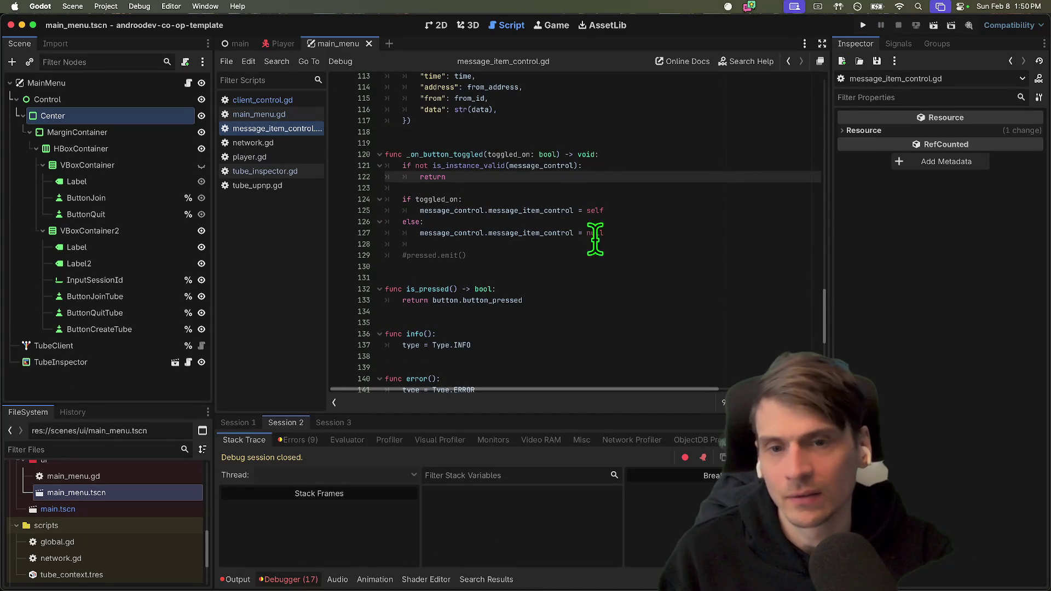
Select the TubeInspector node, then open the tube repository's Issues in a new browser tab.
left_click(134, 362)
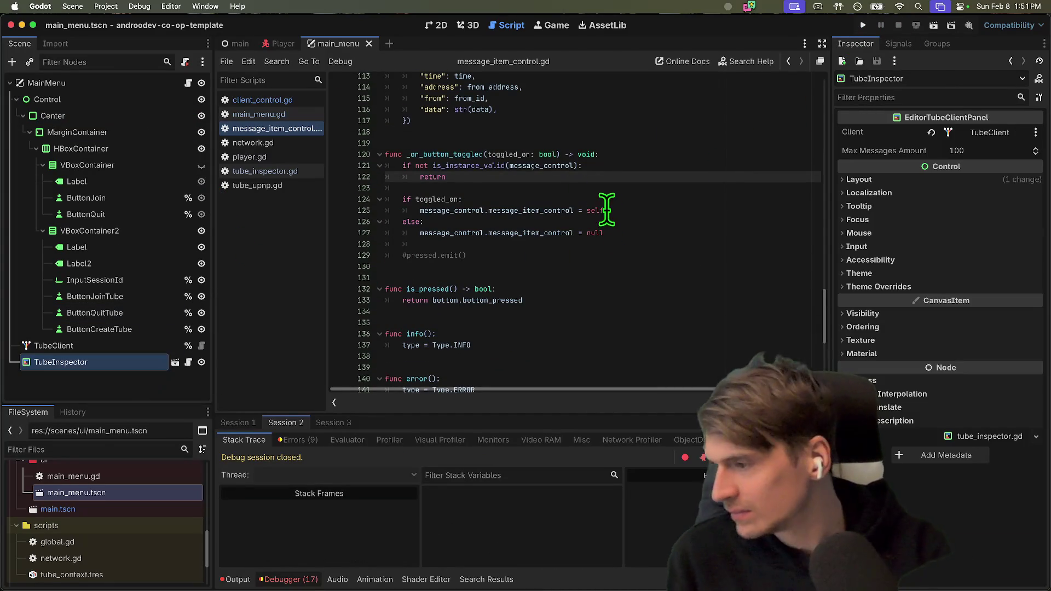
key("super+Tab")
middle_click(548, 383)
middle_click(104, 124)
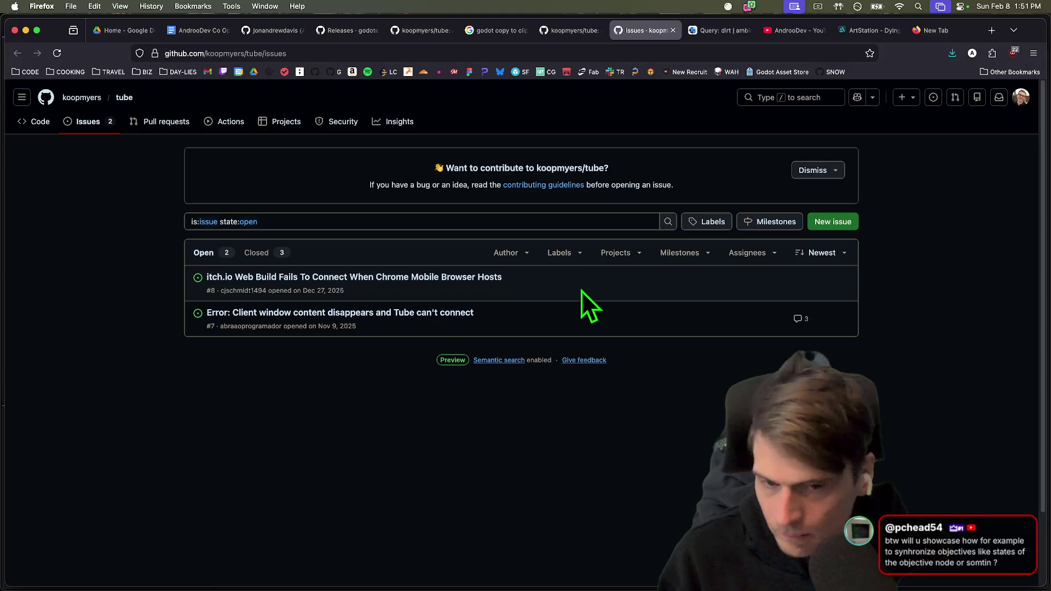
Scroll the koopmyers/tube README to Use case & limitation, then return to Godot.
key("ctrl+shift+Tab")
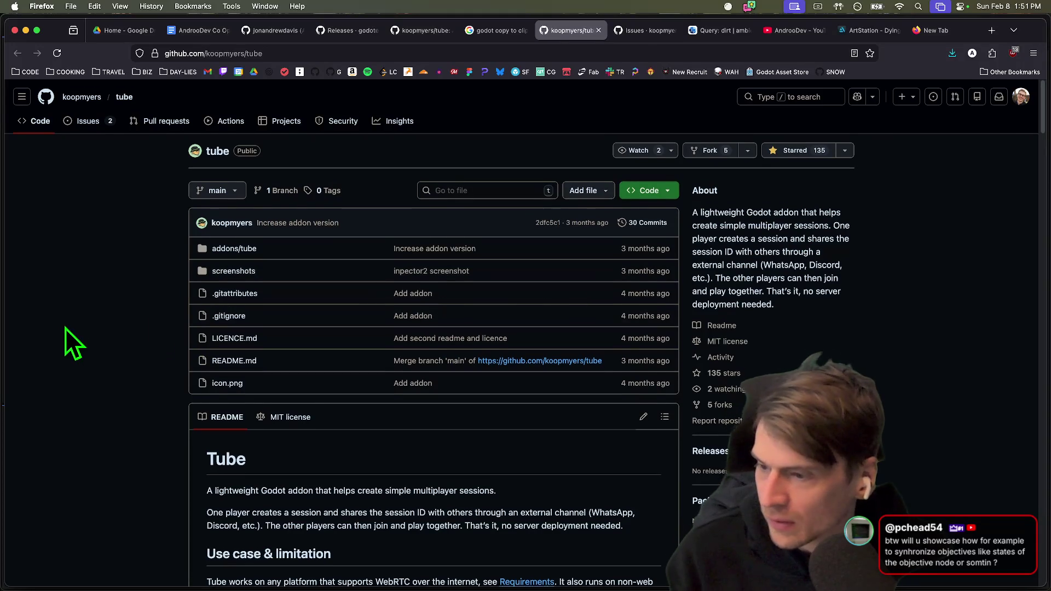
scroll(65, 328, "down", 5)
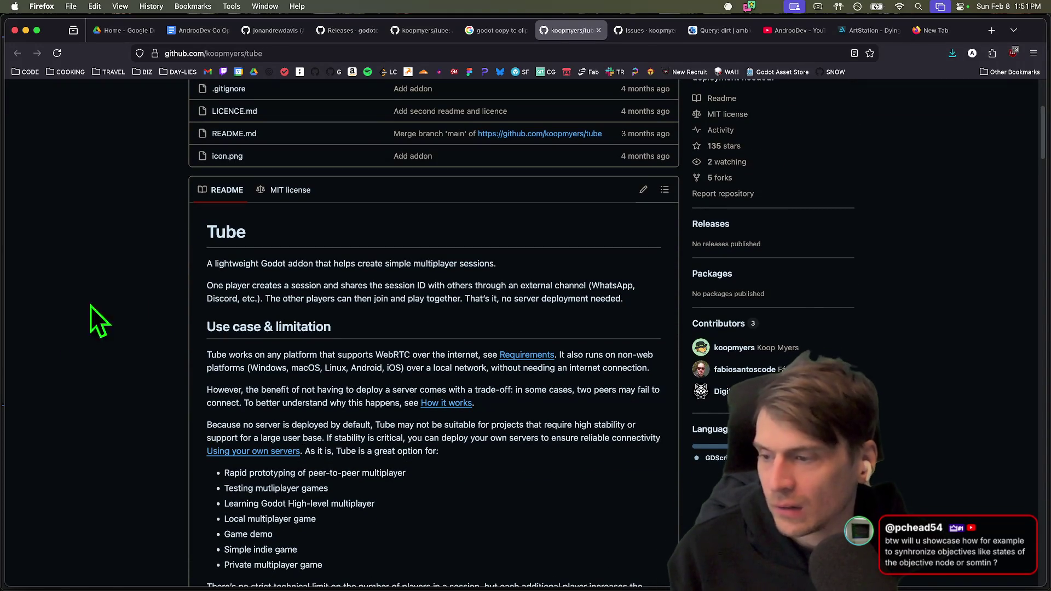
key("super+Tab")
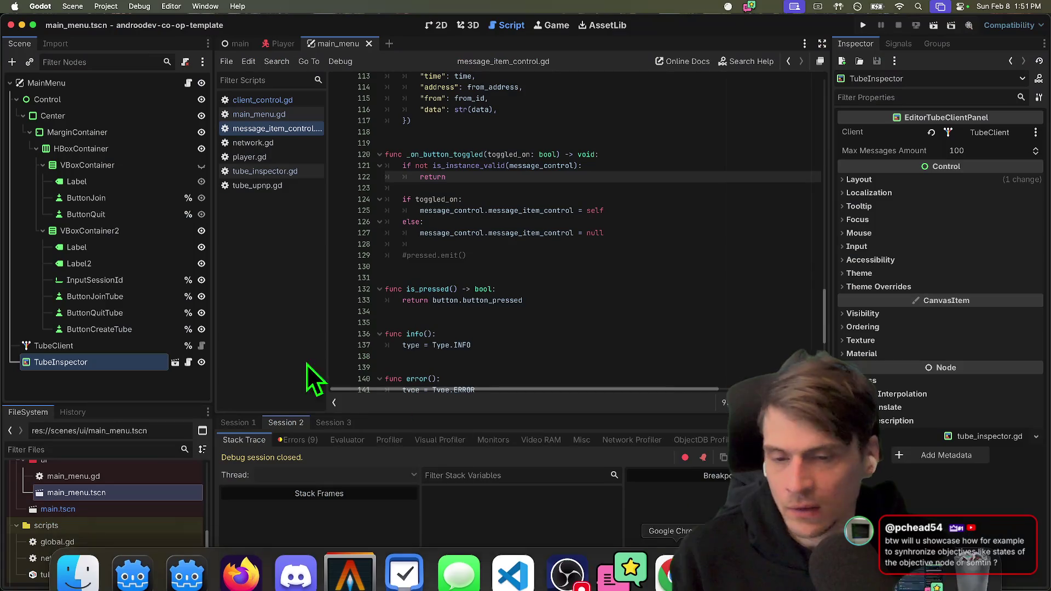
Open ball.tscn, select MultiplayerSynchronizer and enlarge the Replication panel showing Ball:rotation and Ball:position.
left_click_drag(153, 408, 134, 163)
double_click(78, 298)
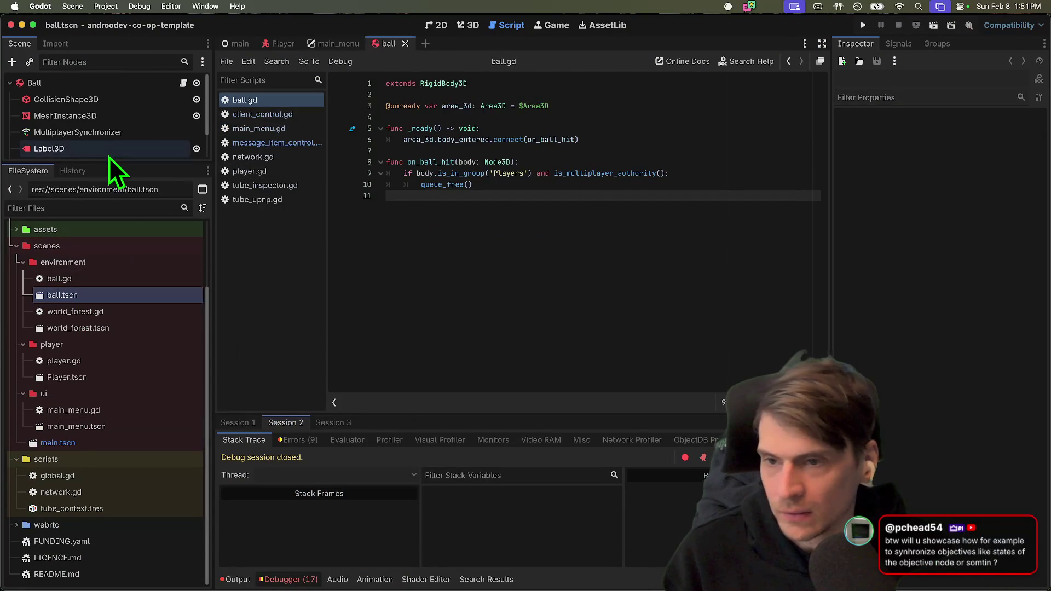
left_click(110, 134)
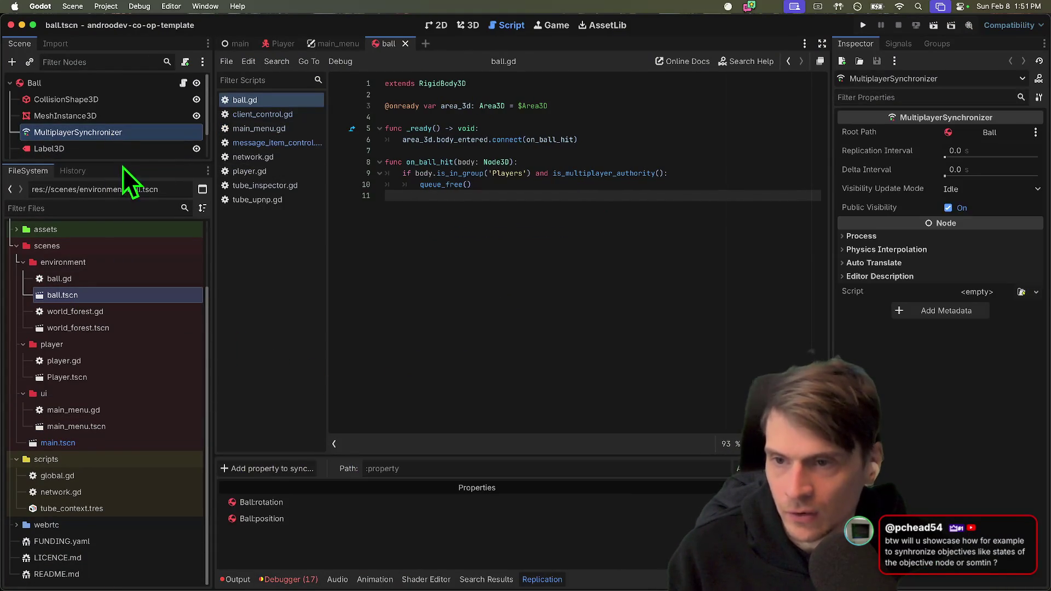
left_click_drag(420, 454, 404, 282)
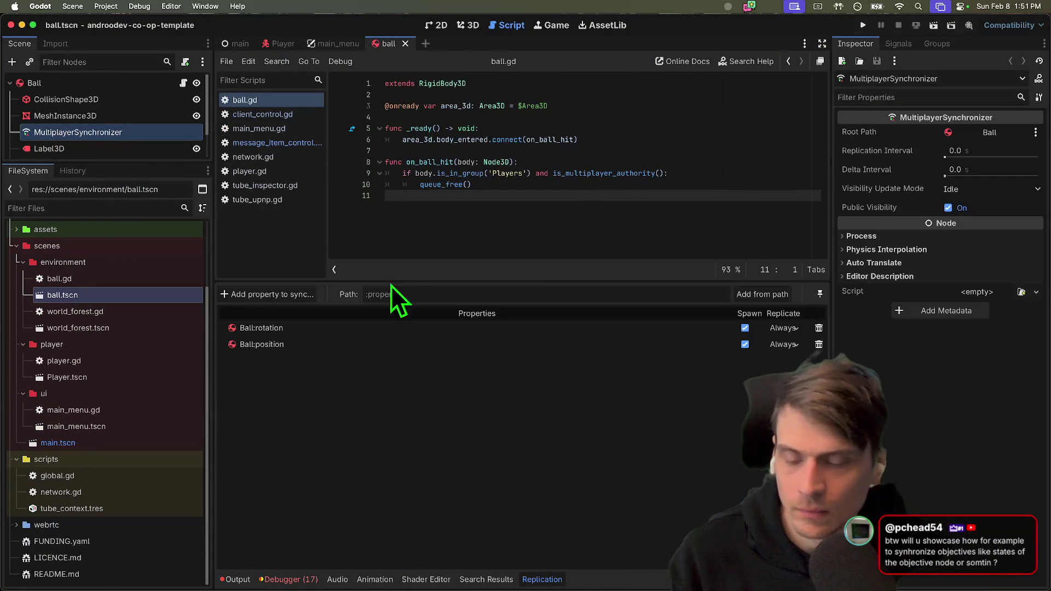
mouse_move(174, 162)
left_mouse_down()
mouse_move(160, 213)
mouse_move(164, 298)
left_mouse_up()
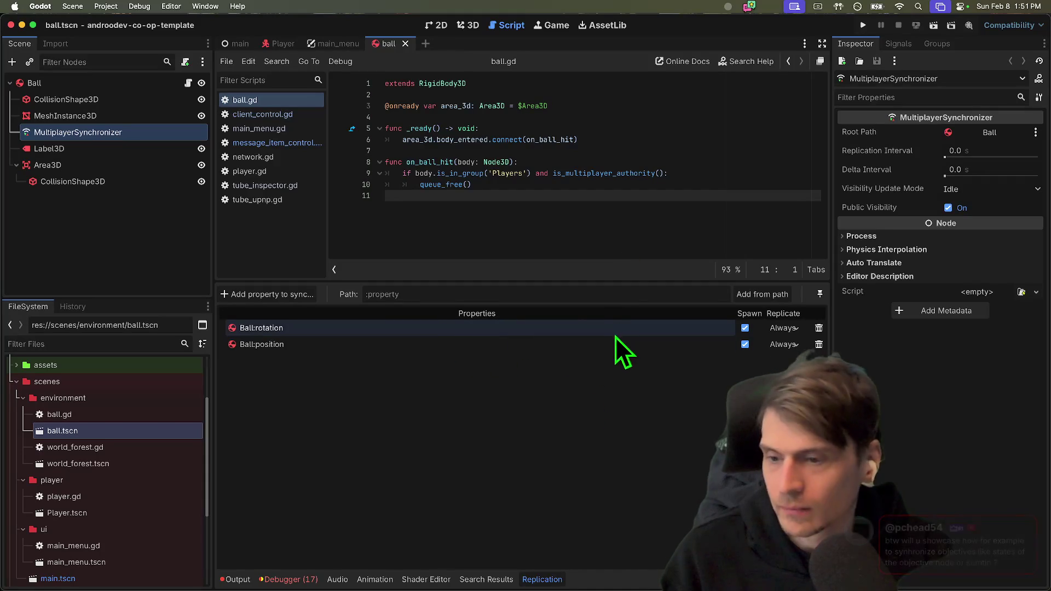
scroll(100, 529, "down", 5)
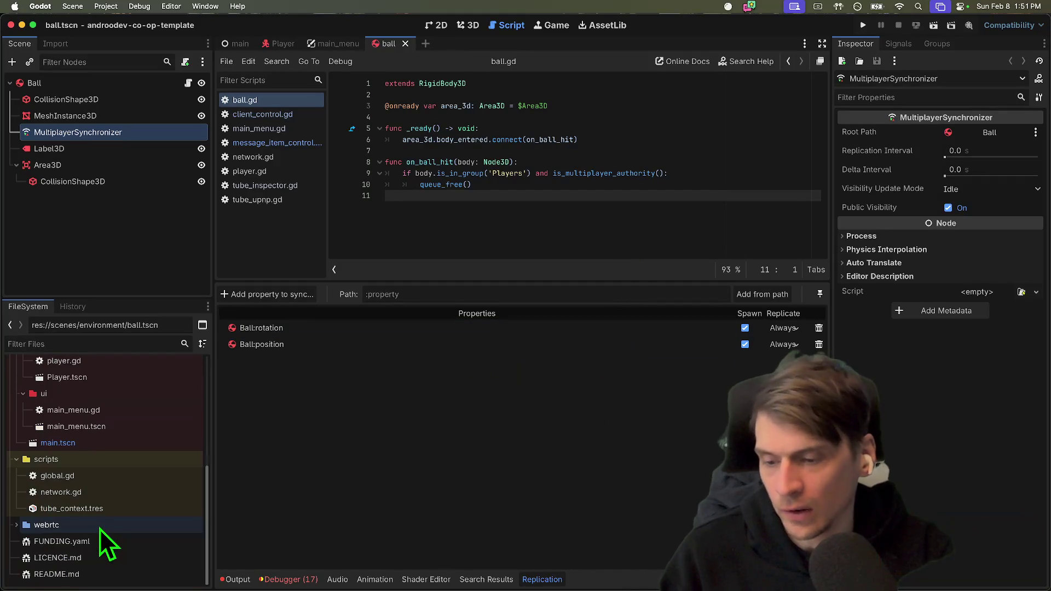
Add var scoreboard = {'player1': 0,} near the top of global.gd.
double_click(112, 475)
left_click(695, 151)
key("Return")
key("Return")
key("Return")
key("Up")
key("Up")
type("va")
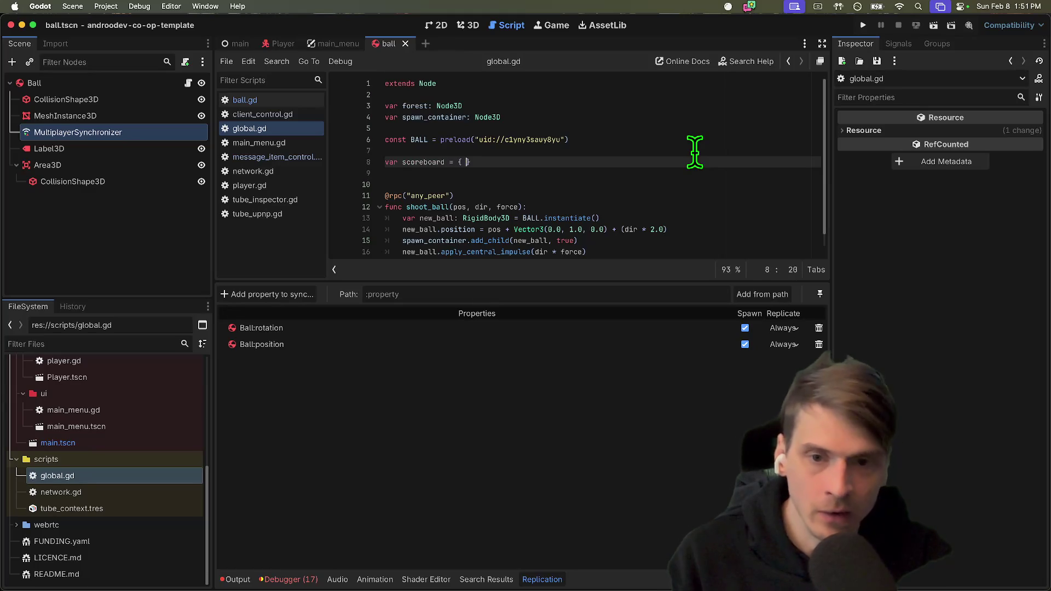
key("Return")
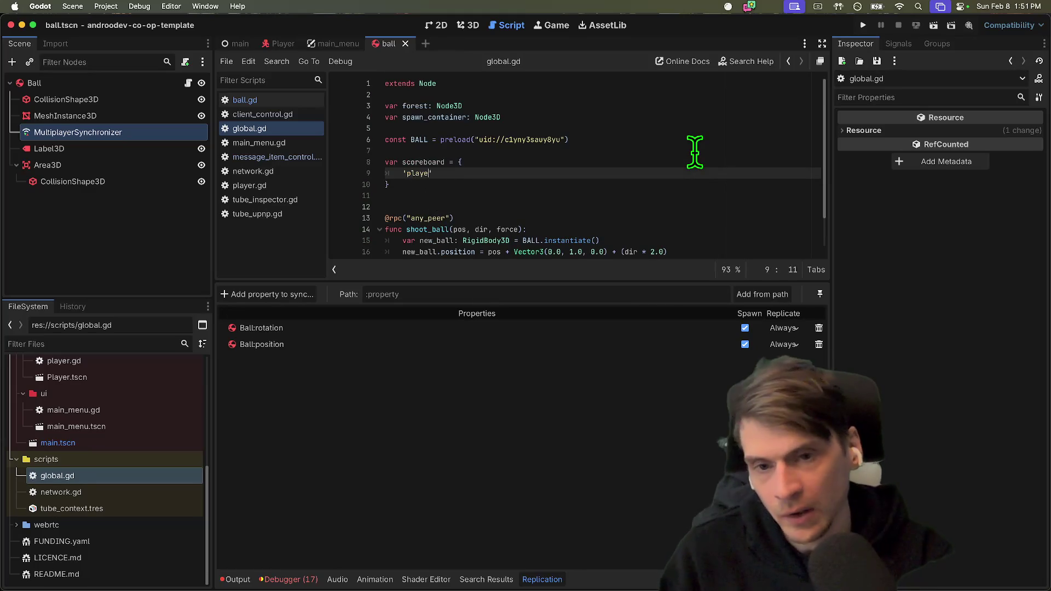
type("er1': 0")
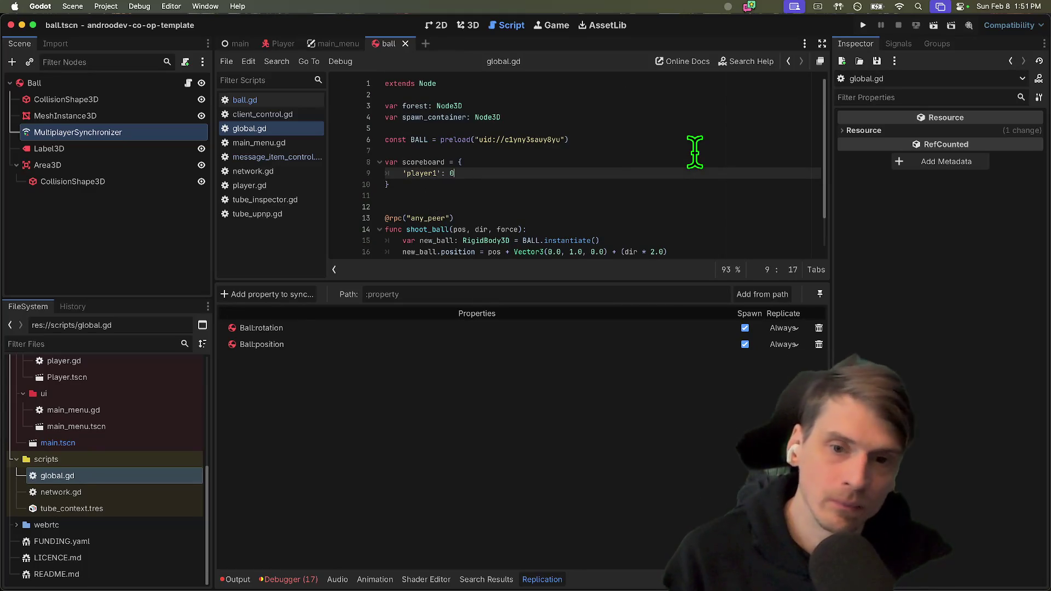
type(",")
double_click(427, 162)
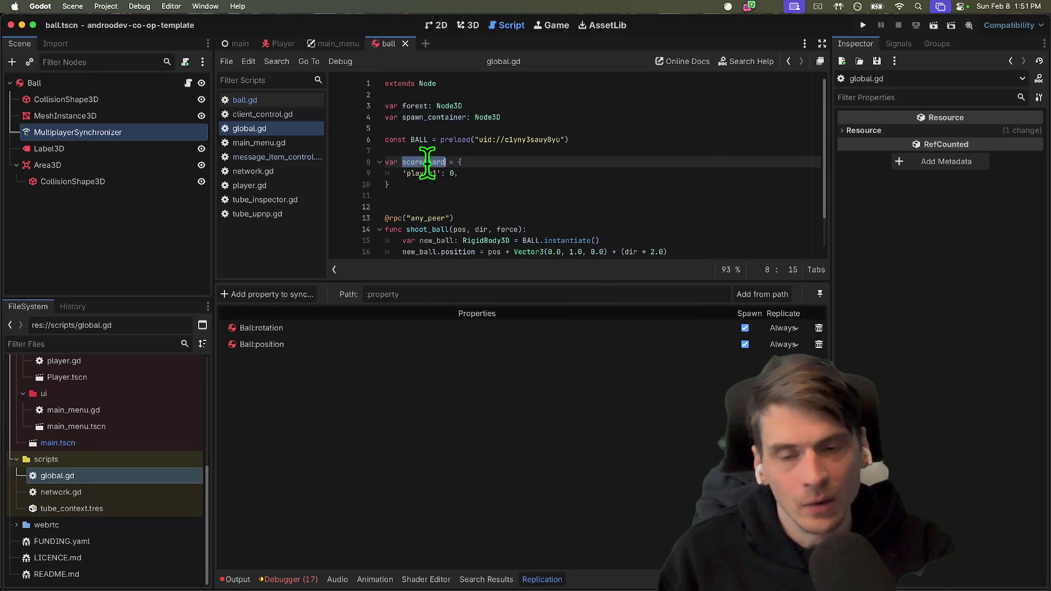
scroll(610, 234, "down", 3)
left_click(677, 248)
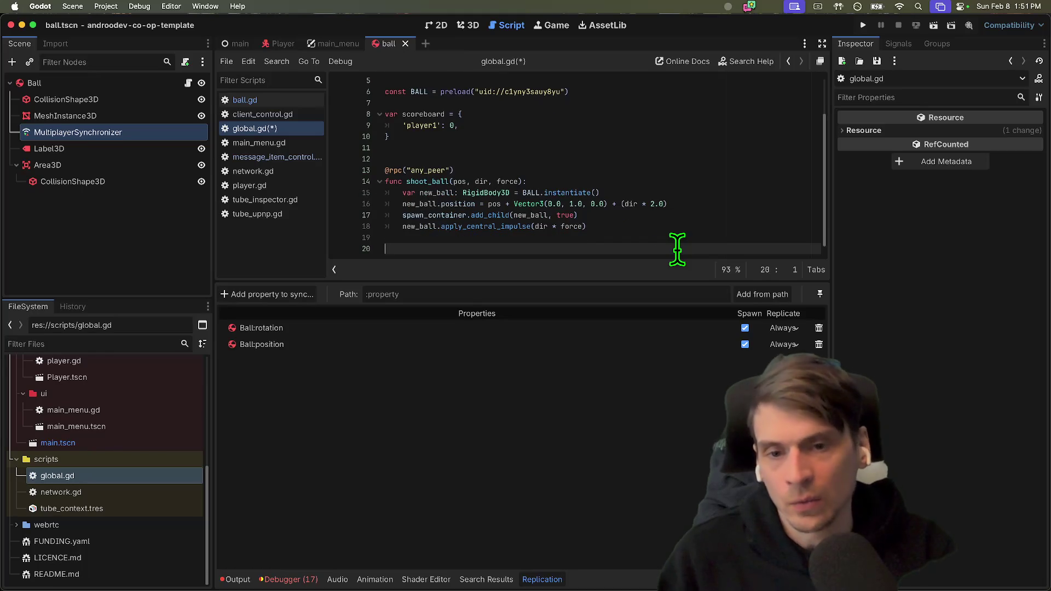
triple_click(520, 170)
key("ctrl+c")
left_click(628, 249)
key("ctrl+v")
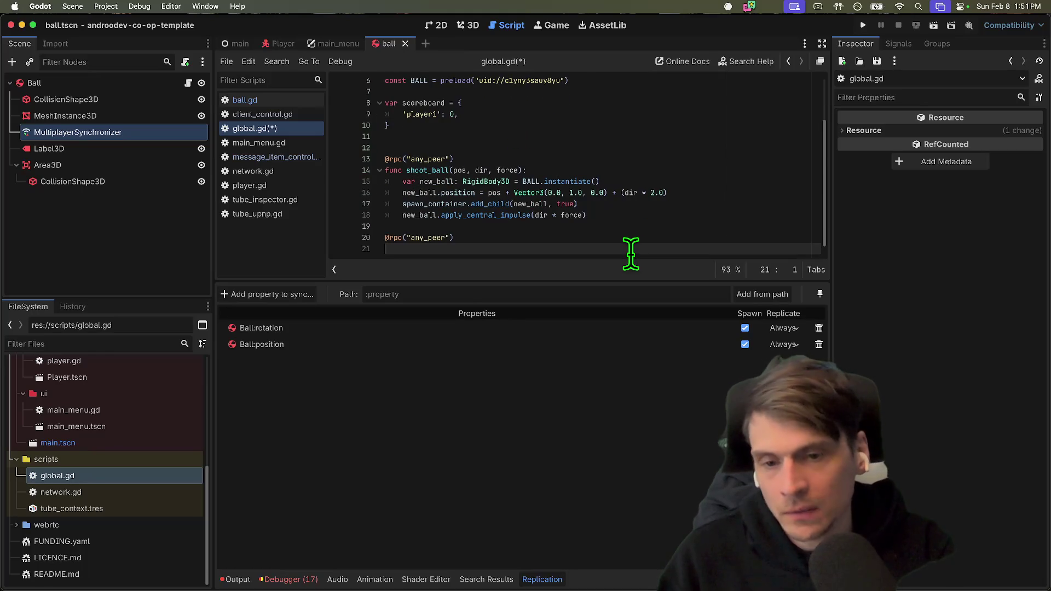
type("func u")
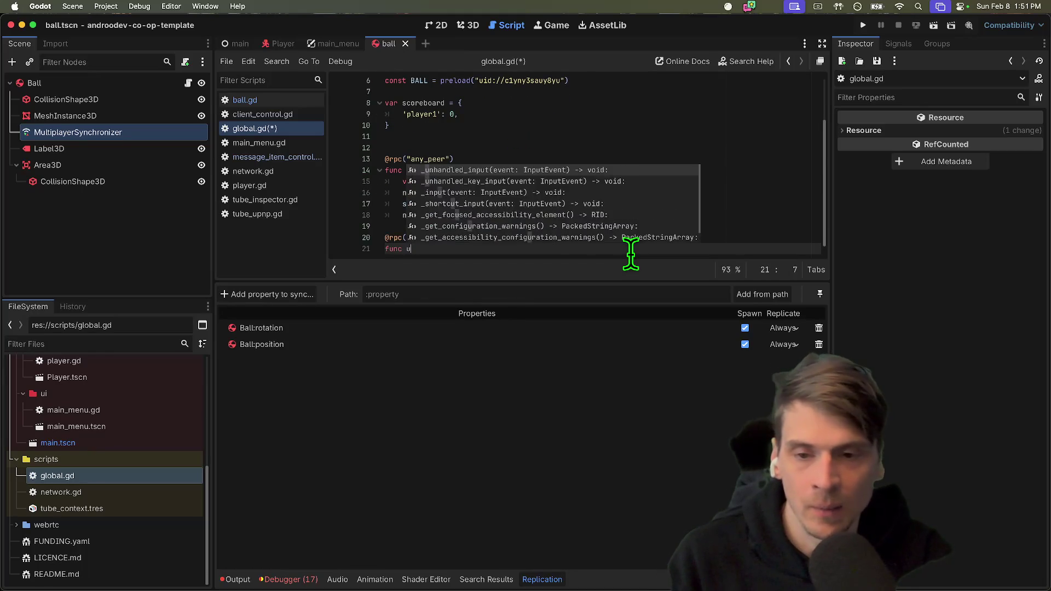
type("pdate_score")
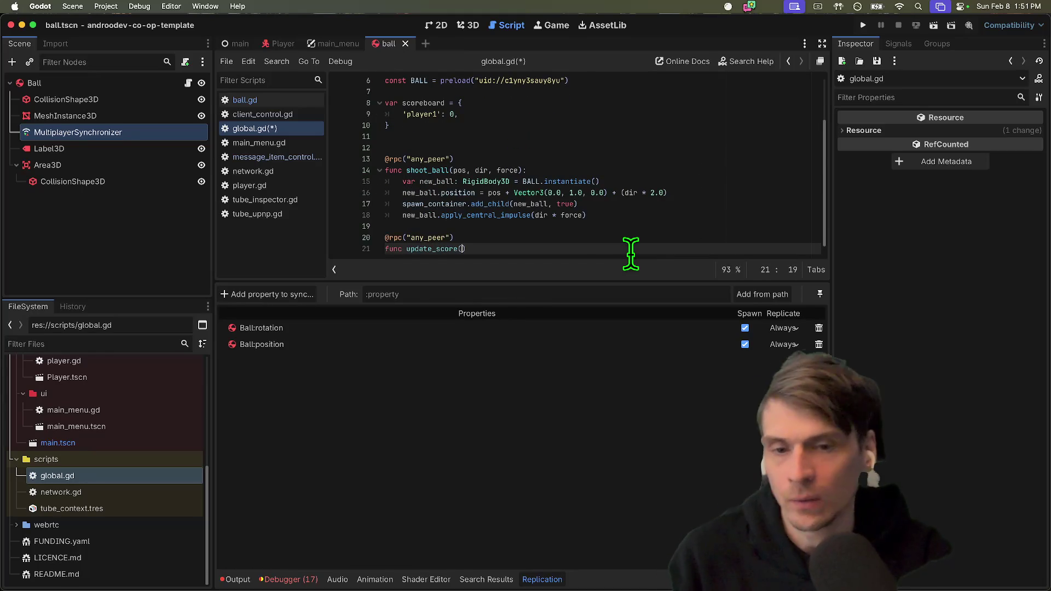
type("(id, ")
type("new_score):")
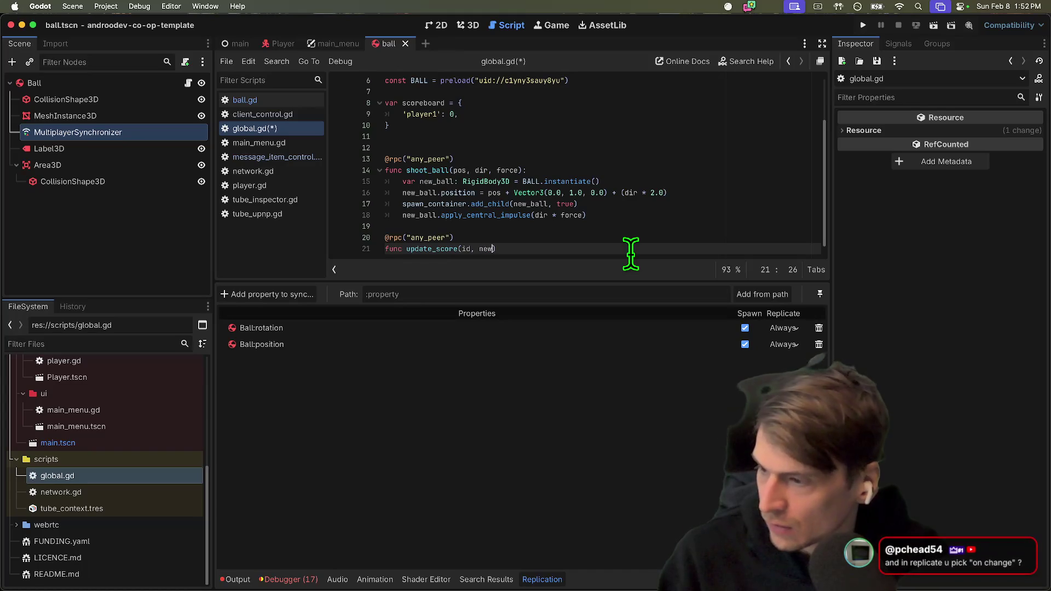
key("Return")
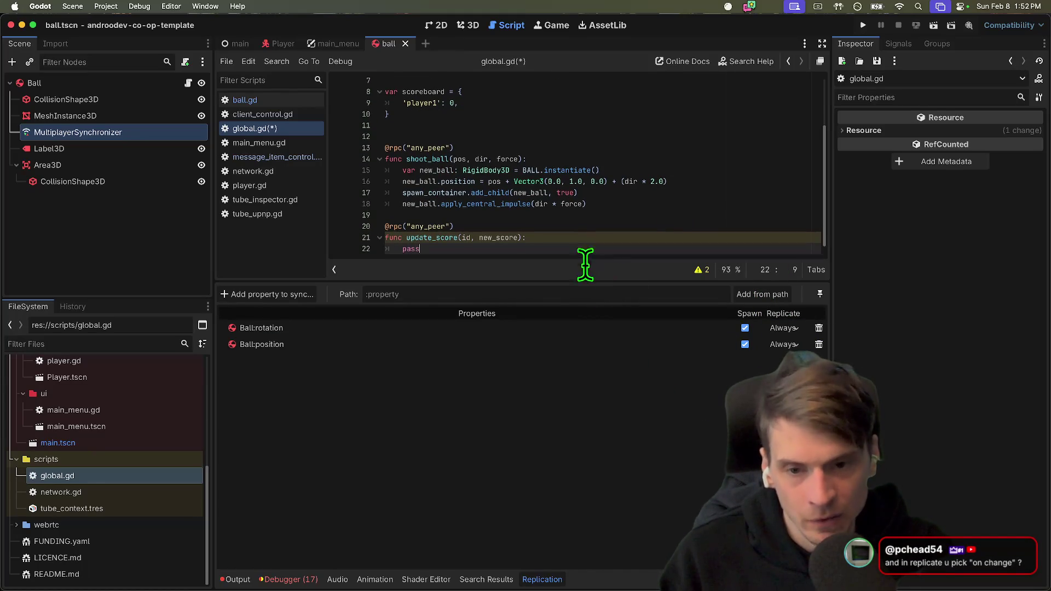
Add Ball:visible to the MultiplayerSynchronizer's replicated properties, set to On Change.
left_click(277, 291)
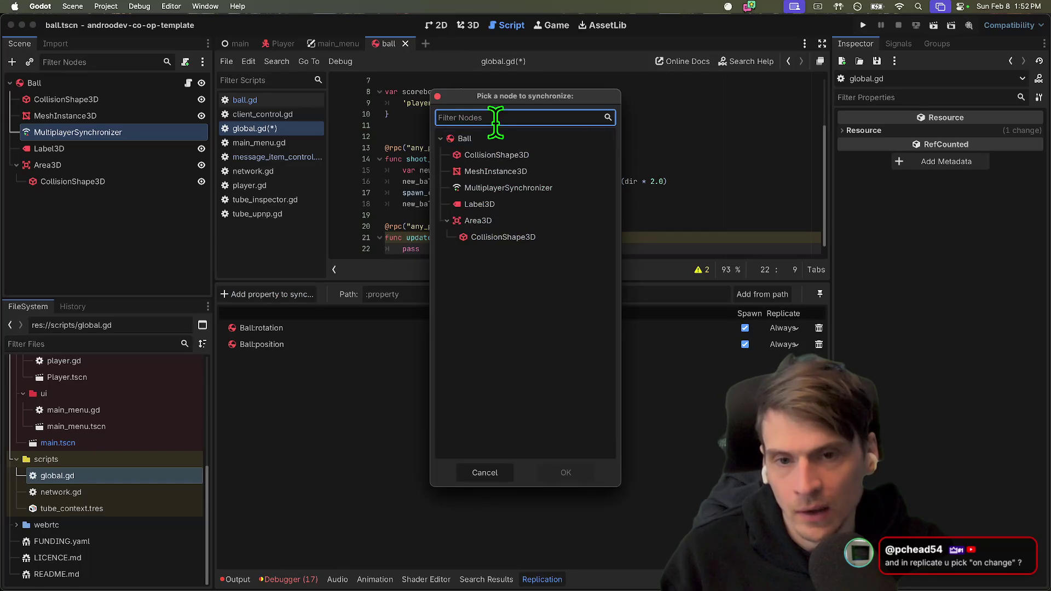
left_click(476, 473)
left_click(268, 294)
left_click(501, 137)
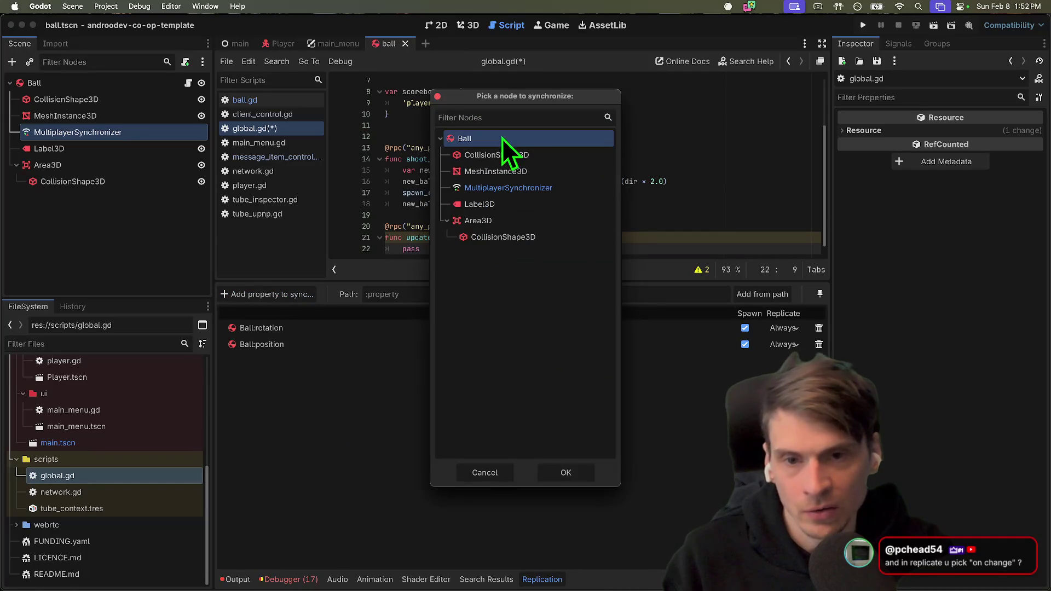
left_click(588, 478)
type("vis")
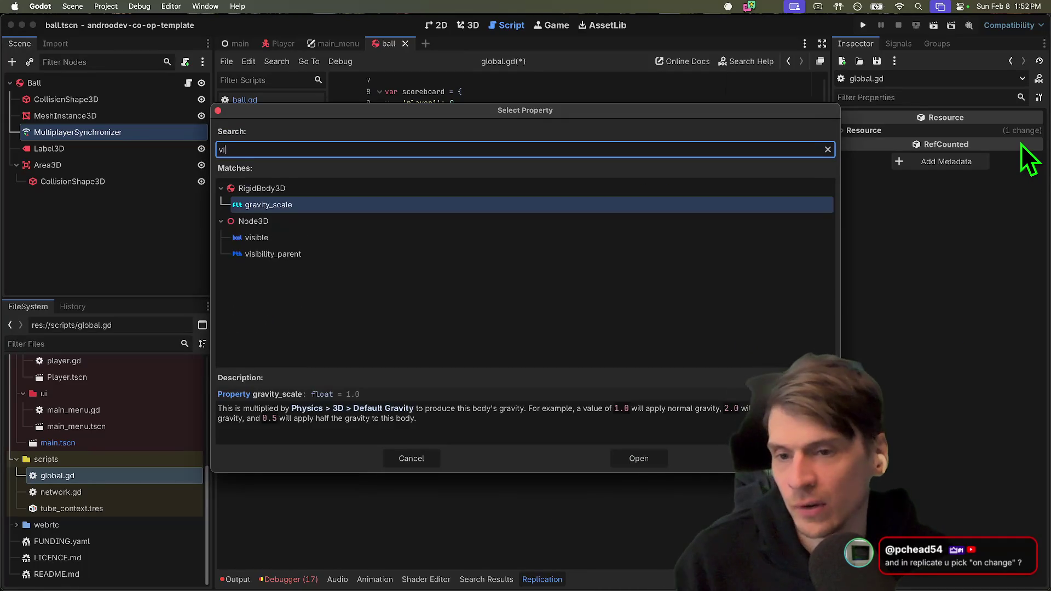
key("Return")
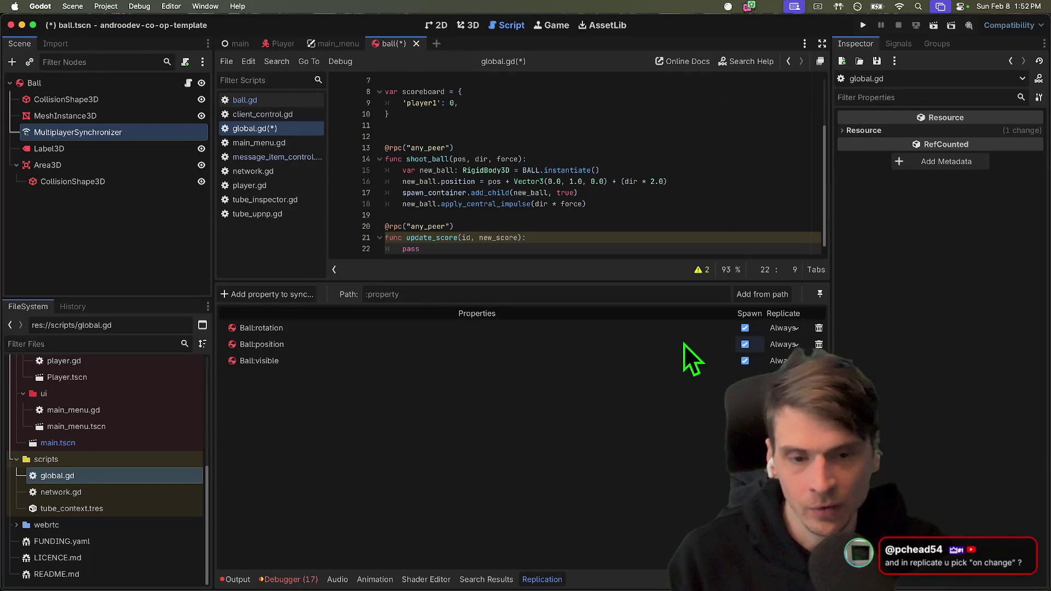
left_click(784, 361)
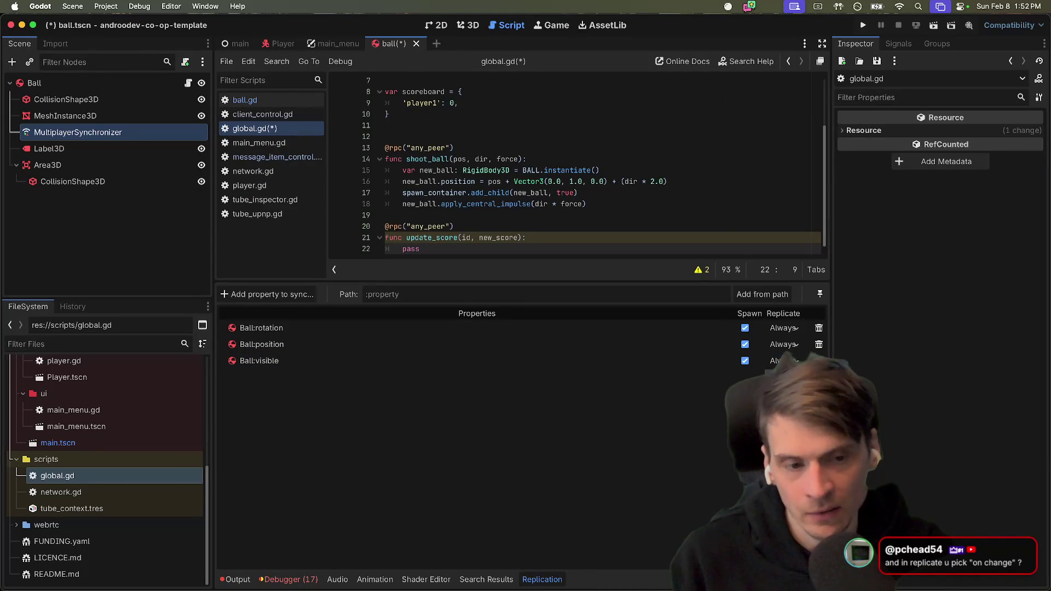
left_click(788, 398)
Review Ball:visible's replicate modes, then delete the property from the Replication list.
mouse_move(825, 347)
left_mouse_down()
mouse_move(952, 343)
mouse_move(237, 448)
mouse_move(565, 383)
mouse_move(611, 404)
left_mouse_up()
left_click(571, 365)
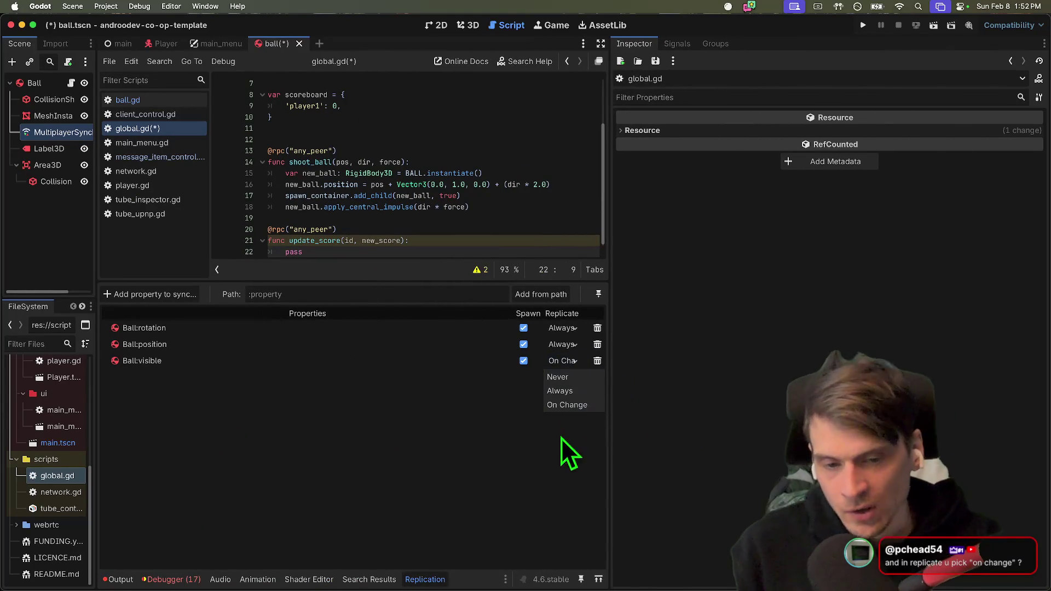
left_click(567, 404)
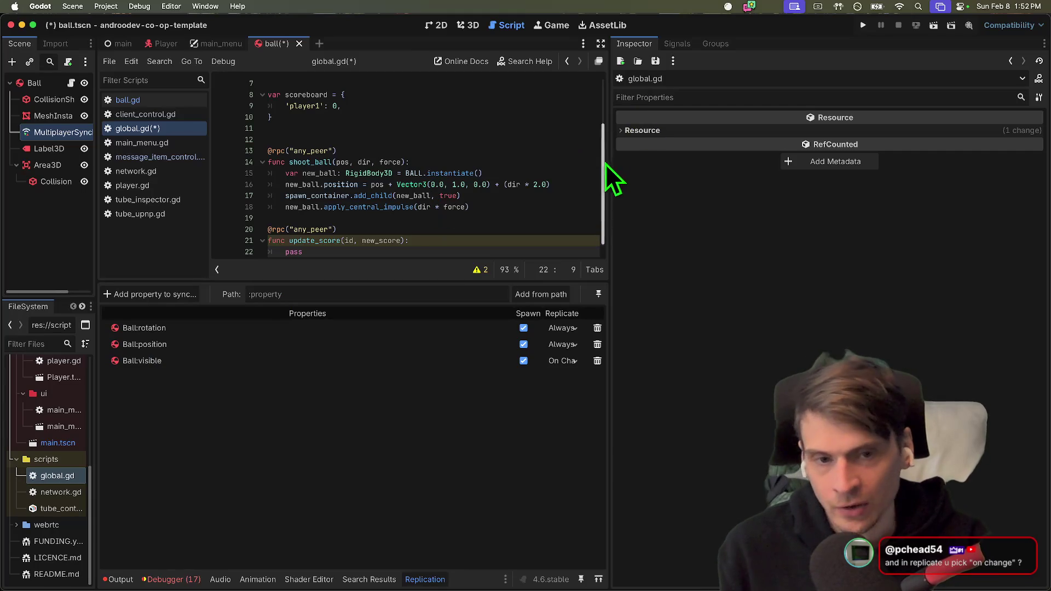
left_click_drag(607, 157, 664, 151)
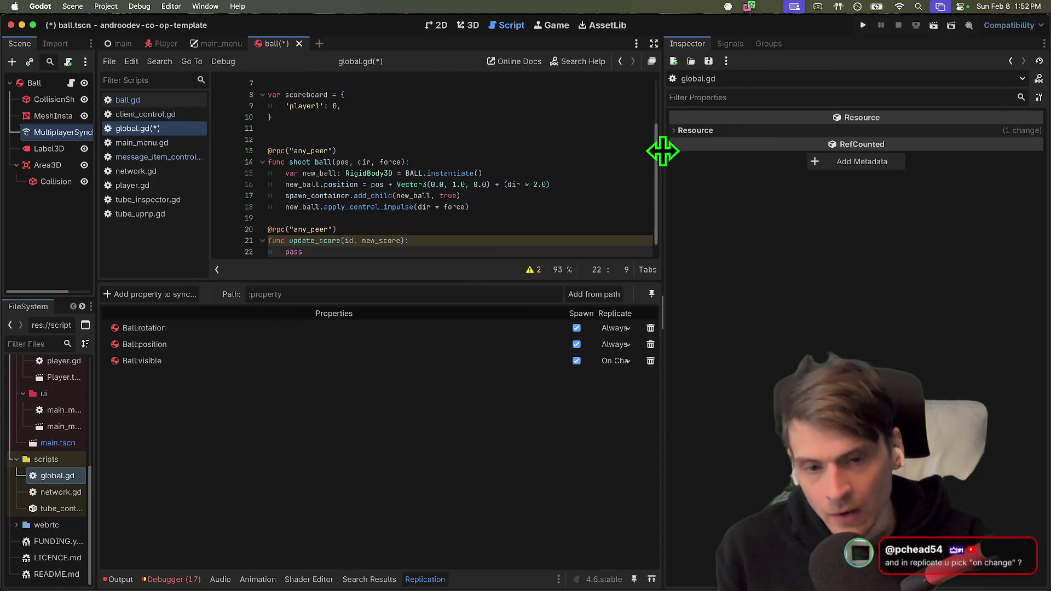
left_click(622, 364)
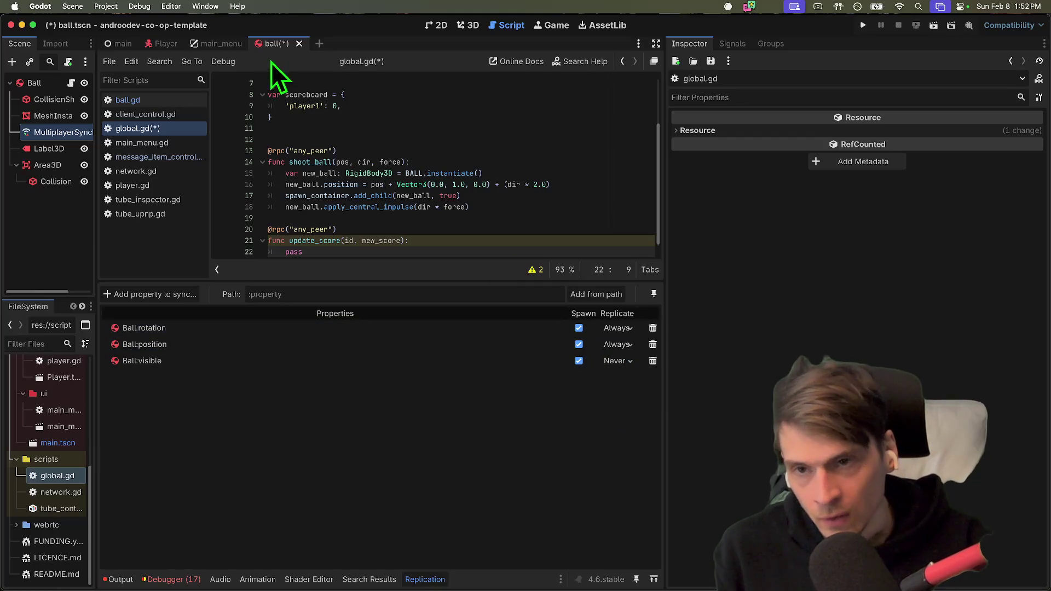
left_click(652, 360)
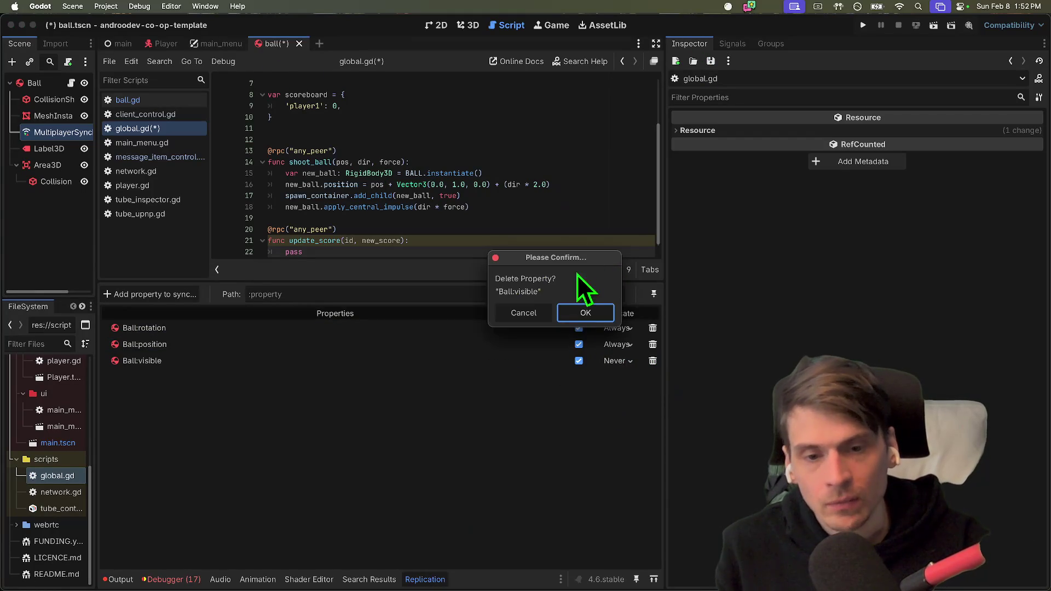
left_click(583, 311)
Delete the update_score function from global.gd and run the project.
left_click_drag(560, 228, 558, 239)
key("BackSpace")
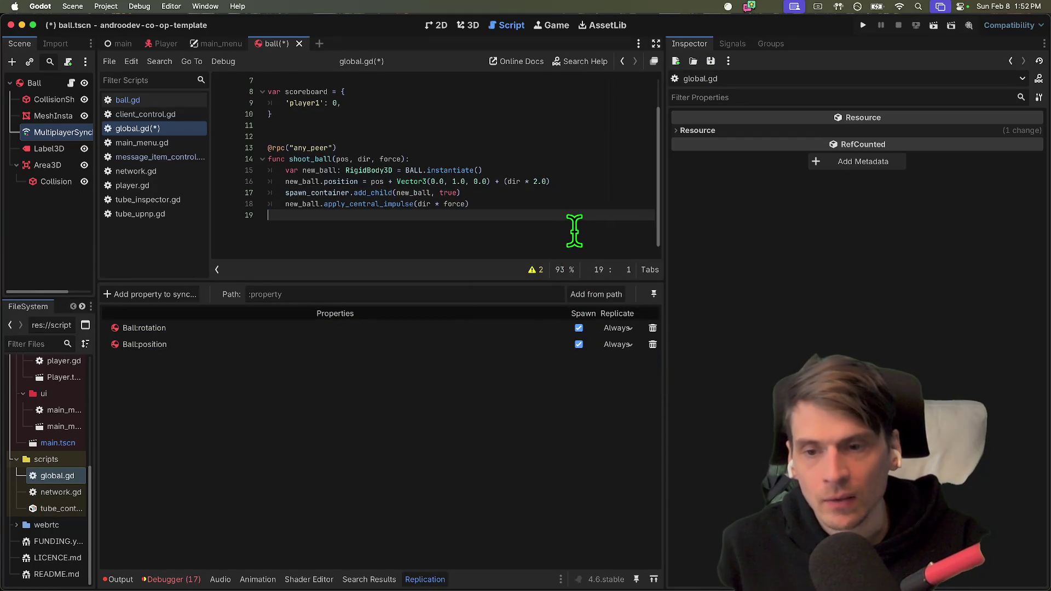
key("super+b")
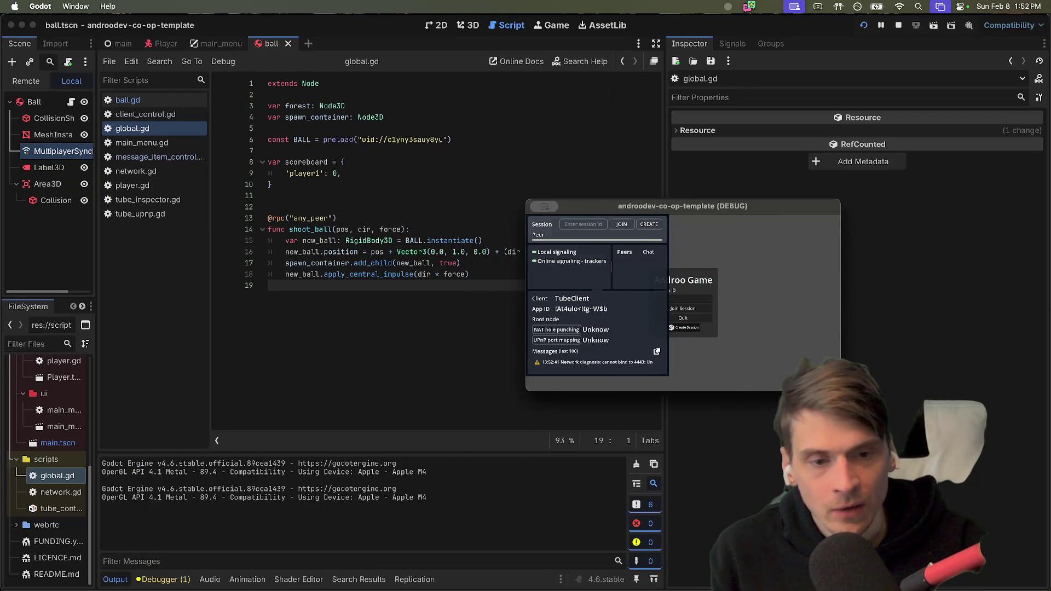
Host a new session in one game window and join it from the second using its ID.
left_click(694, 330)
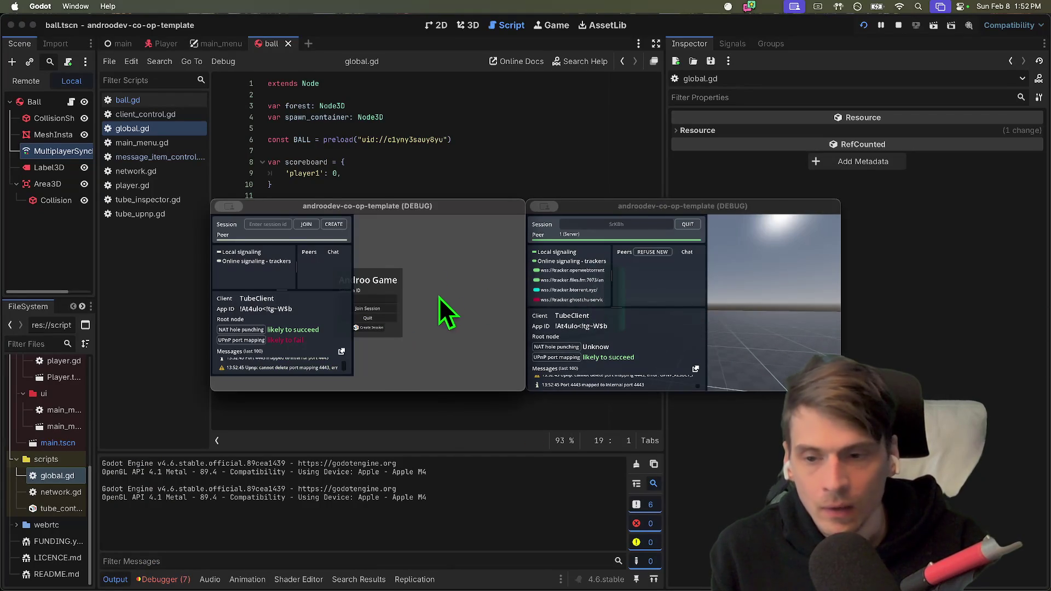
left_click(677, 277)
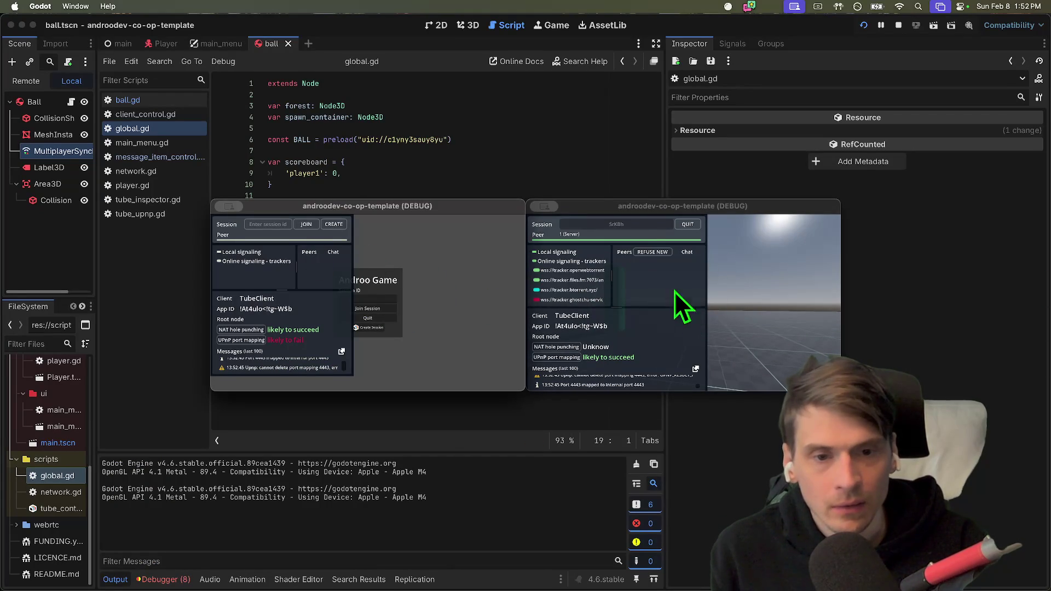
key("Tab")
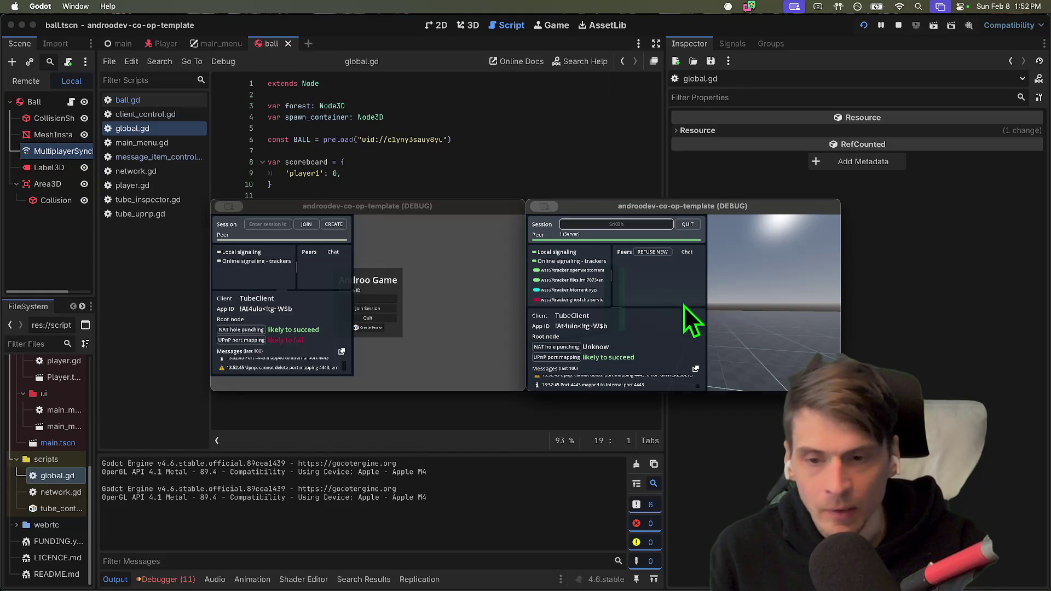
left_click(398, 310)
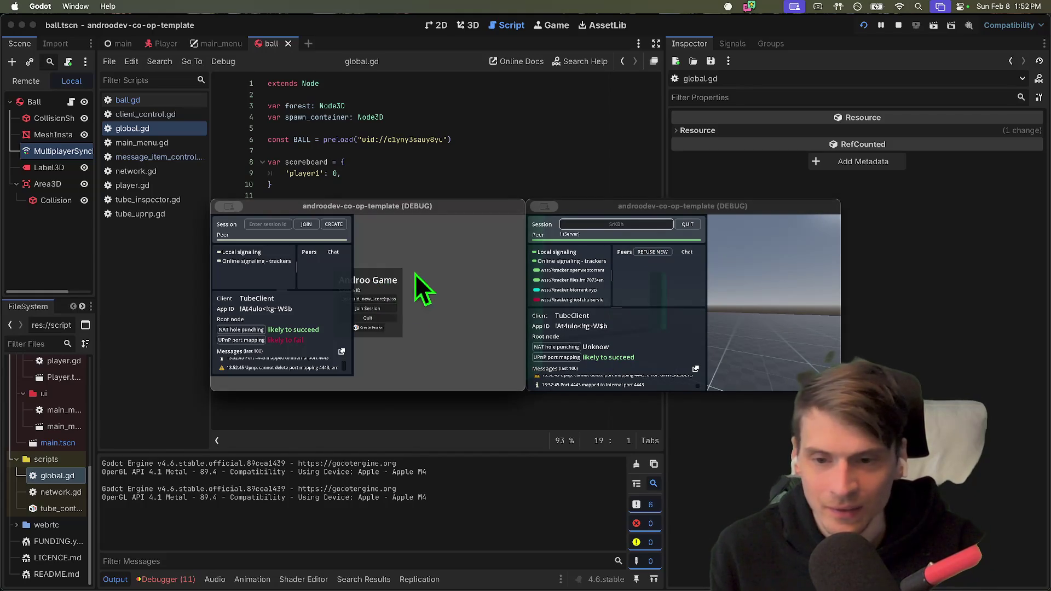
key("BackSpace")
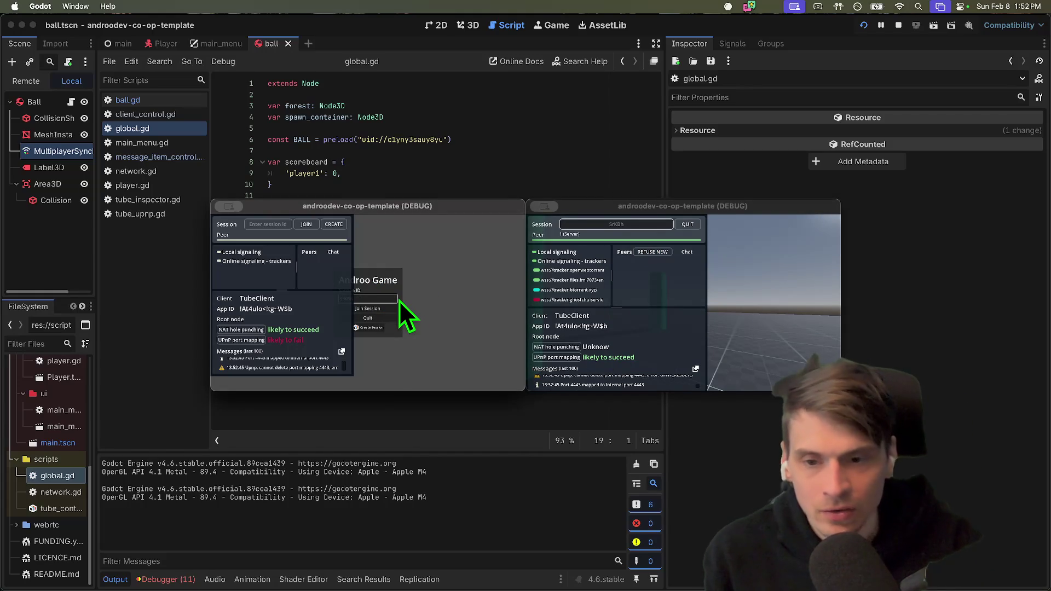
left_click(387, 311)
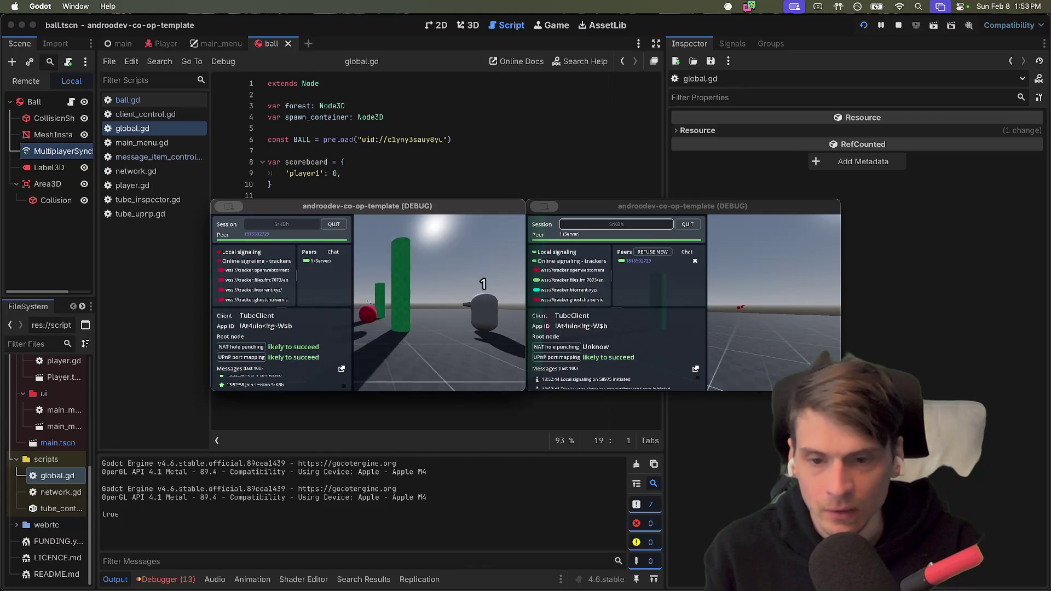
Walk the player past the green pillars up to the other player, then stop the game.
key("w")
key("s")
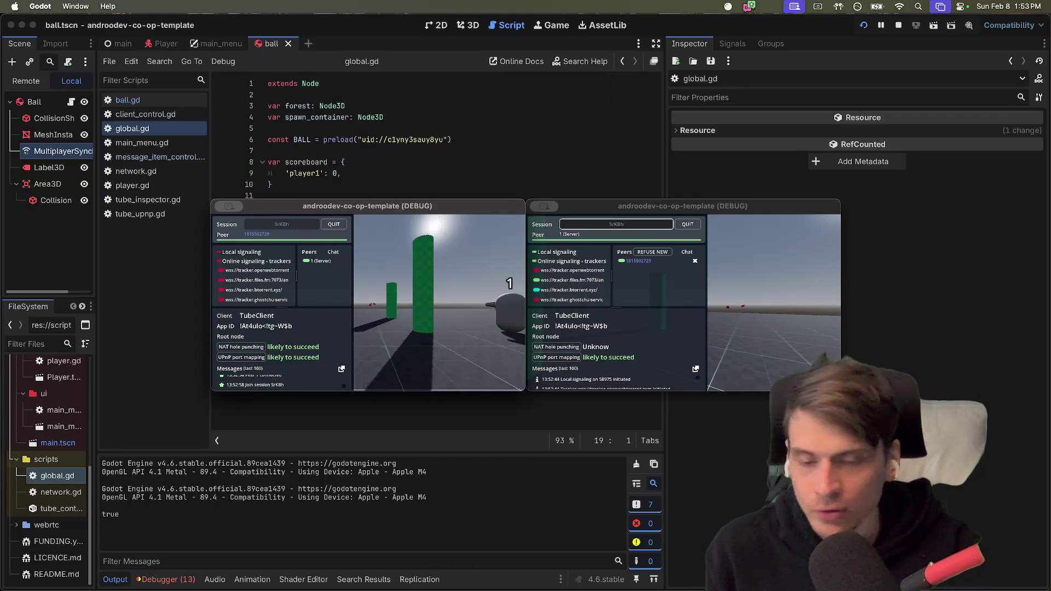
key("d")
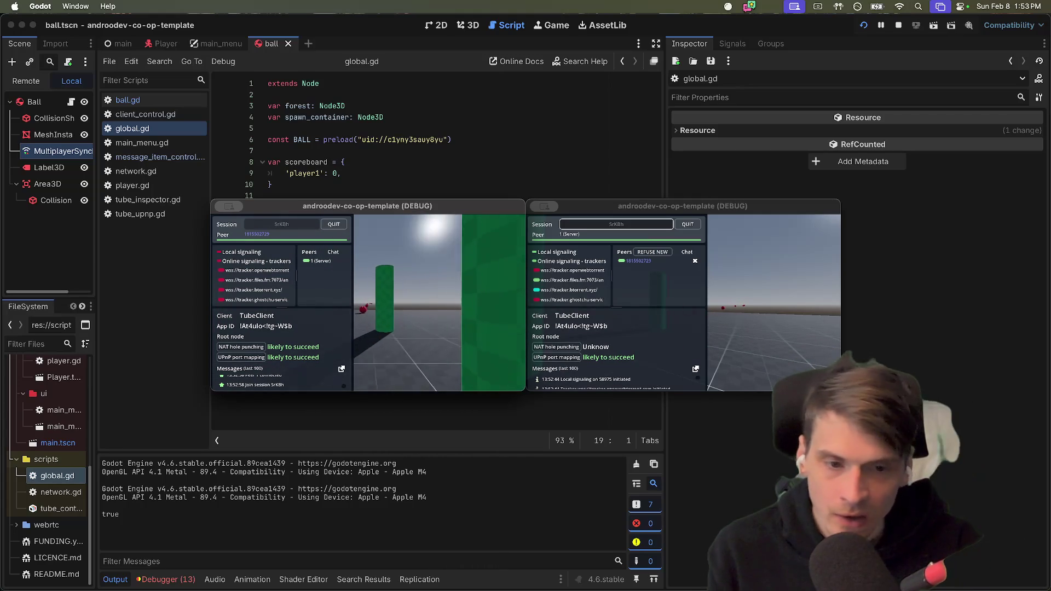
key("s")
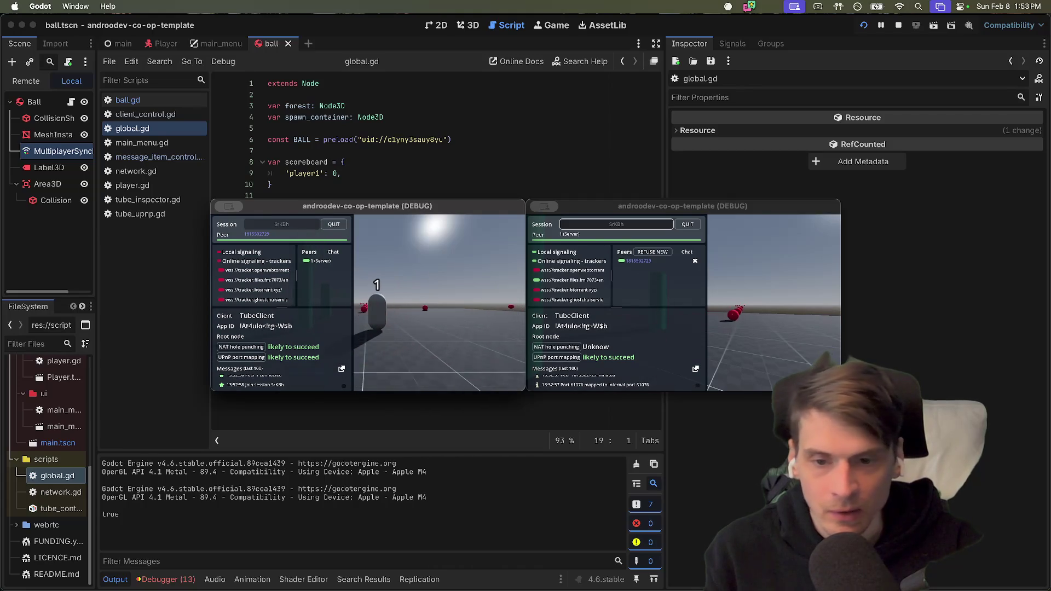
key("s")
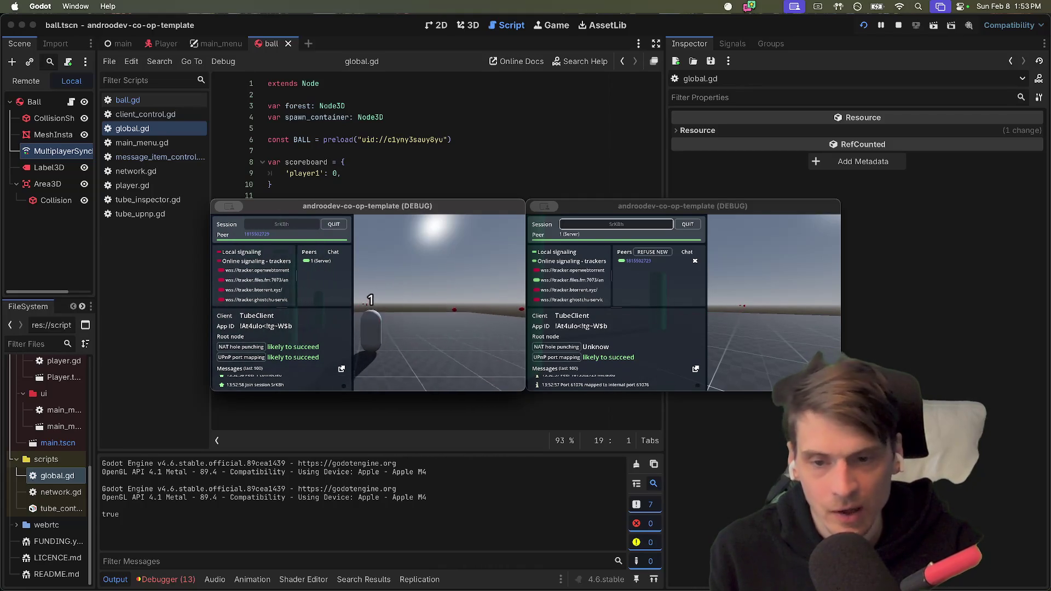
key("w")
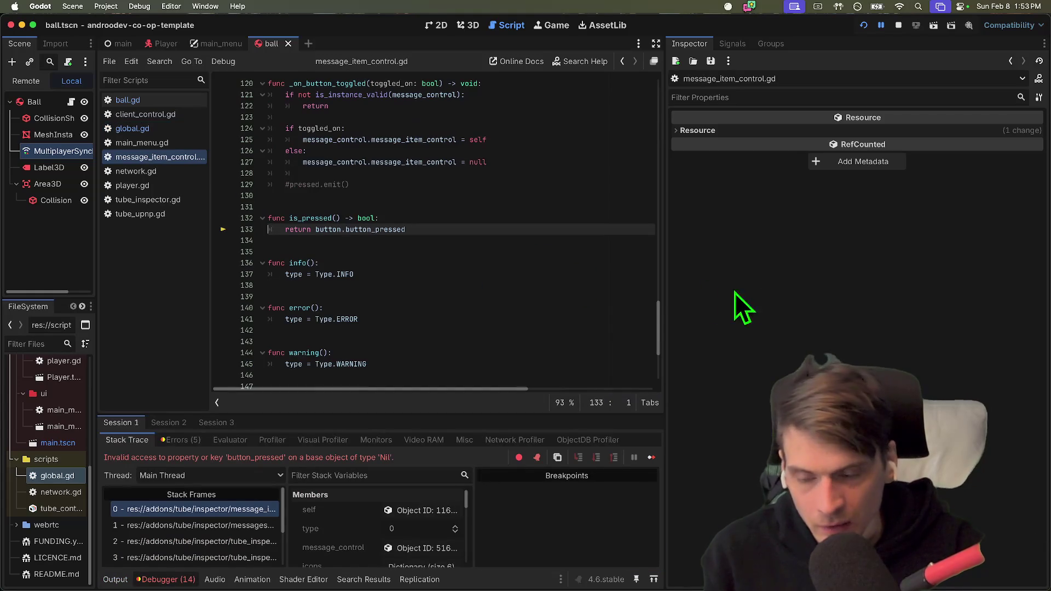
left_click(897, 25)
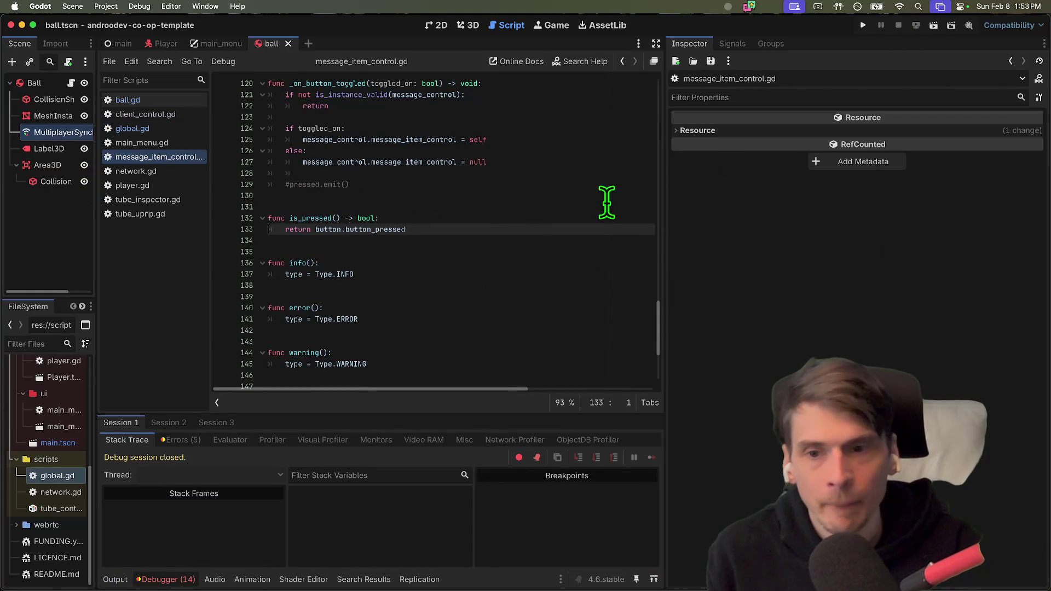
scroll(504, 235, "up", 3)
Delete the scoreboard block (lines 7–12) from global.gd, then switch to the main_menu scene.
left_click(166, 131)
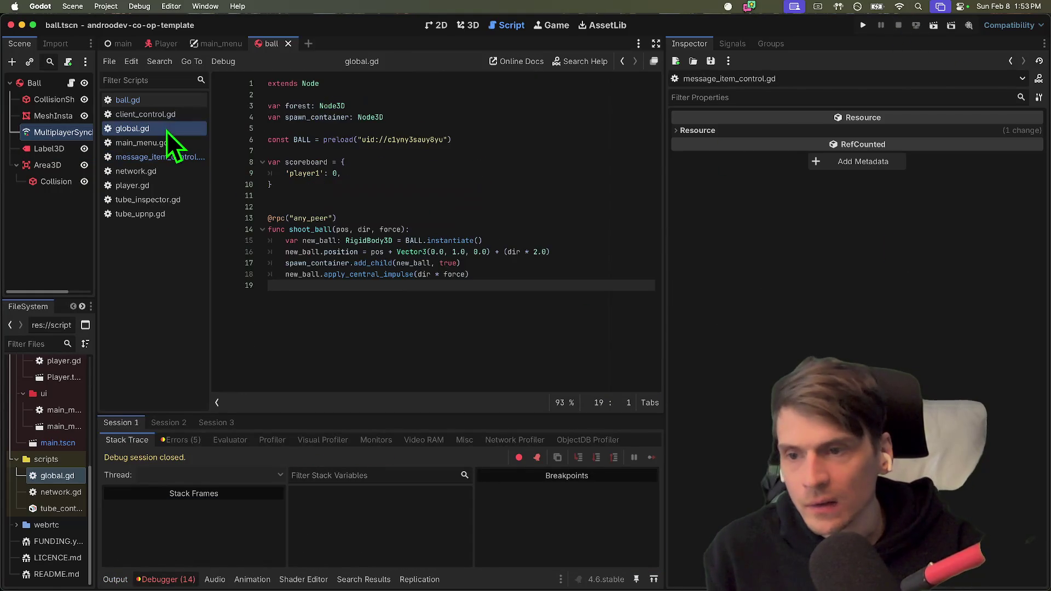
left_click(168, 102)
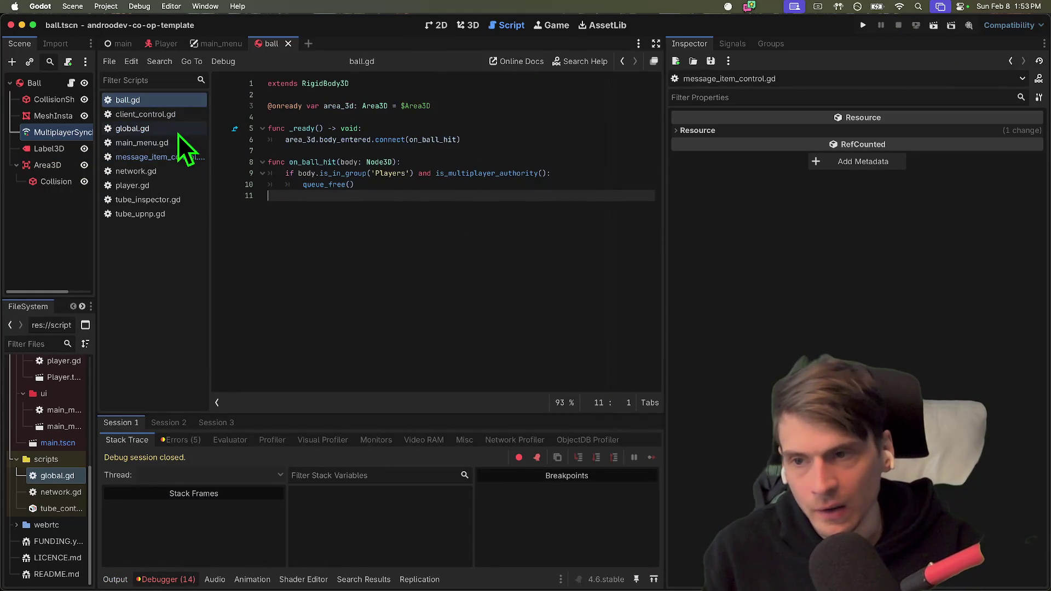
left_click(164, 129)
mouse_move(547, 218)
left_mouse_down()
mouse_move(544, 208)
mouse_move(159, 156)
left_mouse_up()
left_click(584, 167)
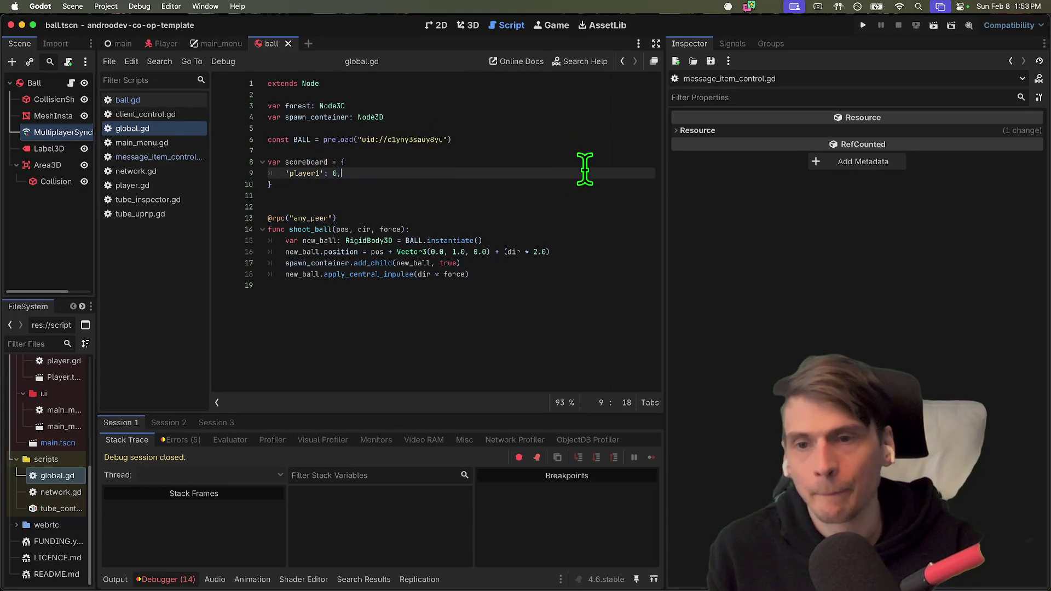
mouse_move(584, 164)
left_mouse_down()
mouse_move(591, 153)
mouse_move(587, 195)
left_mouse_up()
key("BackSpace")
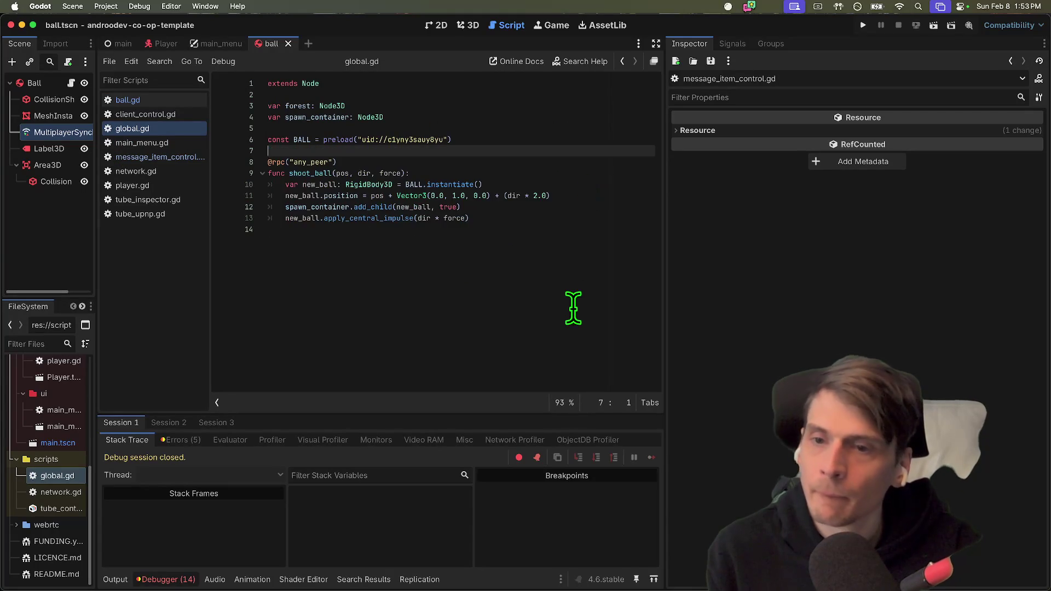
left_click(573, 298)
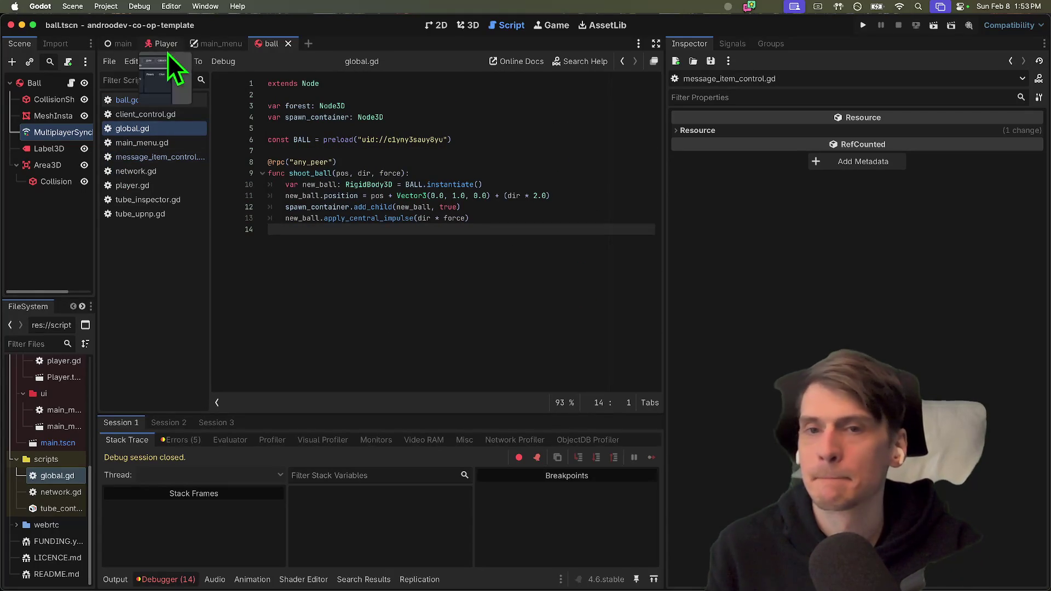
left_click(216, 42)
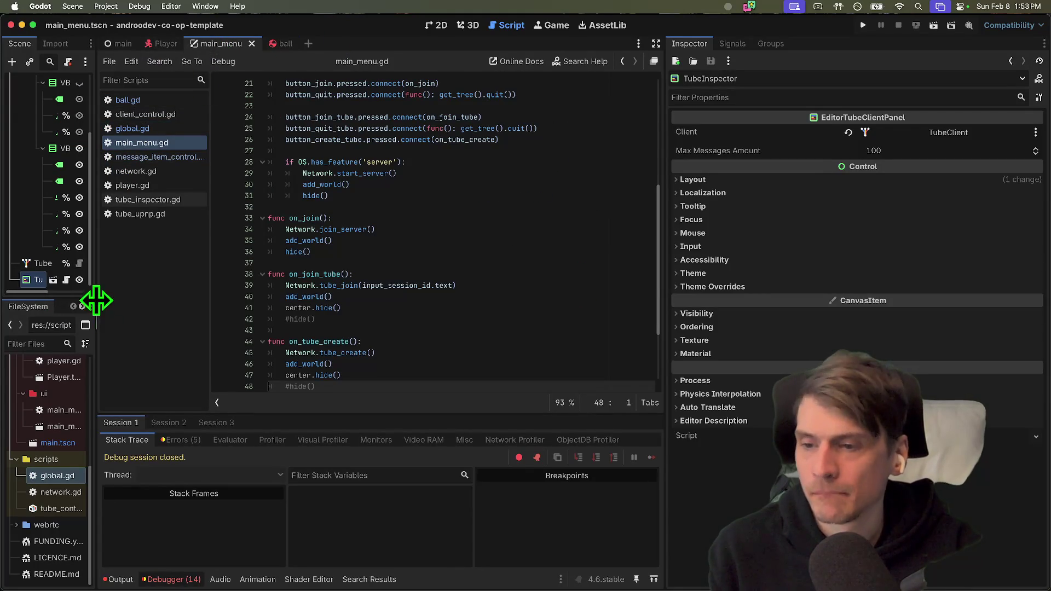
Delete the TubeInspector node from the MainMenu scene, keeping TubeClient.
left_click_drag(94, 299, 330, 300)
right_click(163, 286)
left_click(217, 579)
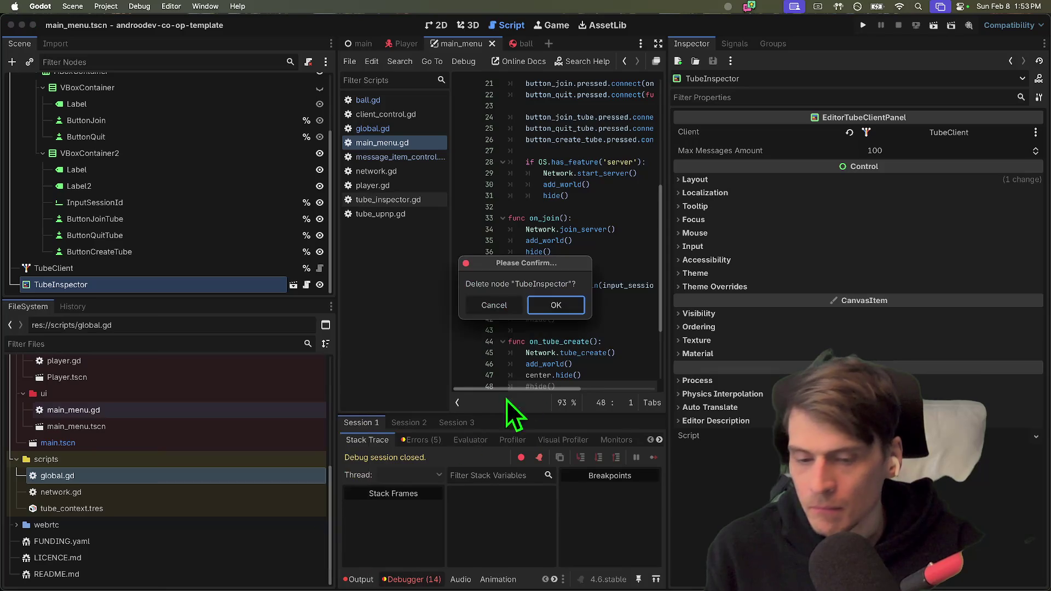
left_click(569, 309)
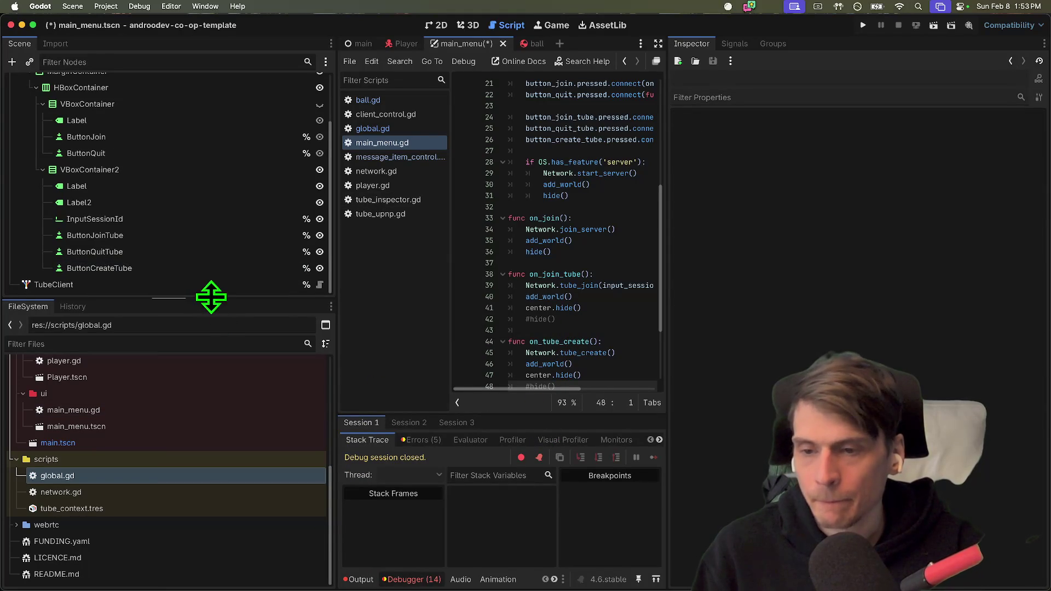
Drag the splitter left to widen the main_menu.gd code area.
left_click_drag(211, 297, 185, 462)
scroll(462, 180, "up", 7)
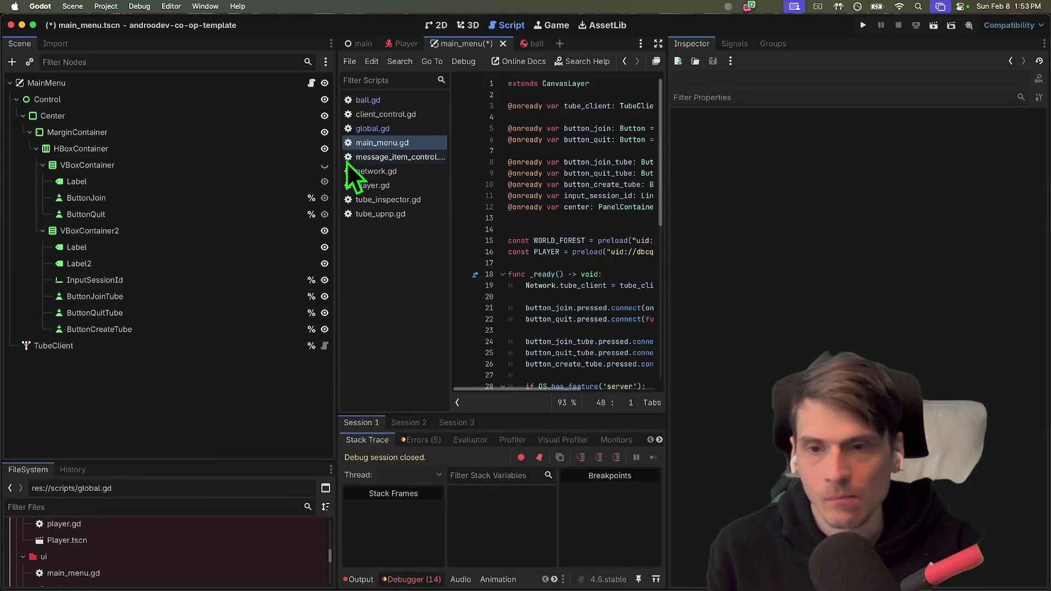
left_click_drag(336, 162, 236, 164)
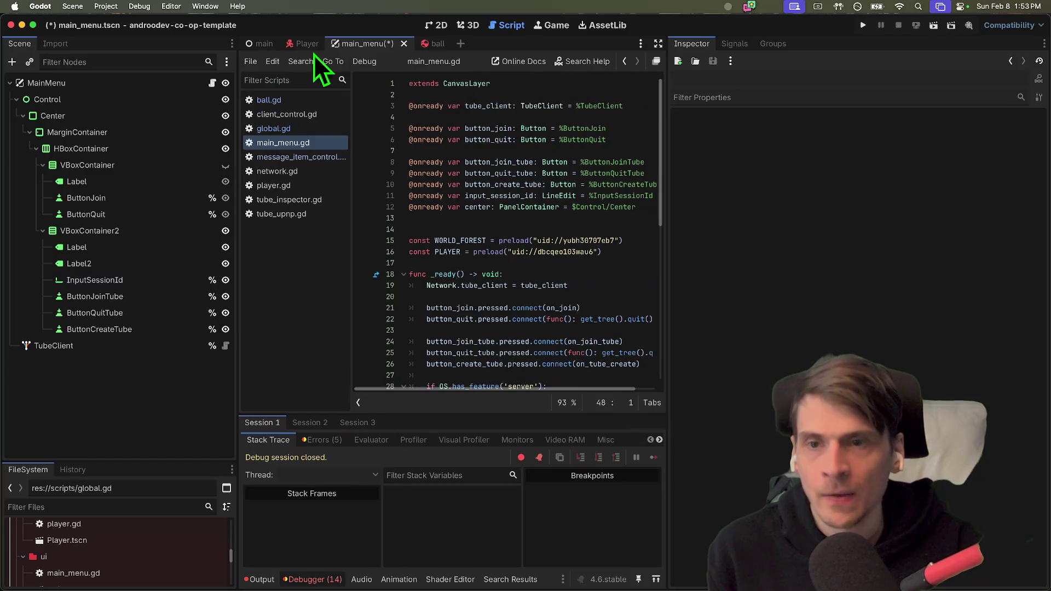
Open network.gd in a wider editor and multi-select every remove_player occurrence.
left_click(312, 170)
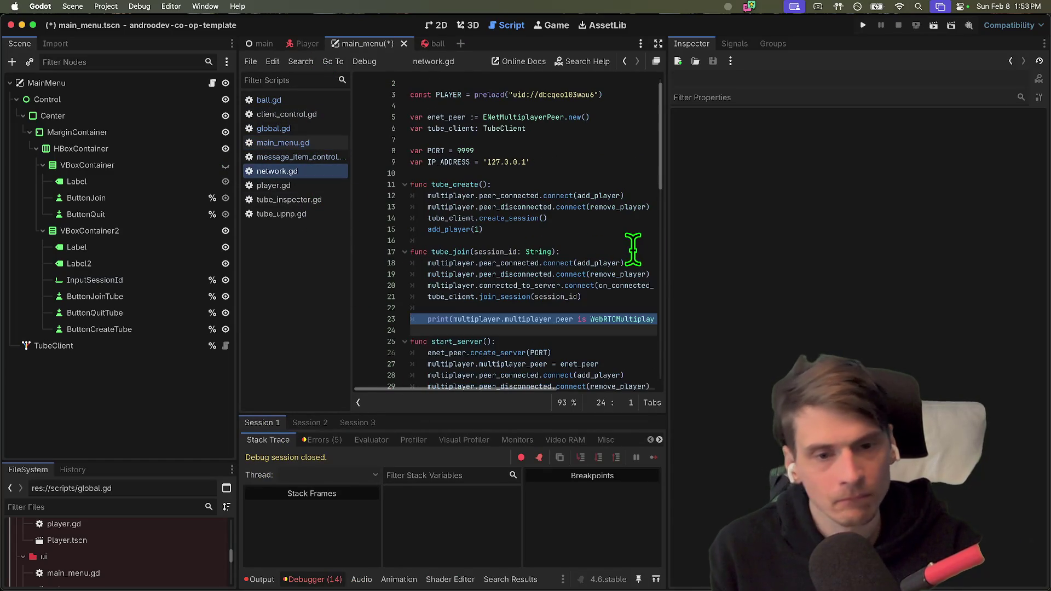
mouse_move(667, 244)
left_mouse_down()
mouse_move(837, 236)
mouse_move(823, 236)
left_mouse_up()
double_click(617, 274)
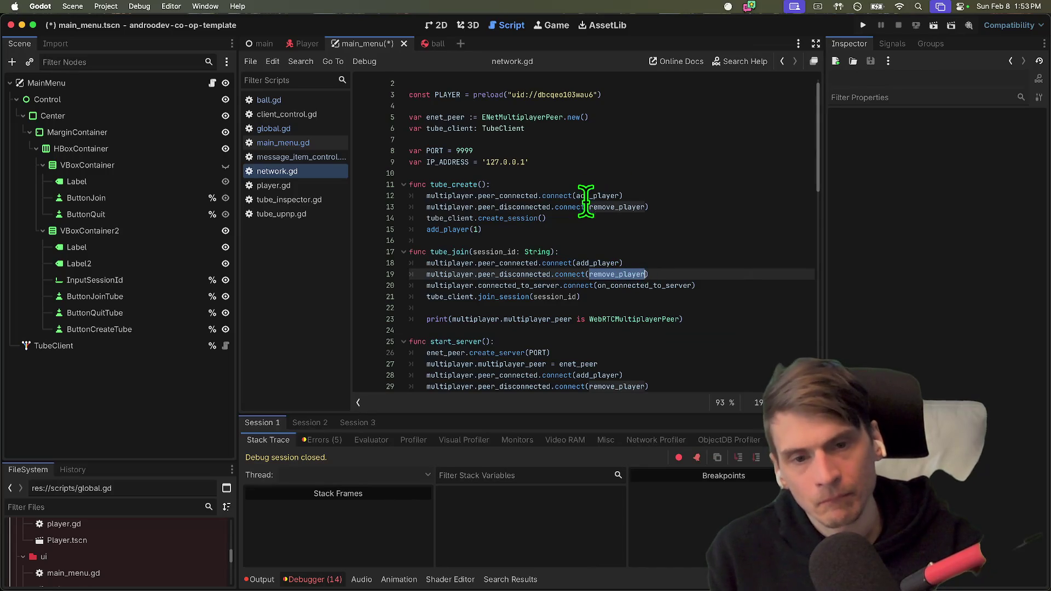
double_click(621, 207)
key("super+d")
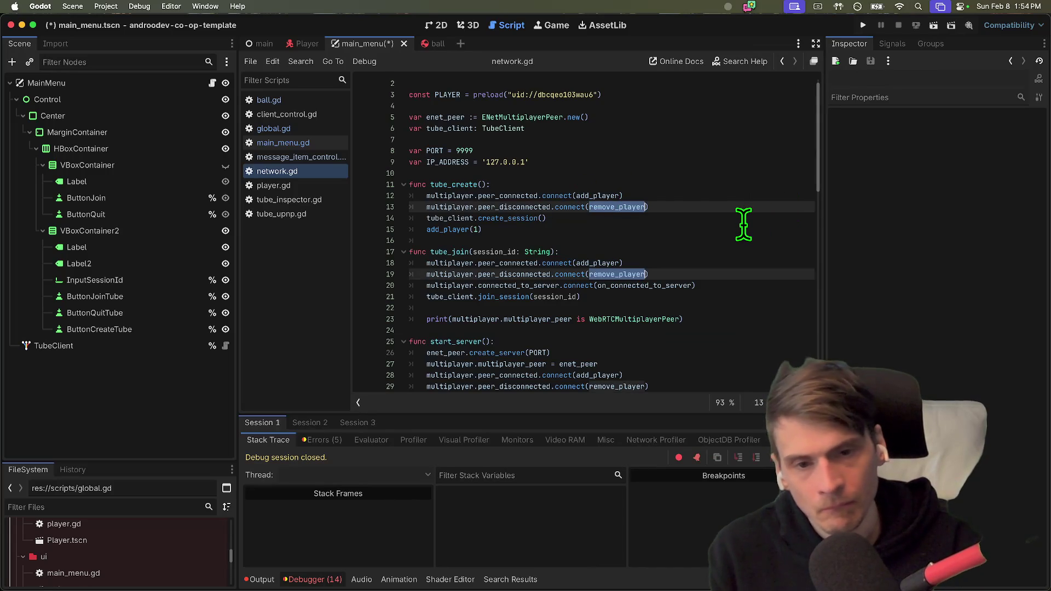
key("super+d")
key("super+d")
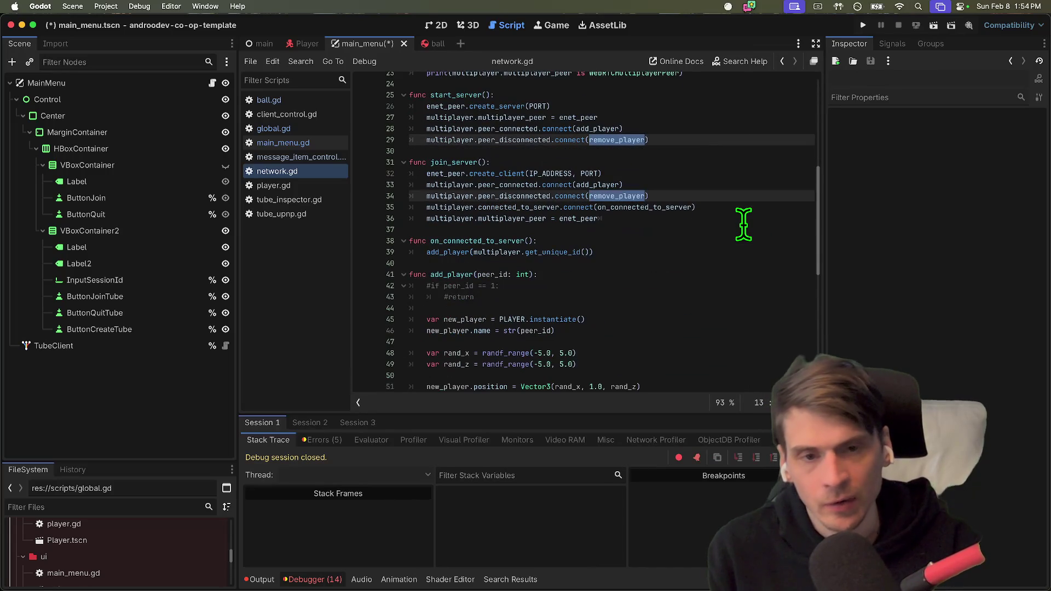
key("super+d")
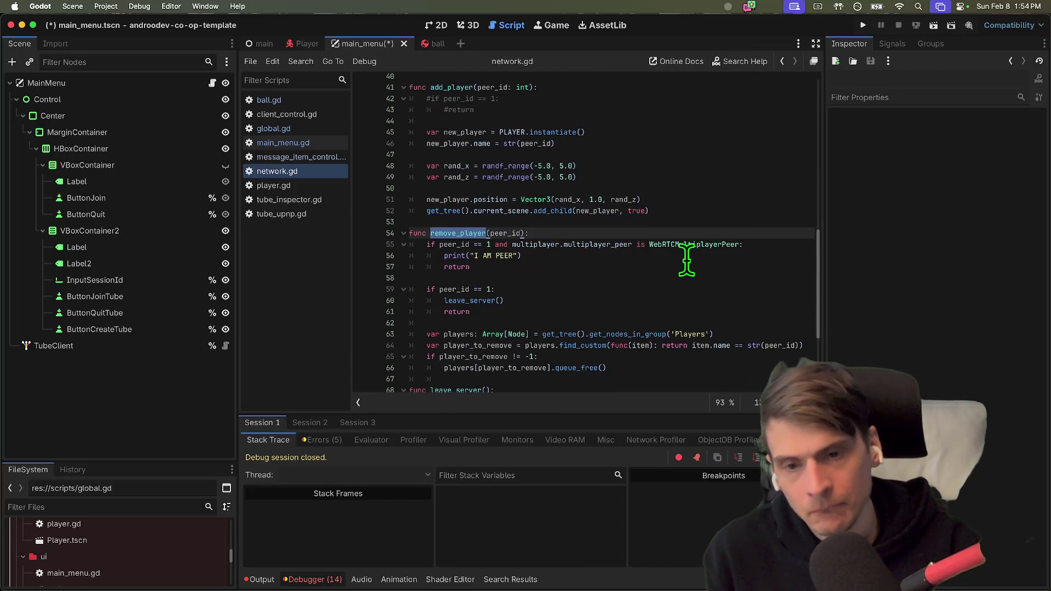
Review the player removal code on lines 62–66 and briefly check the GitHub page in Firefox.
scroll(687, 259, "down", 2)
mouse_move(463, 270)
left_mouse_down()
mouse_move(626, 288)
mouse_move(716, 311)
left_mouse_up()
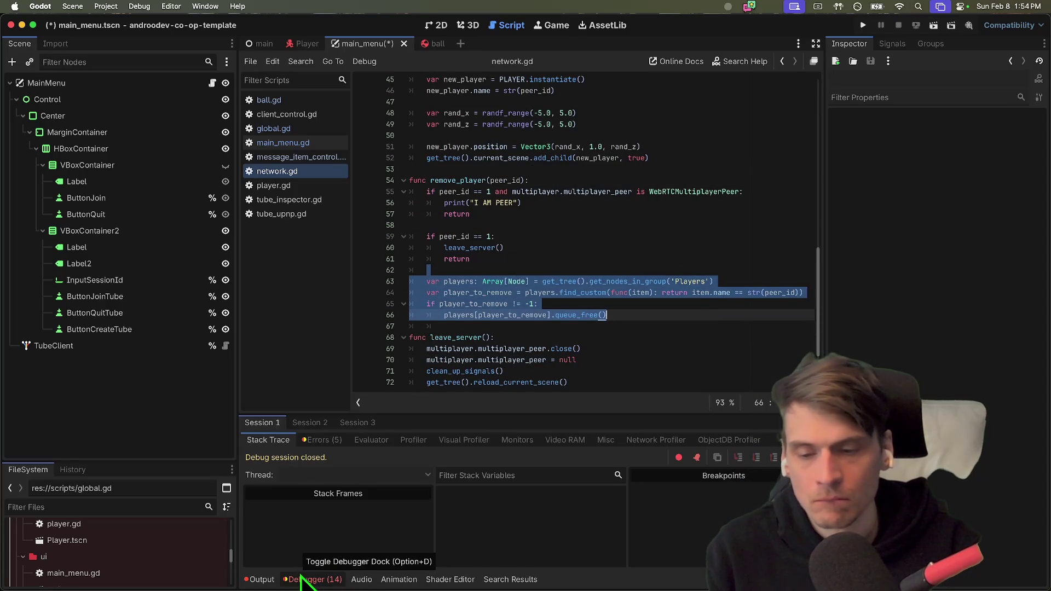
scroll(547, 328, "down", 2)
key("super+Tab")
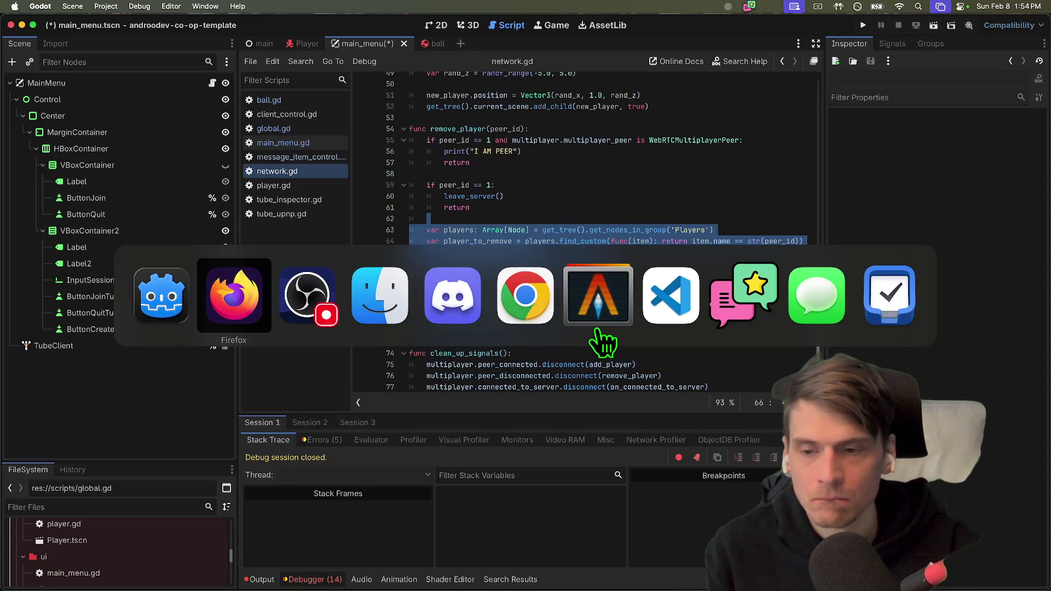
key("super+Tab")
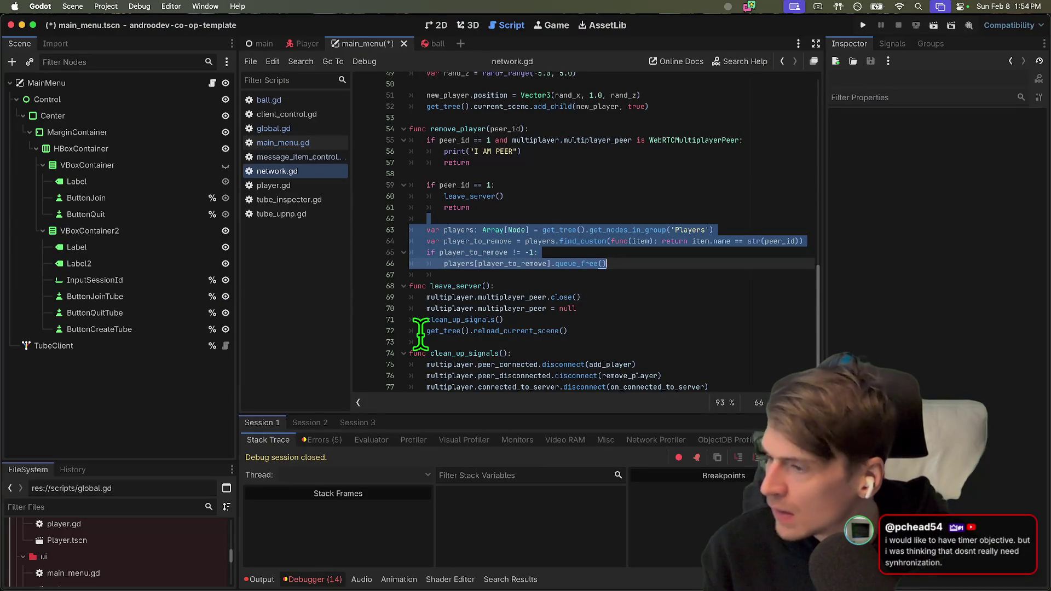
Scroll back to the top and insert a blank line after the IP_ADDRESS line 10.
mouse_move(420, 334)
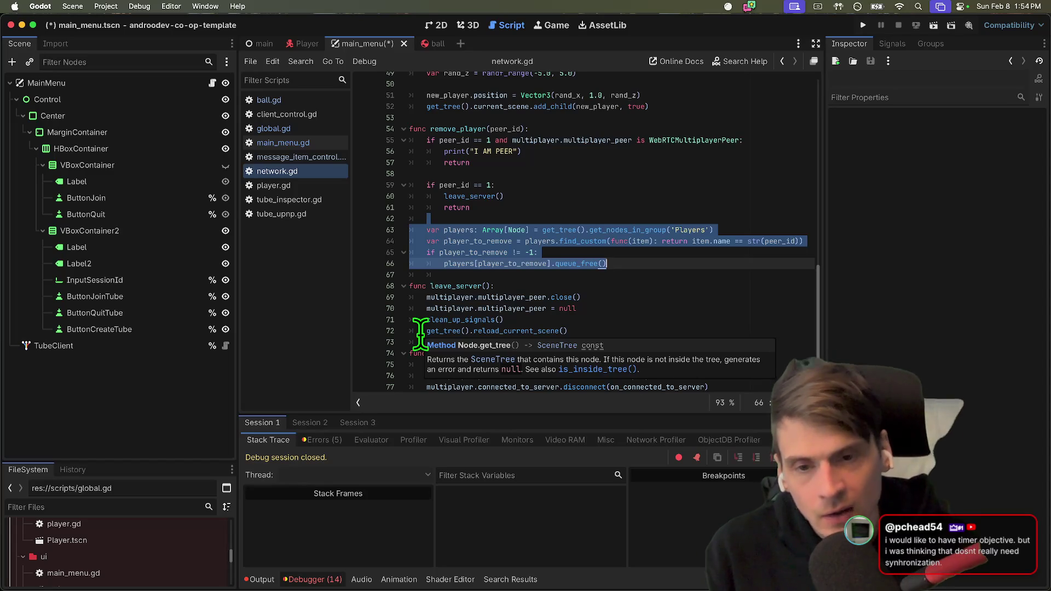
scroll(500, 298, "up", 4)
scroll(643, 283, "up", 15)
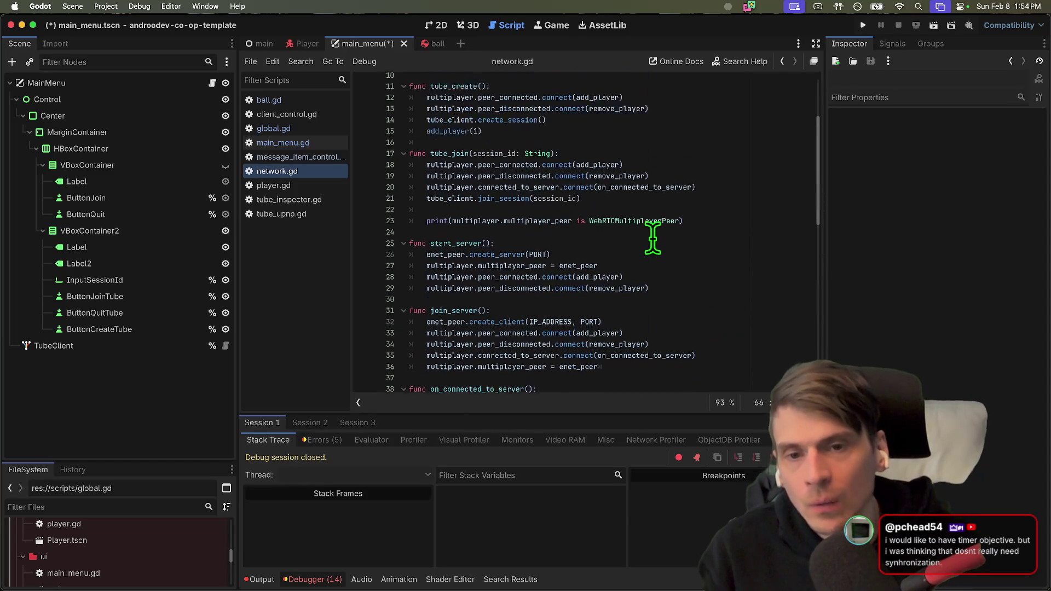
left_click(695, 190)
key("Return")
key("Return")
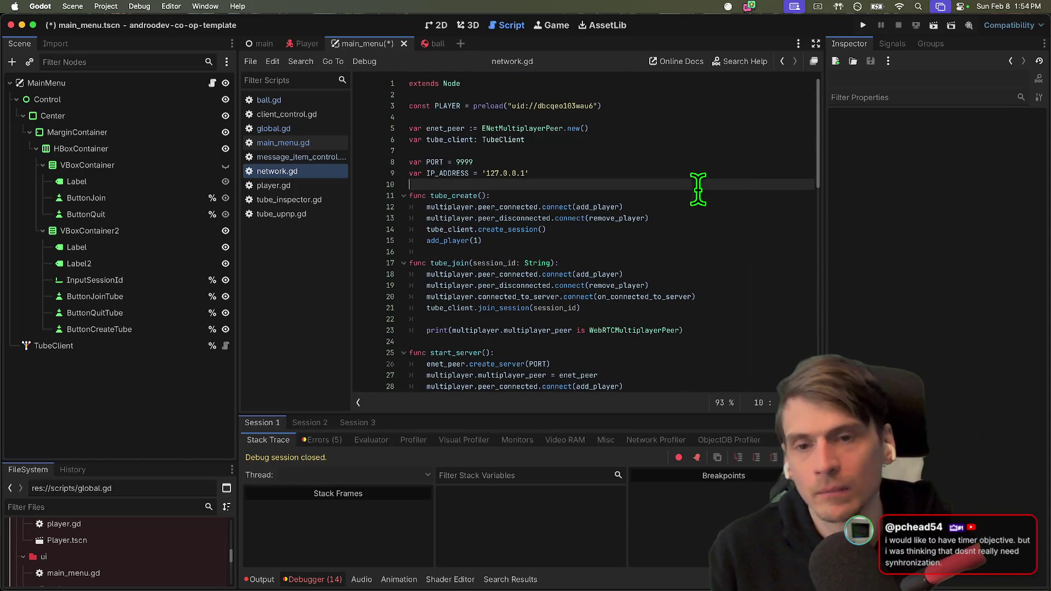
Declare var new_timer = Timer.new() and connect new_timer.timeout inside tube_create.
key("Up")
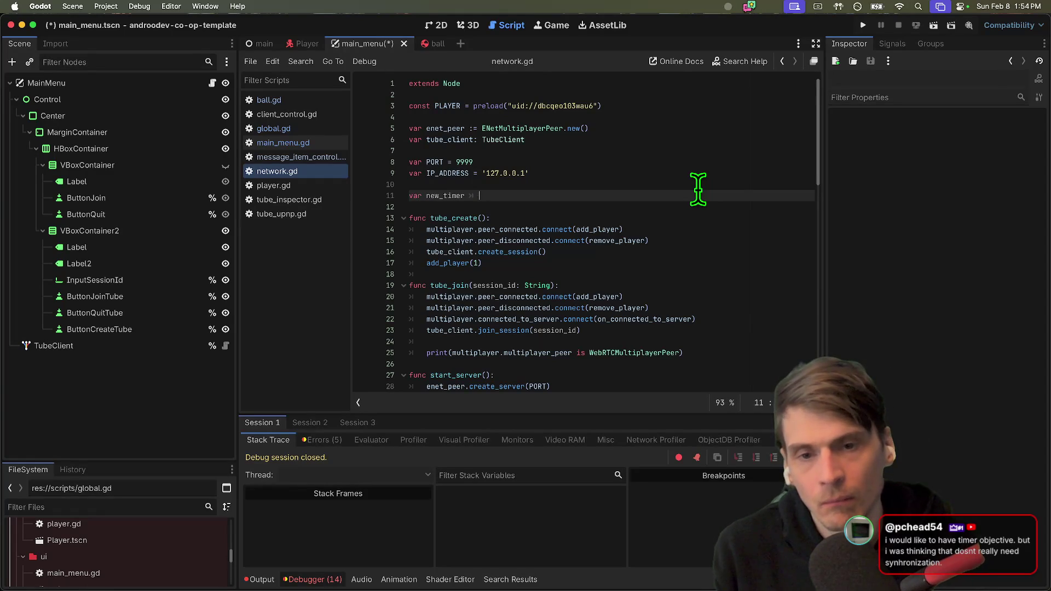
type("= Timer")
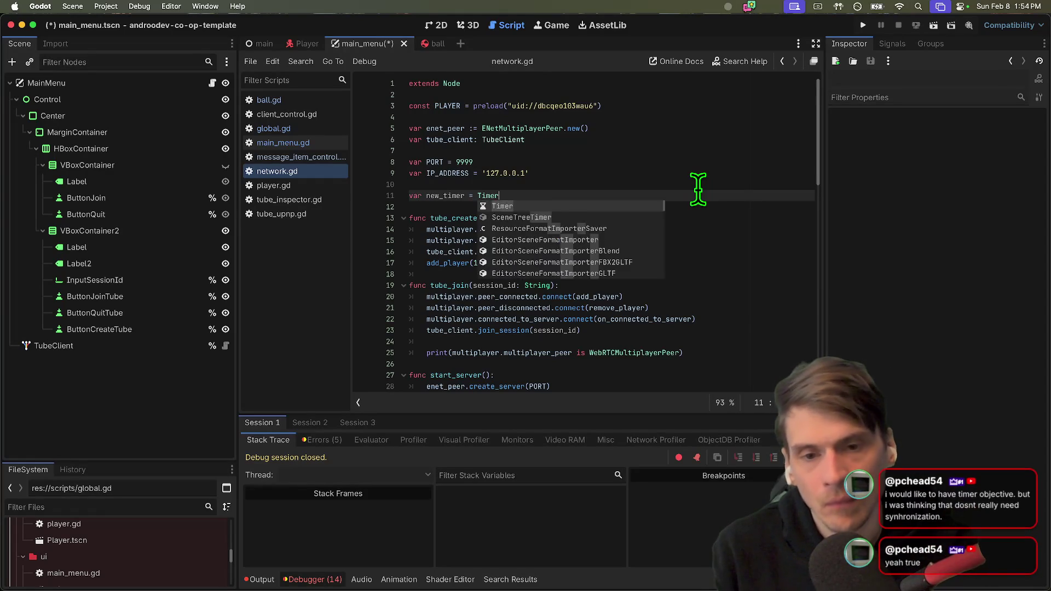
type(".new")
key("Return")
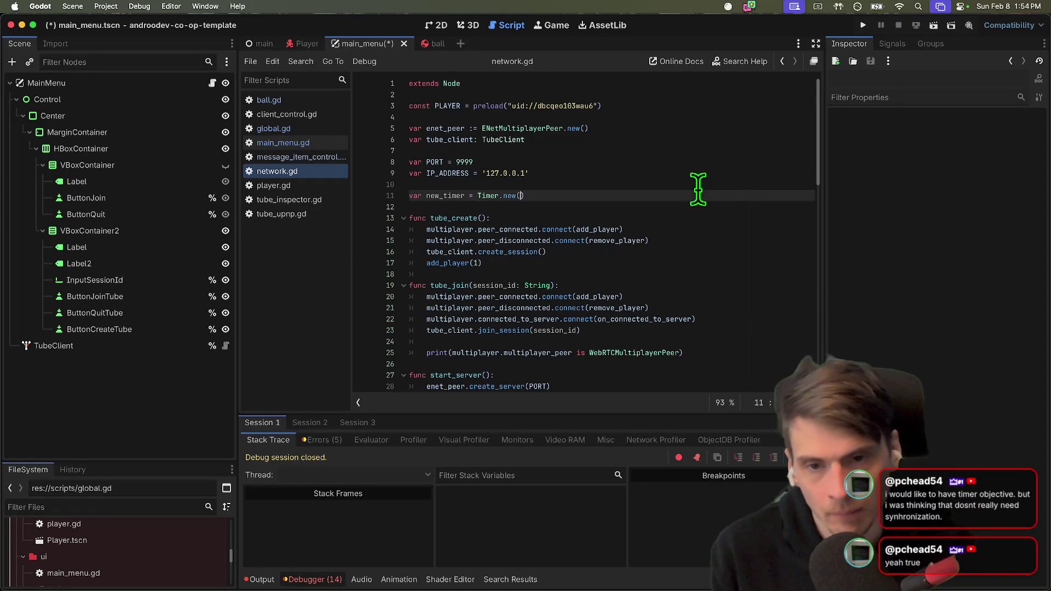
key("Down")
key("Down")
key("Down")
key("Down")
key("Down")
key("Return")
key("Return")
type("new_")
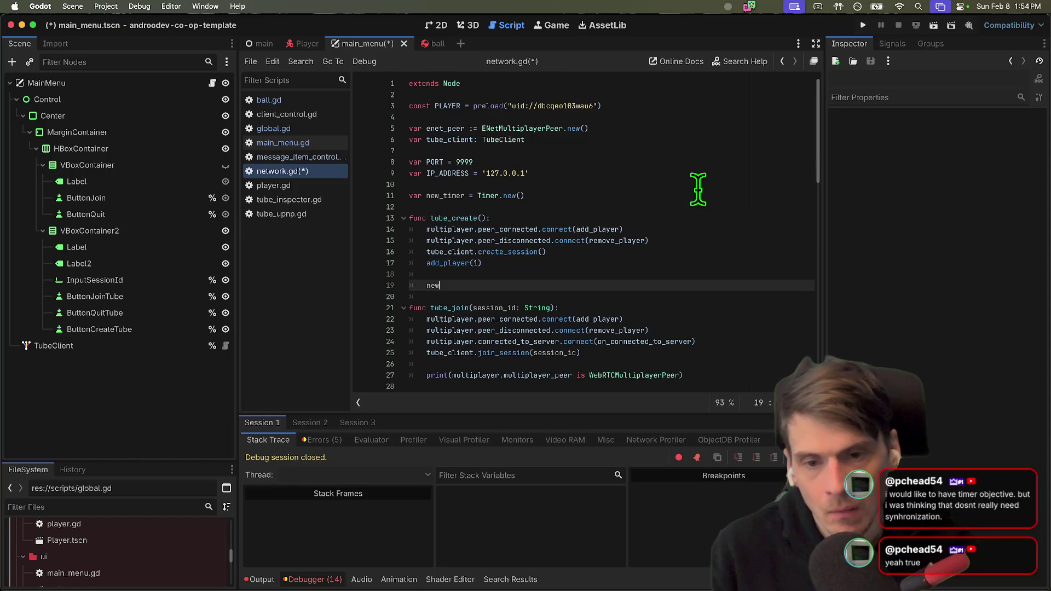
key("Return")
type(".")
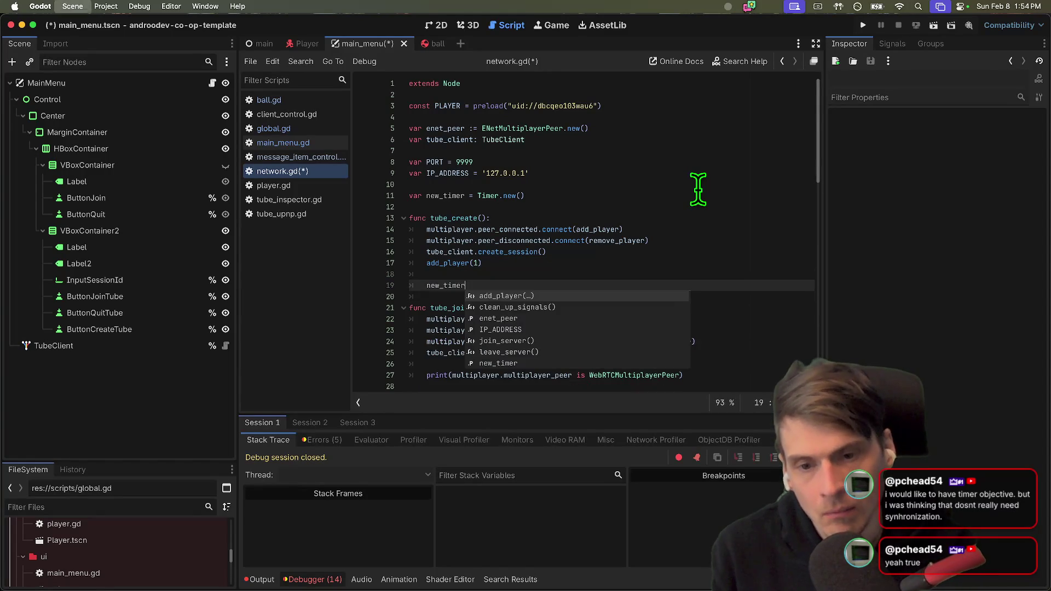
type("timeout.")
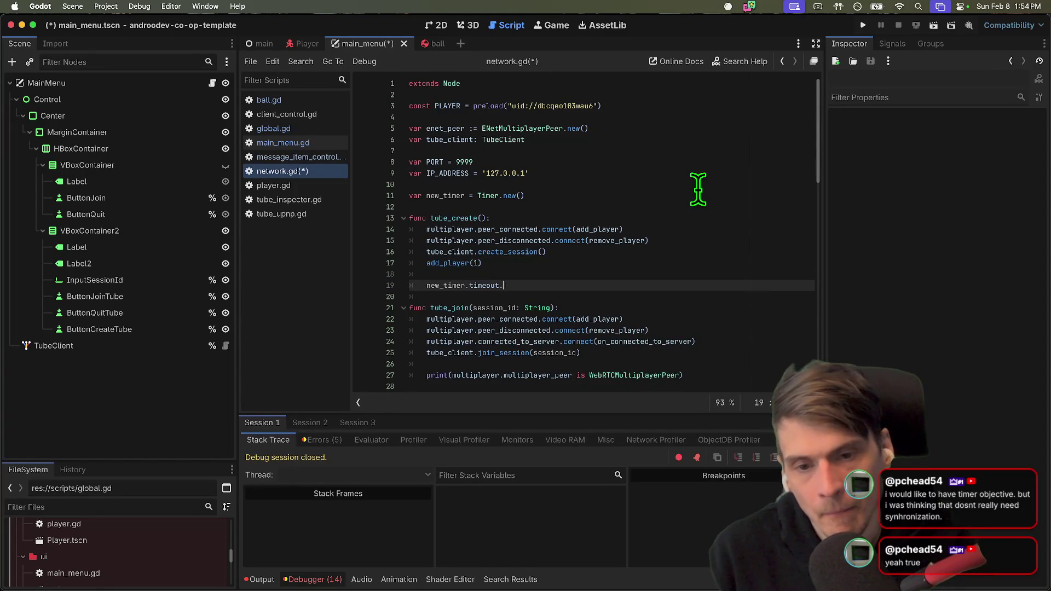
type("connect(done")
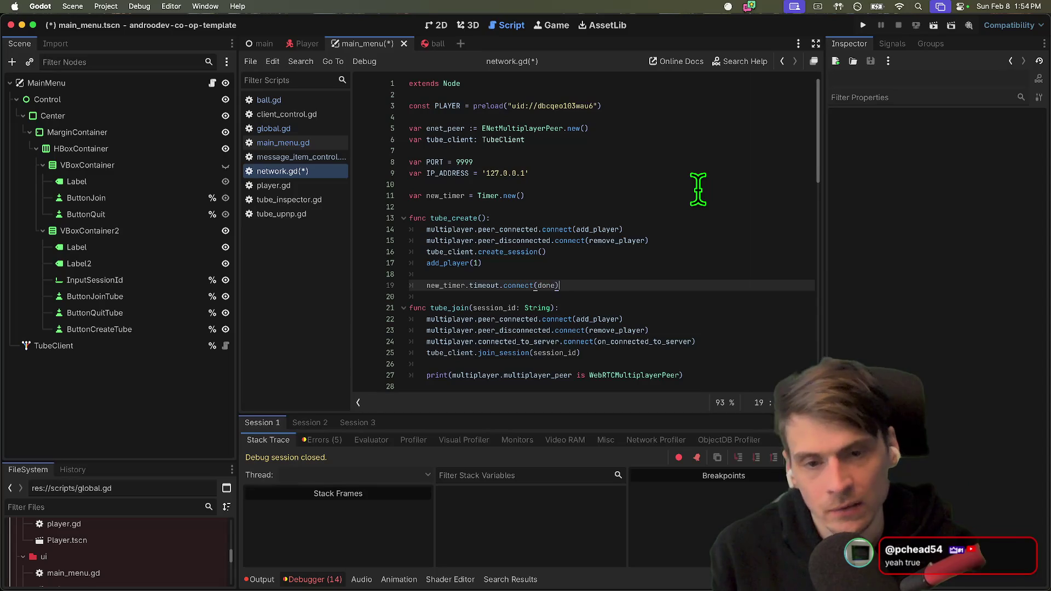
key("Return")
key("Return")
key("BackSpace")
type("func done():")
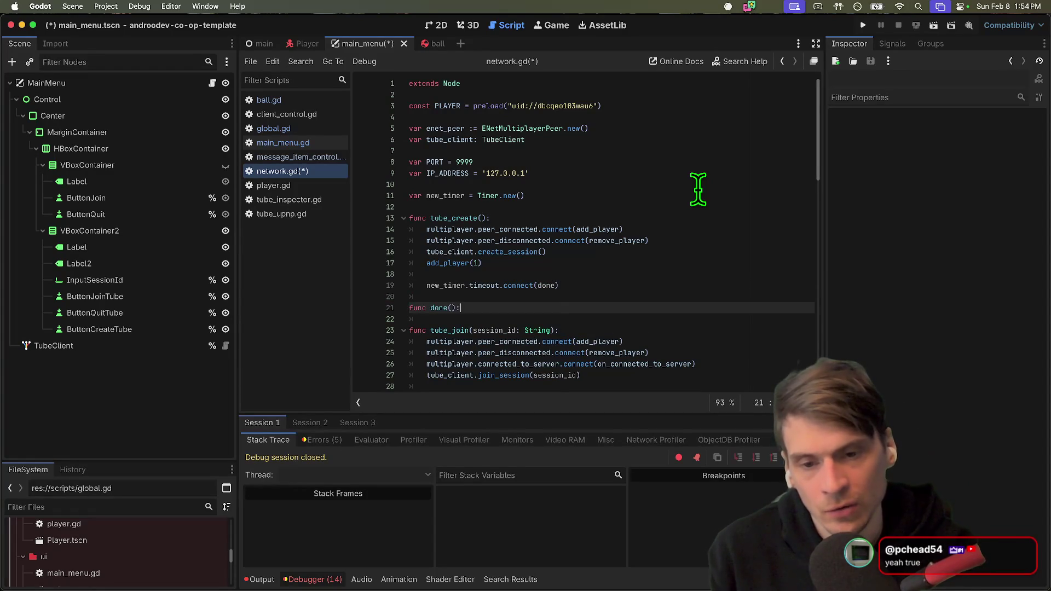
key("Return")
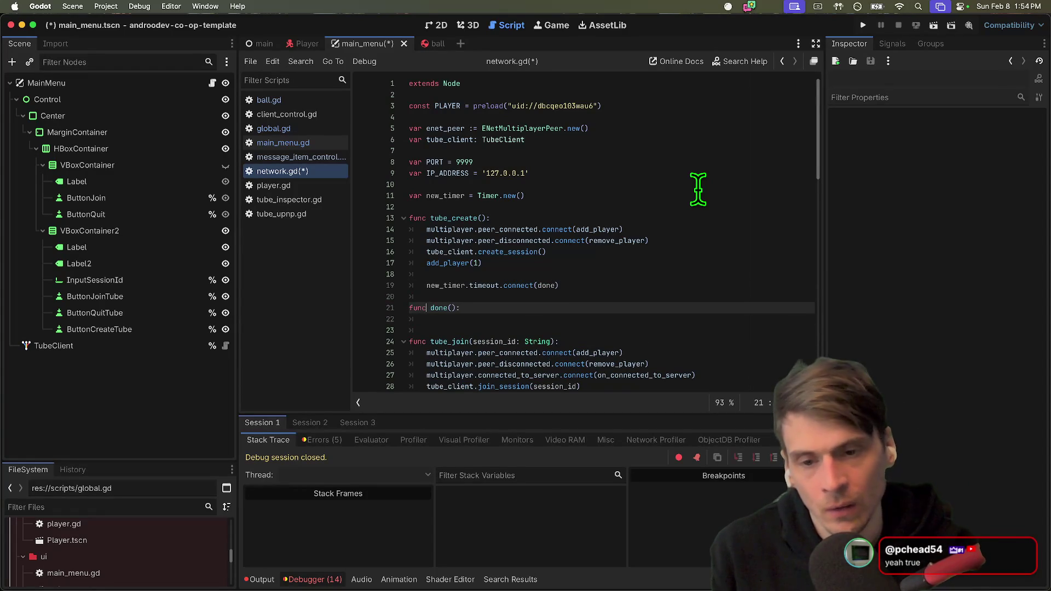
type("print")
type("(\"DONE\"")
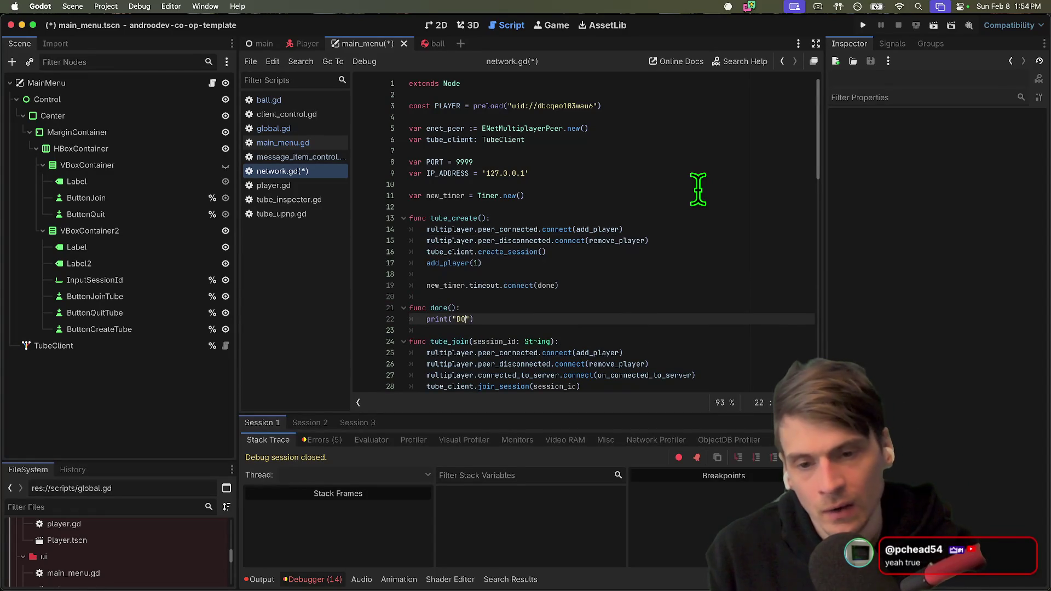
key("Up")
key("Up")
key("Return")
type("@rpc(")
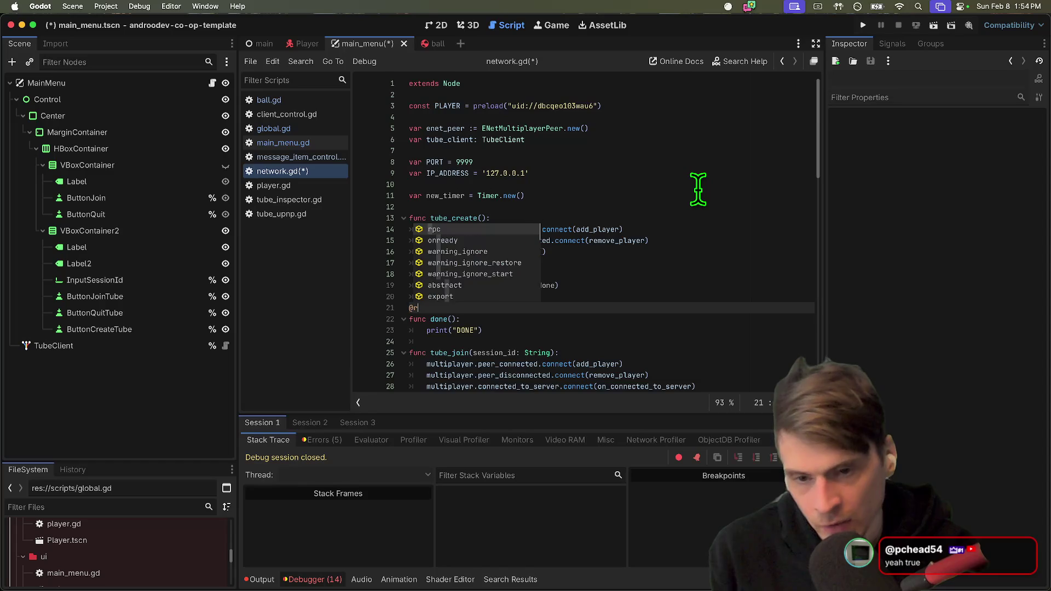
key("Escape")
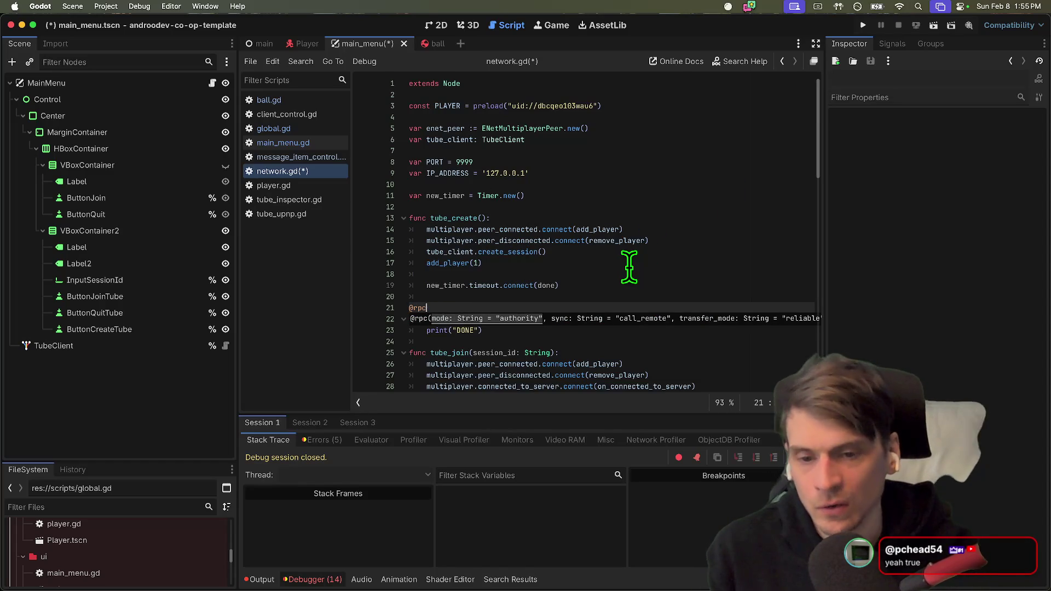
key("BackSpace")
Make the timeout connection a lambda calling done.rpc().
key("Up")
key("Up")
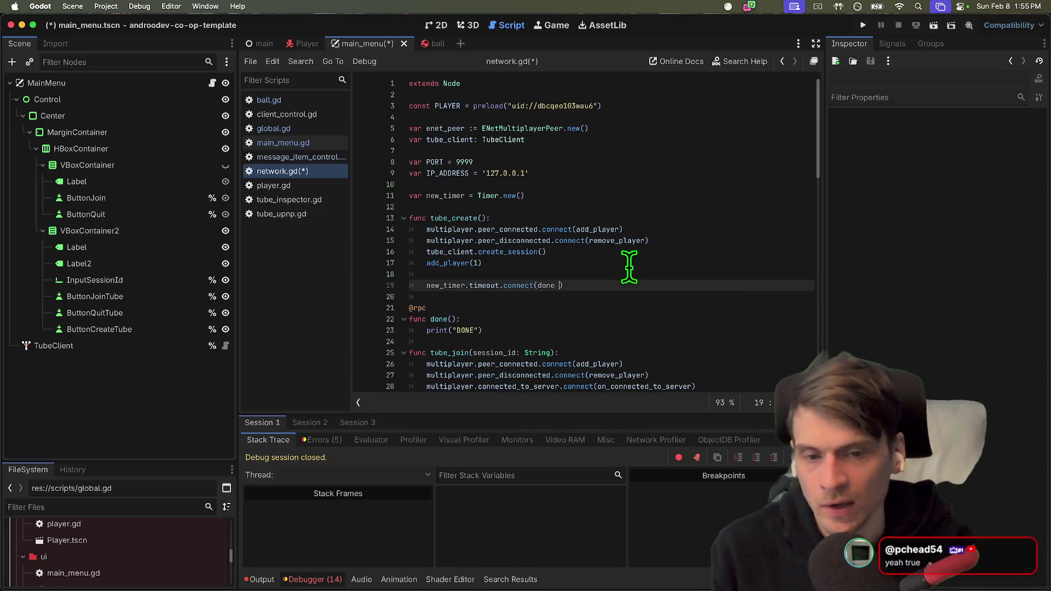
key("BackSpace")
key("BackSpace")
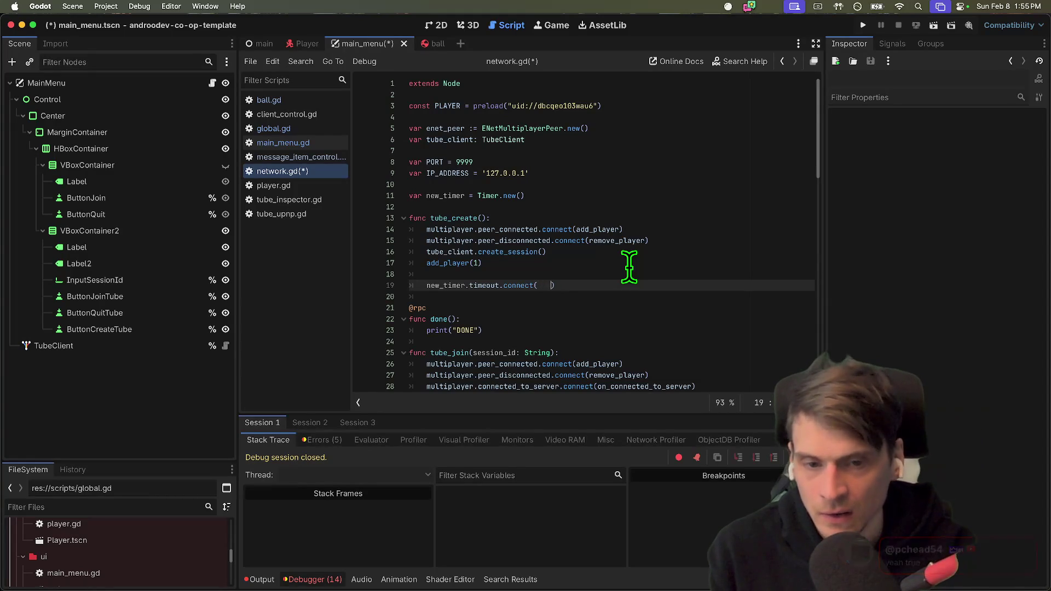
type("done (")
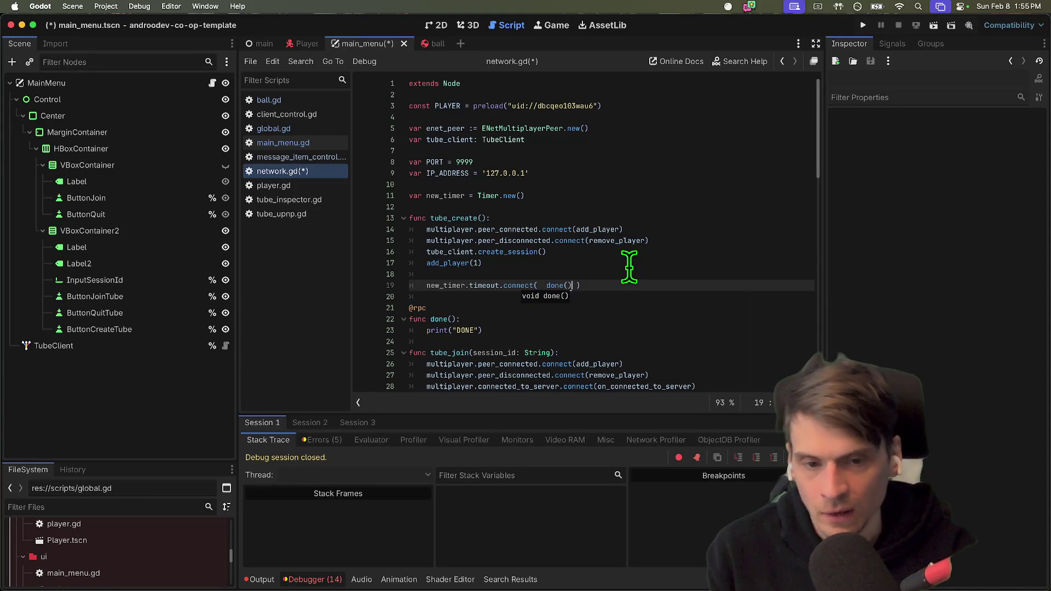
key("ctrl+z")
key("Escape")
key("Down")
key("Up")
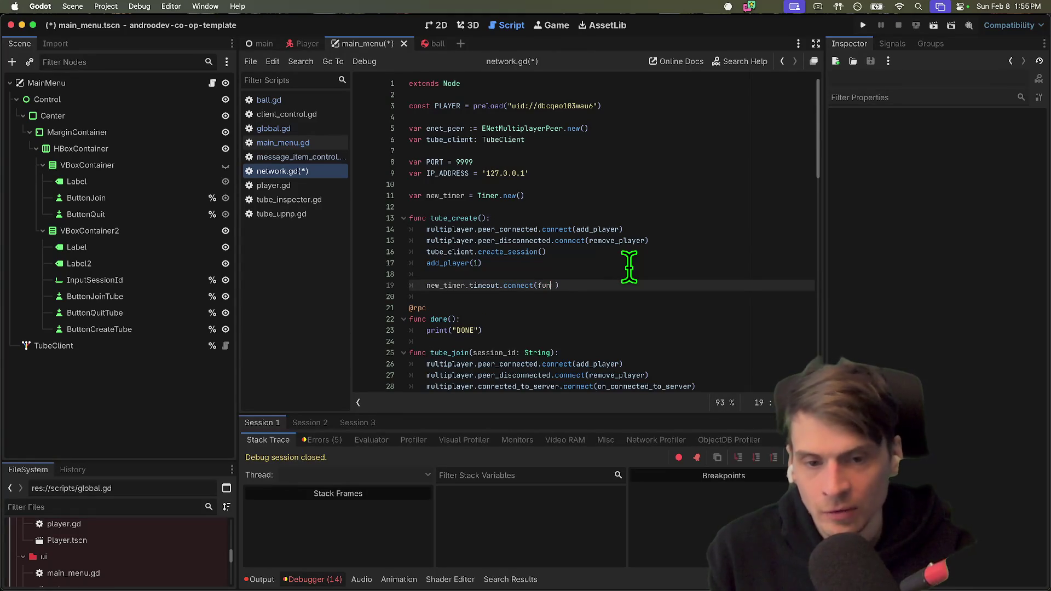
type("c")
key("Return")
key("Down")
key("Down")
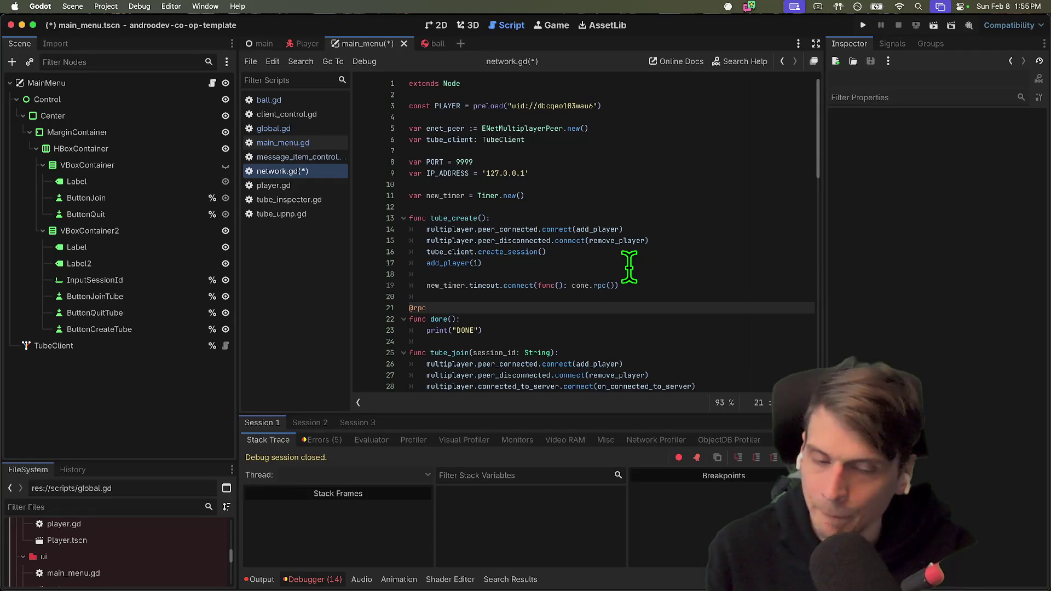
Remove .rpc from the done() call on line 19.
left_click_drag(422, 285, 564, 293)
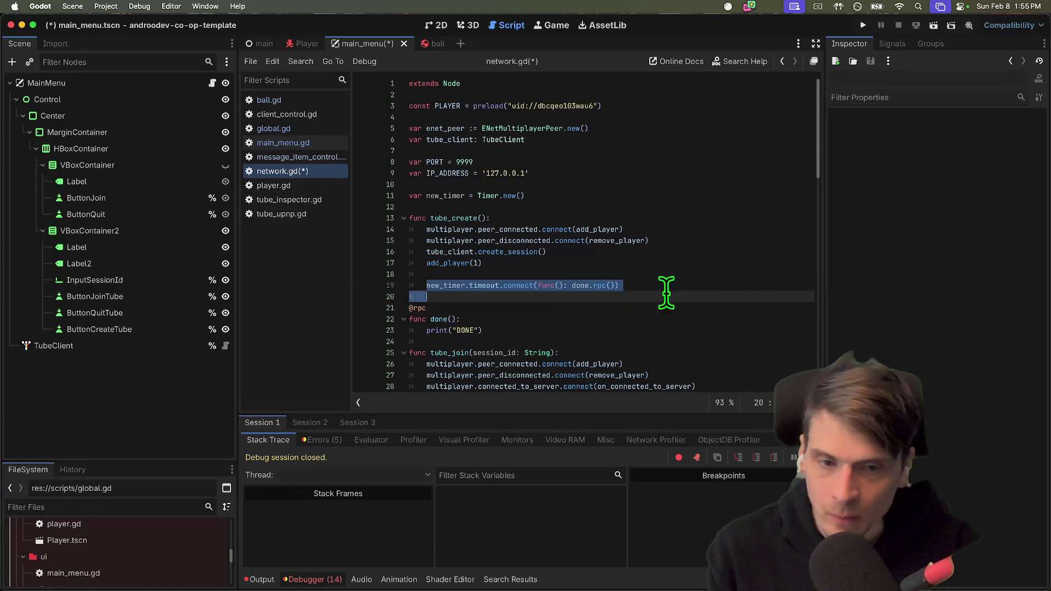
left_click(704, 330)
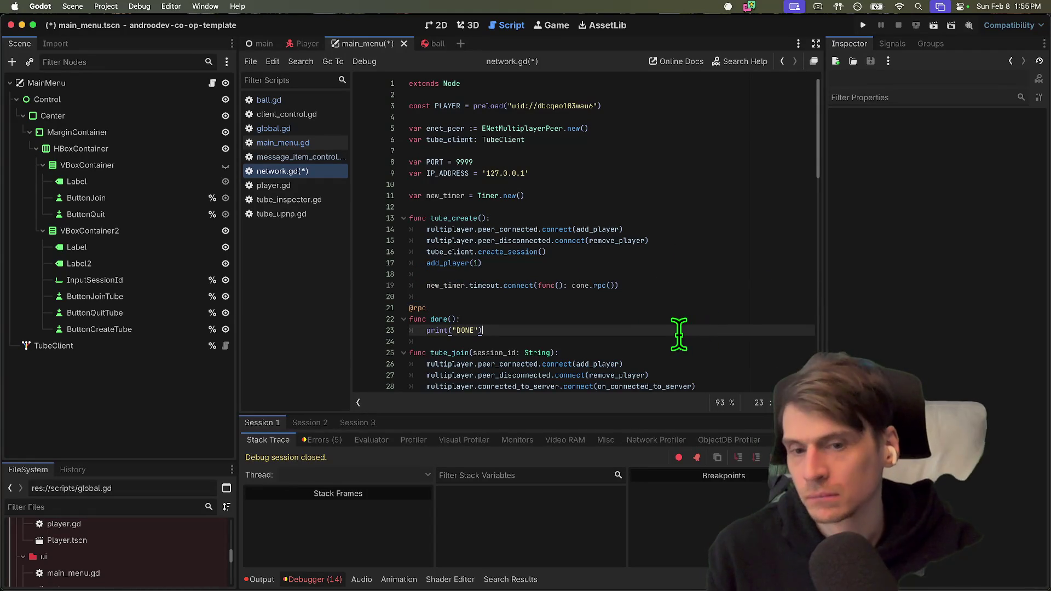
left_click(590, 286)
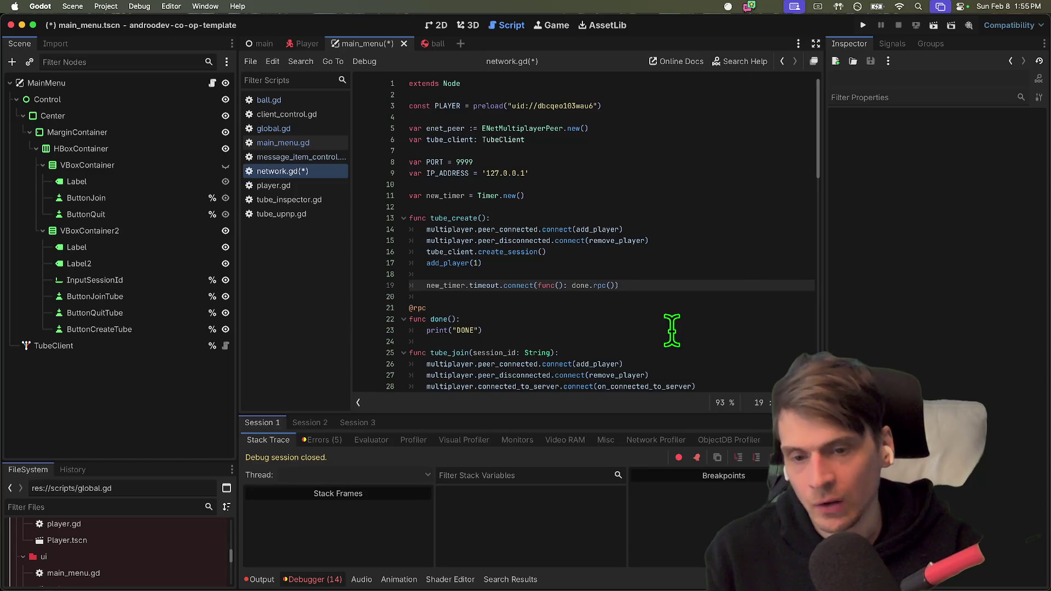
double_click(602, 285)
key("BackSpace")
key("BackSpace")
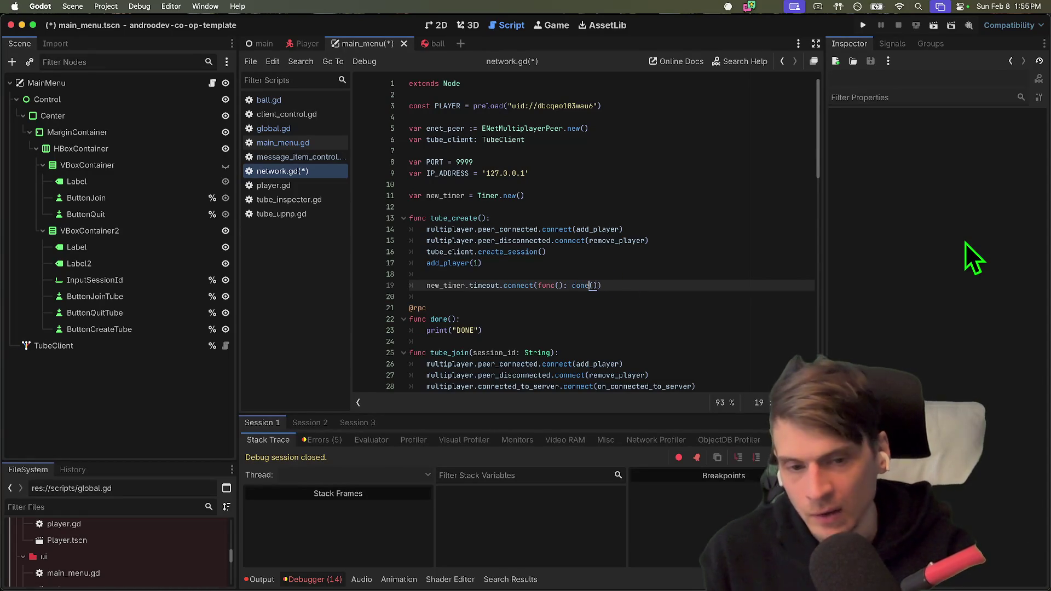
key("Down")
left_click(572, 285)
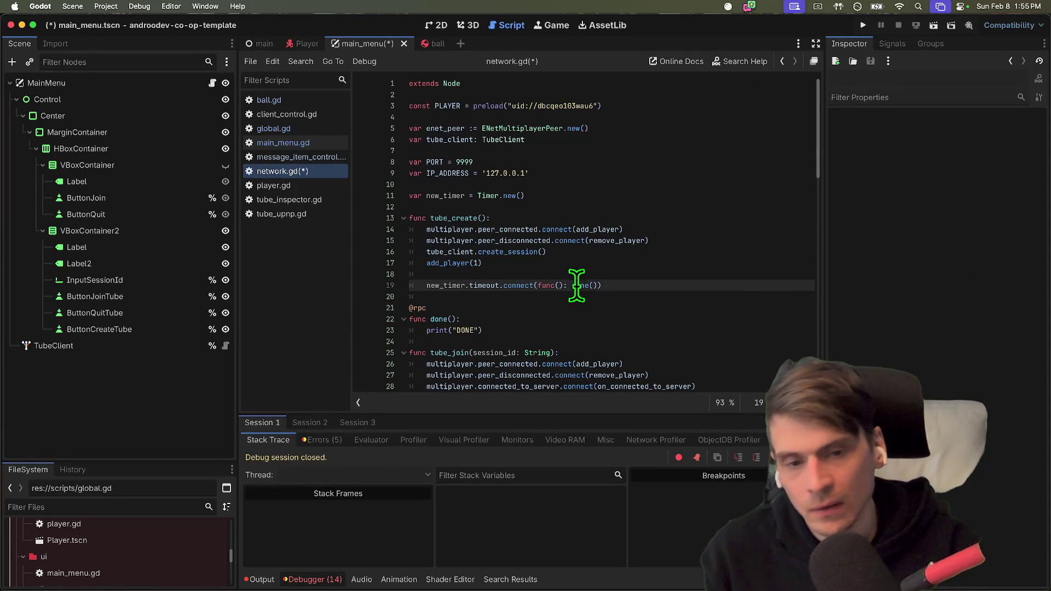
key("End")
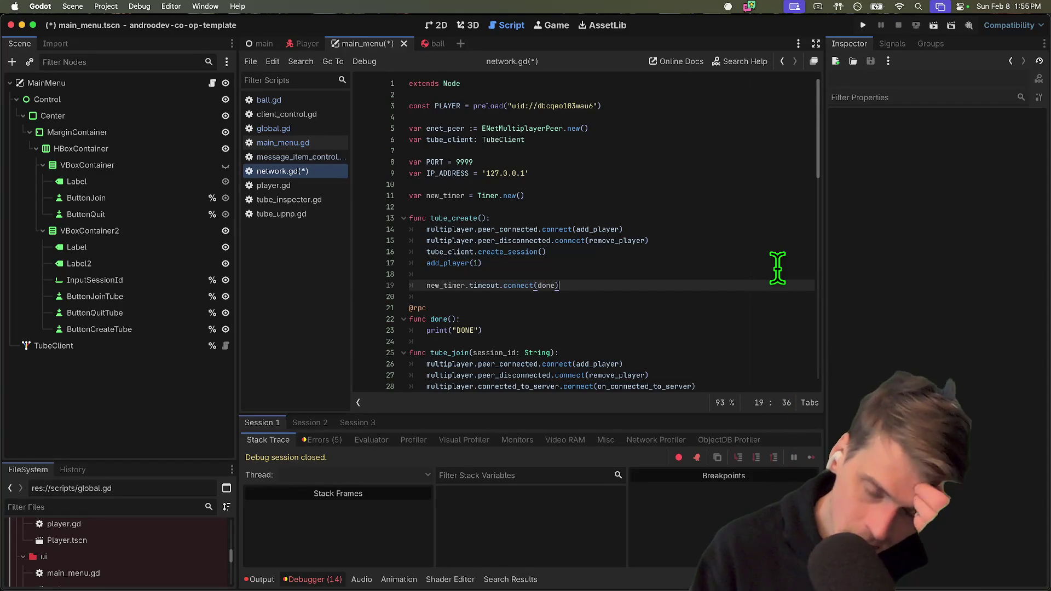
key("ctrl+z")
key("ctrl+z")
key("ctrl+z")
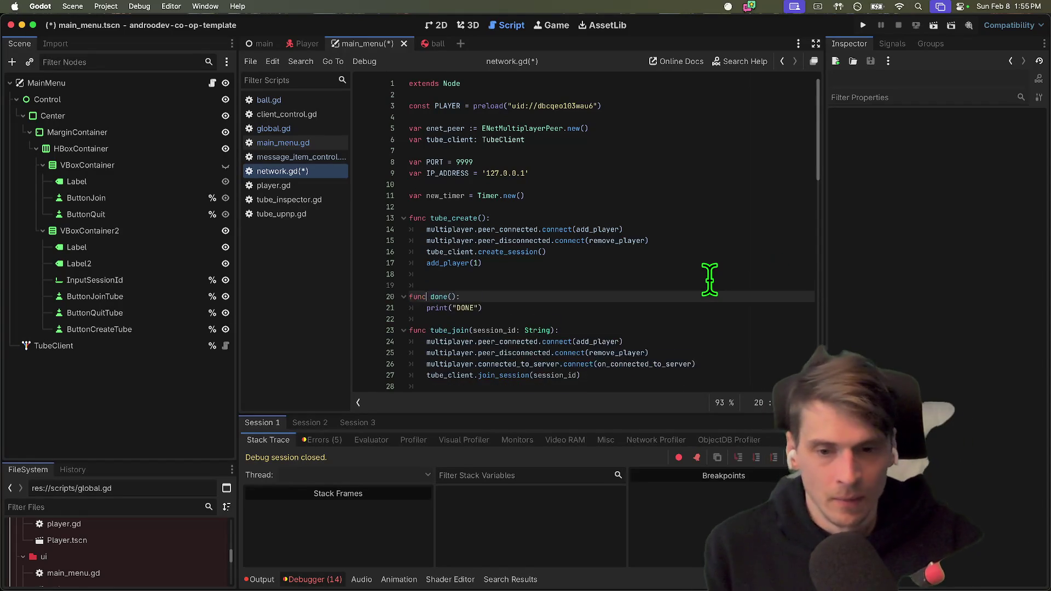
key("ctrl+z")
key("ctrl+z")
key("ctrl+z")
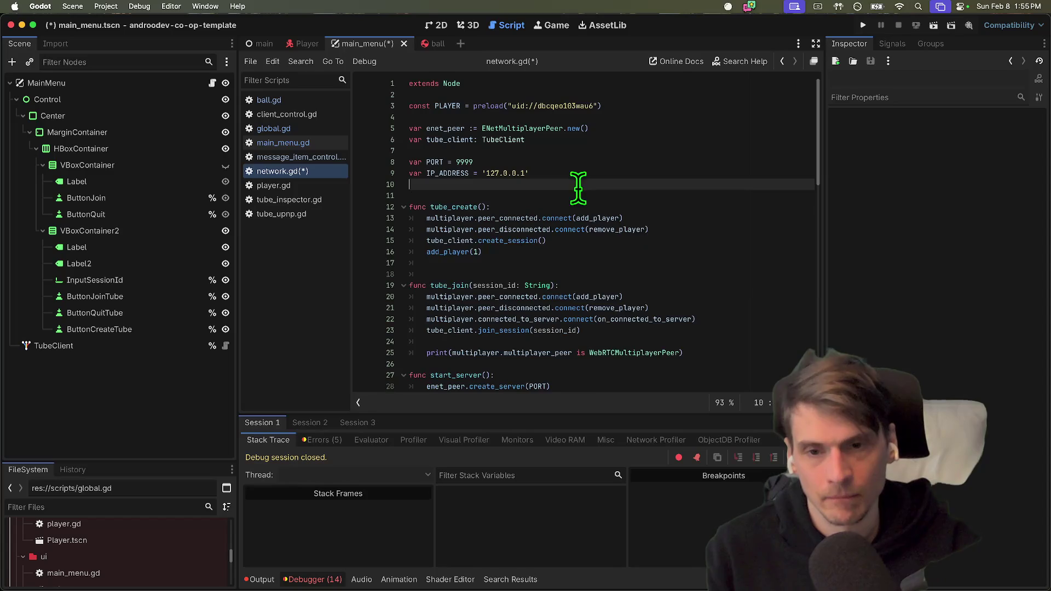
key("ctrl+z")
key("ctrl+z")
key("ctrl+z")
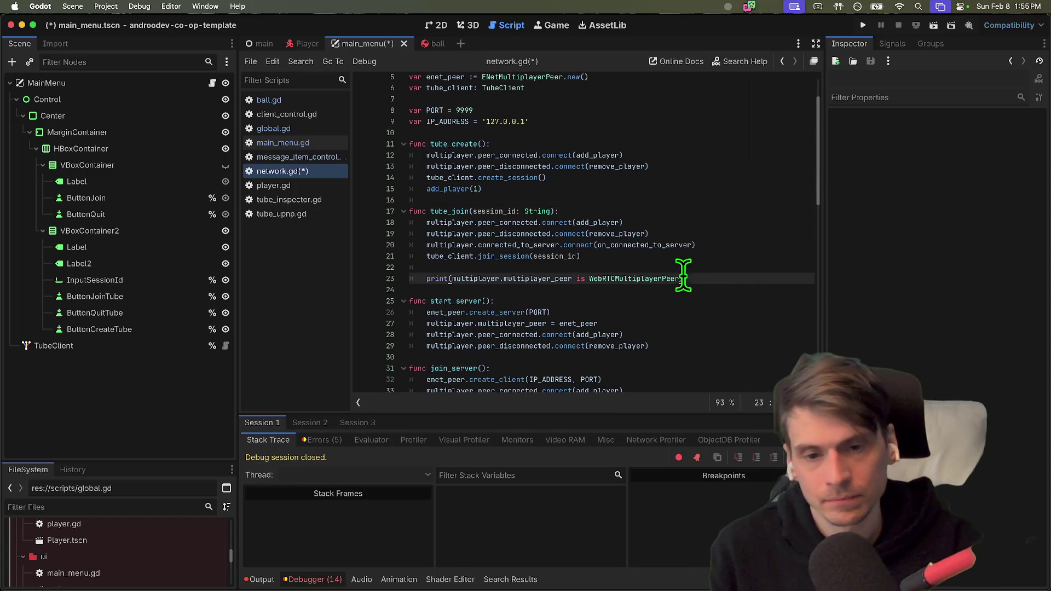
key("ctrl+z")
key("ctrl+z")
key("ctrl+z")
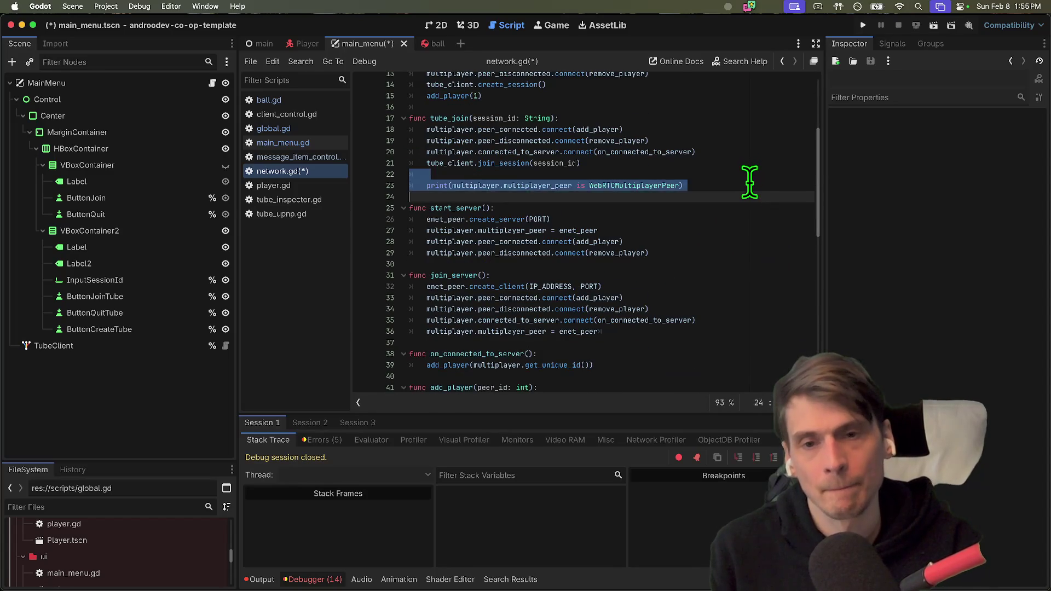
key("ctrl+z")
key("ctrl+z")
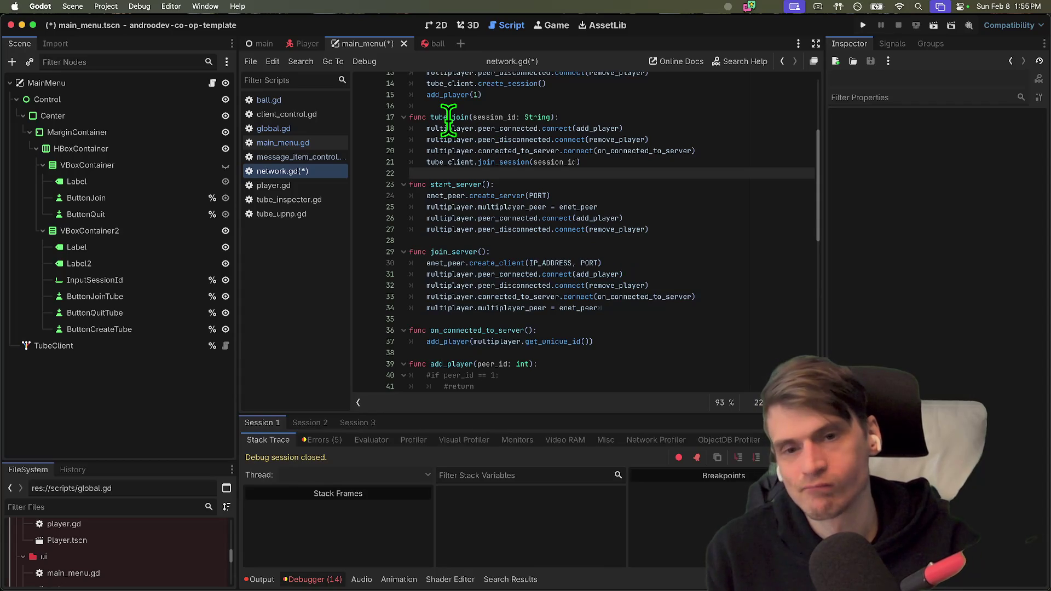
scroll(448, 121, "down", 12)
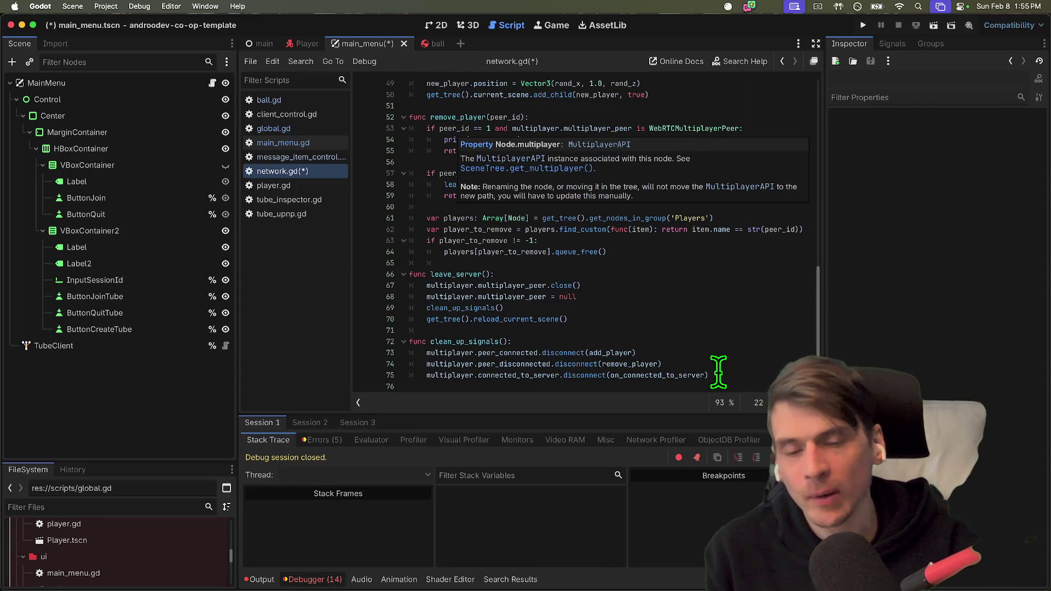
double_click(478, 342)
left_click(513, 309)
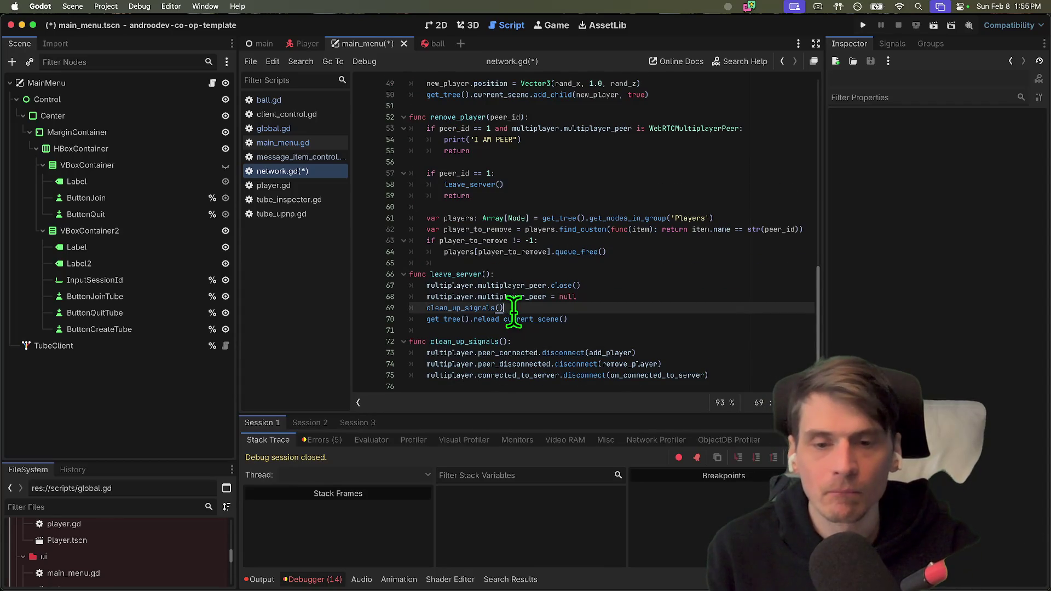
left_click_drag(513, 309, 442, 301)
key("super+k")
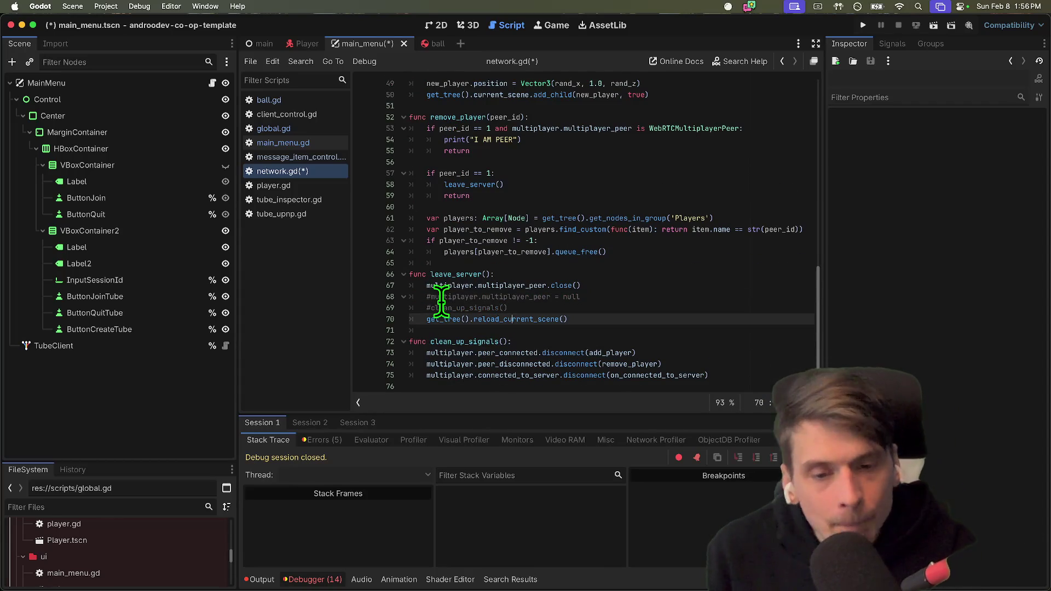
key("Up")
key("Up")
key("super+k")
key("Down")
key("Down")
key("Down")
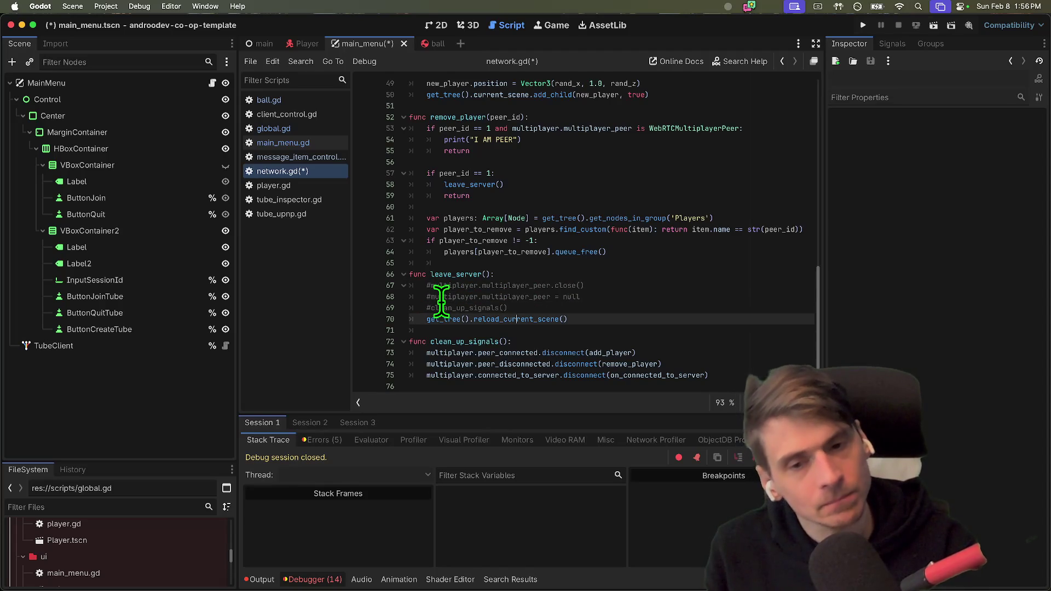
key("Up")
key("Up")
key("Up")
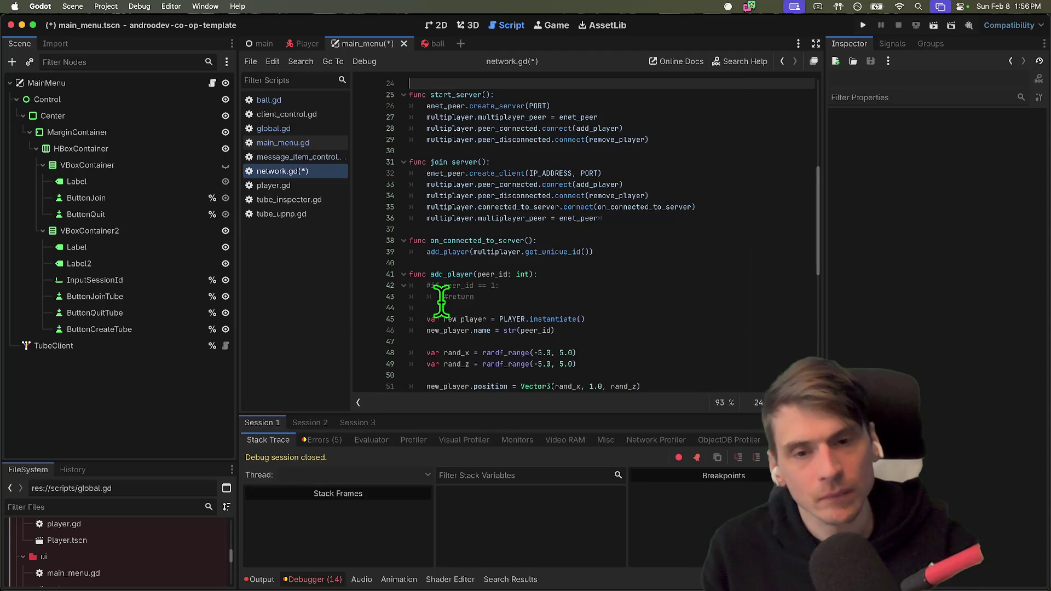
scroll(441, 299, "up", 5)
scroll(635, 245, "down", 9)
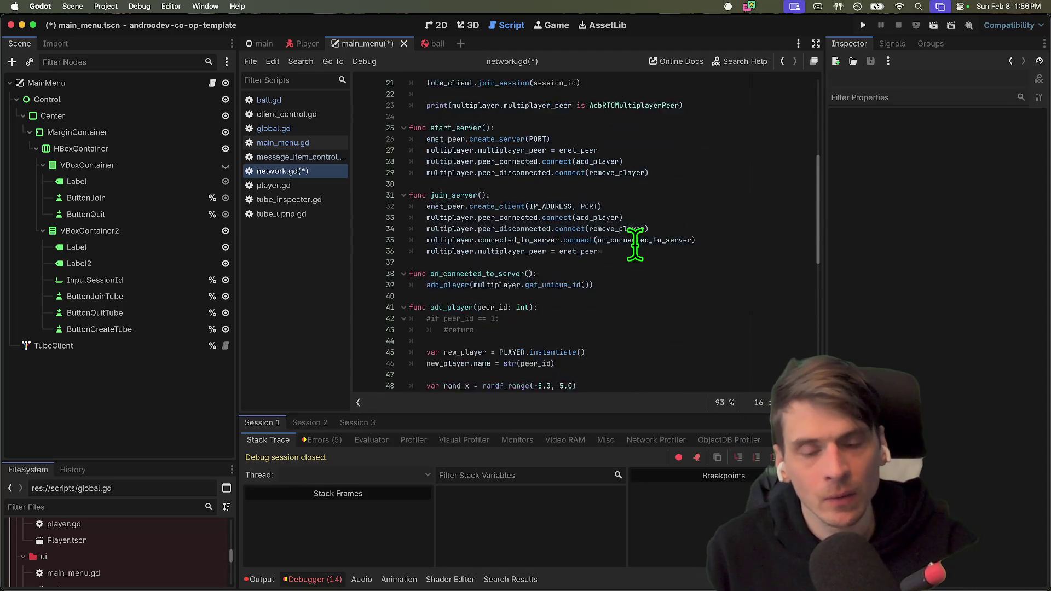
left_click(482, 234)
scroll(609, 228, "down", 3)
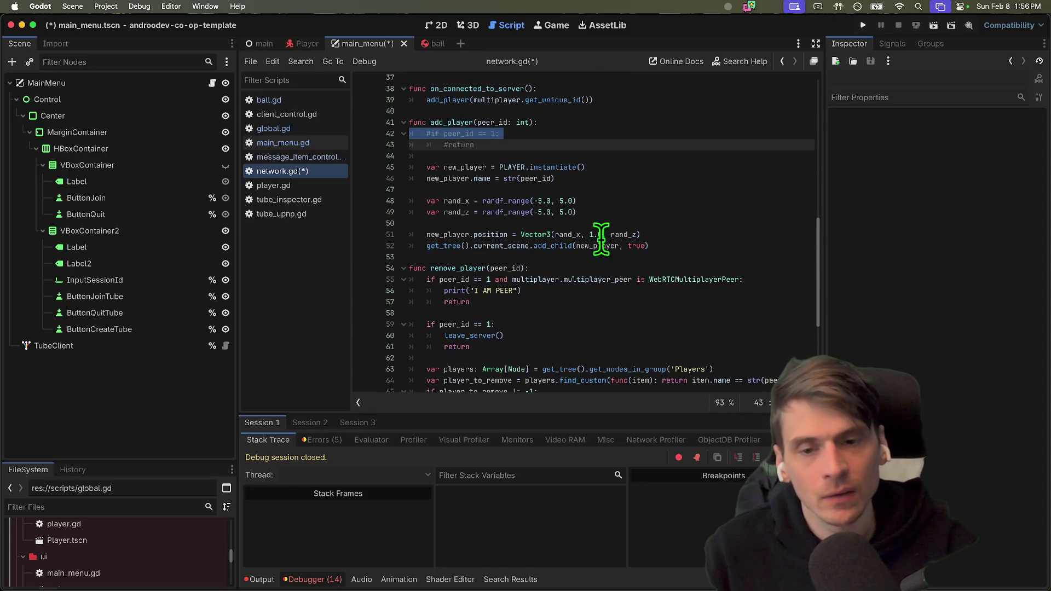
left_click_drag(444, 290, 507, 290)
scroll(509, 287, "down", 2)
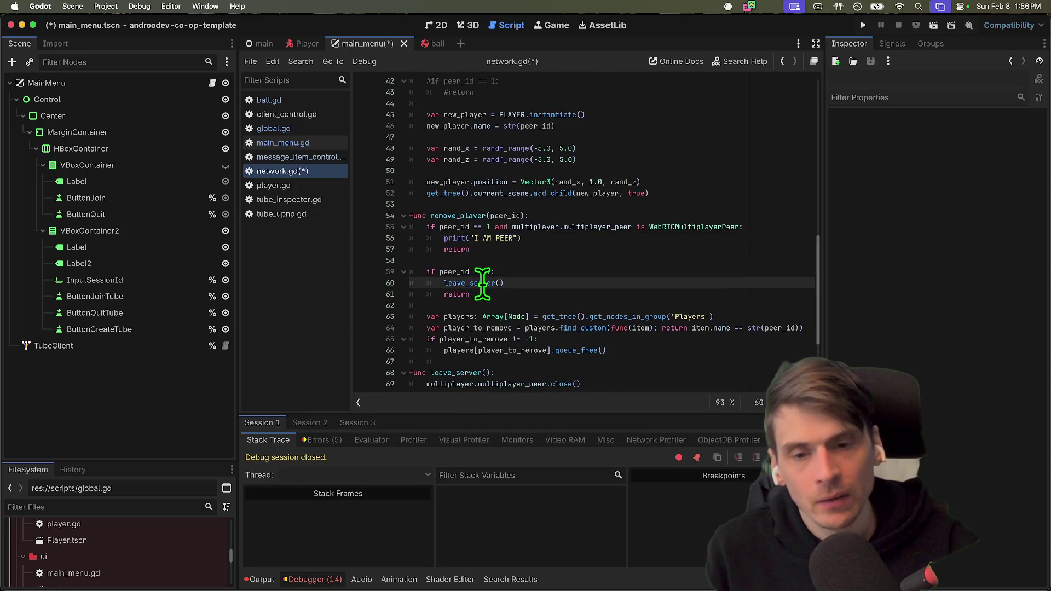
double_click(475, 283)
scroll(553, 282, "down", 2)
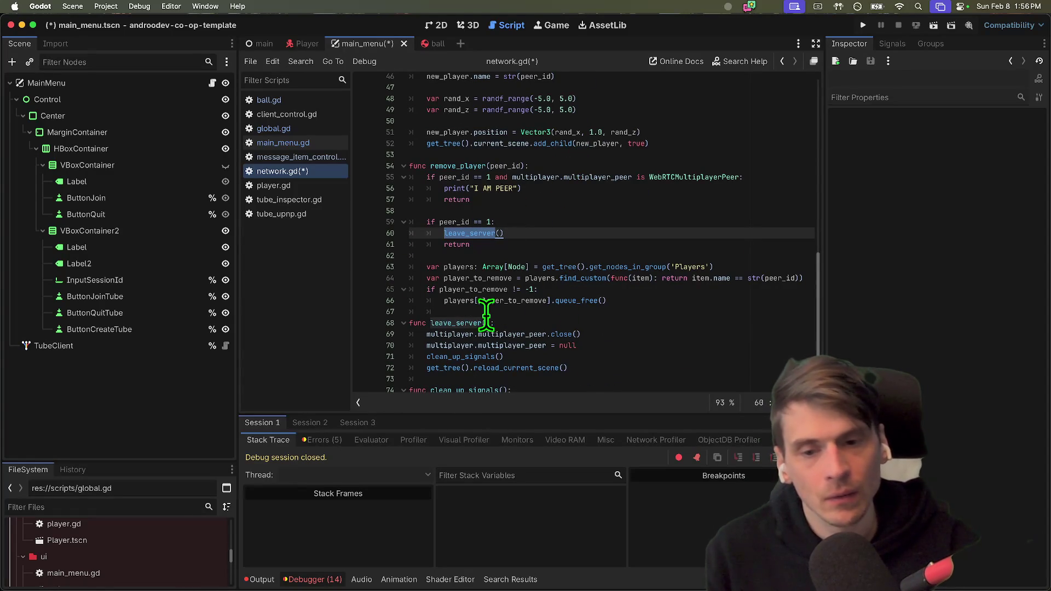
double_click(462, 323)
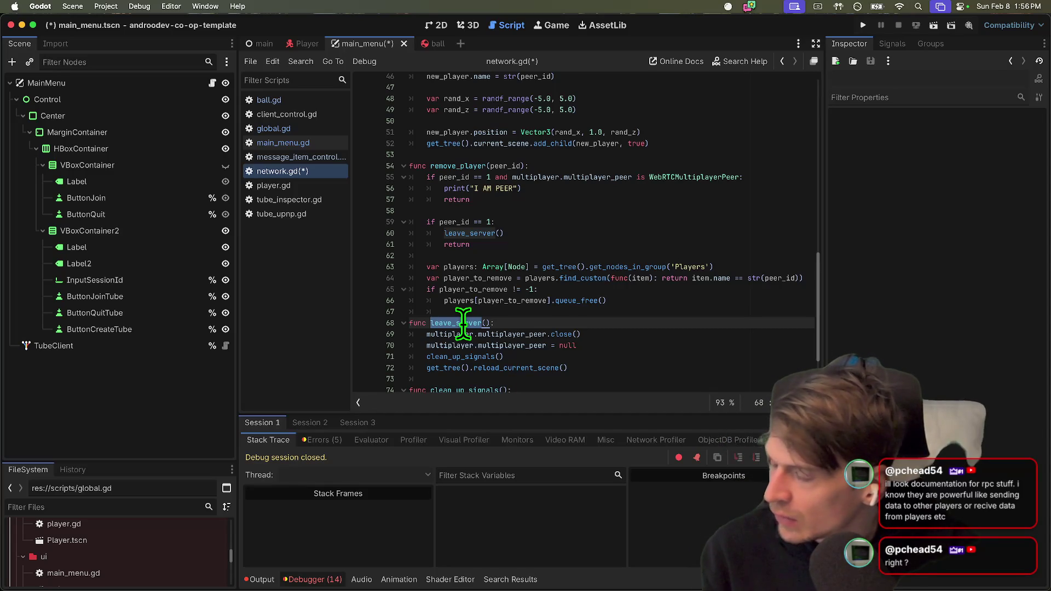
key("super+Tab")
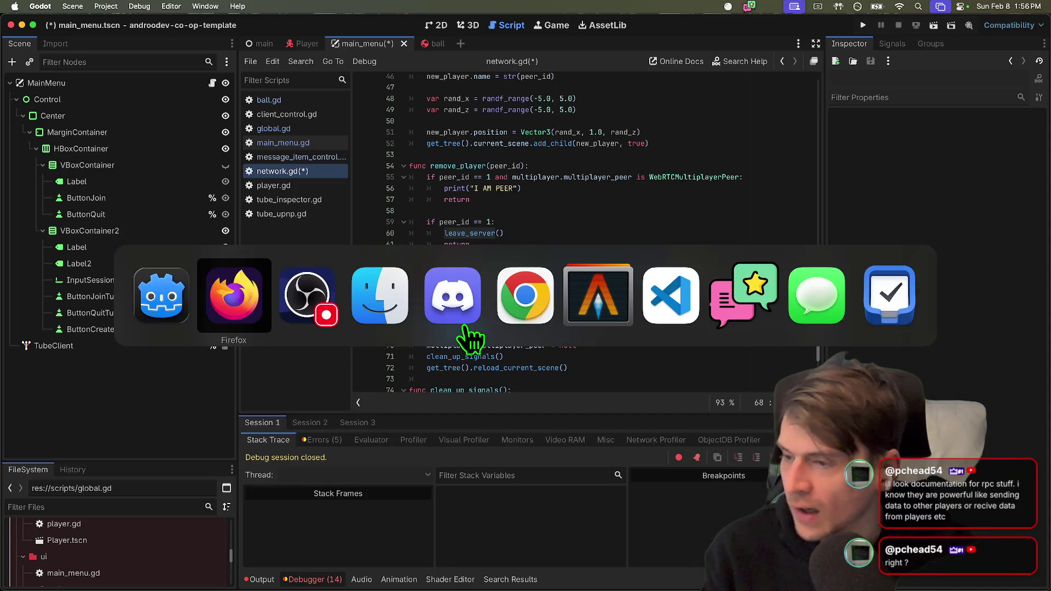
Search 'high level' in Firefox, read the Remote procedure calls docs section, then return to Godot.
type("high level")
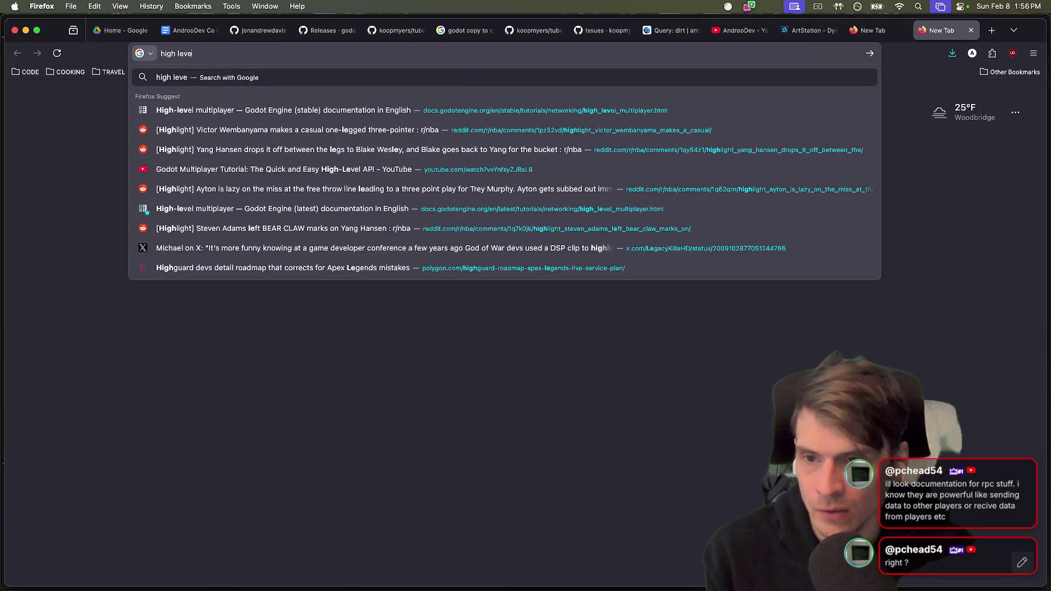
key("Down")
key("Return")
key("super+l")
key("Escape")
scroll(602, 329, "down", 10)
scroll(690, 479, "down", 15)
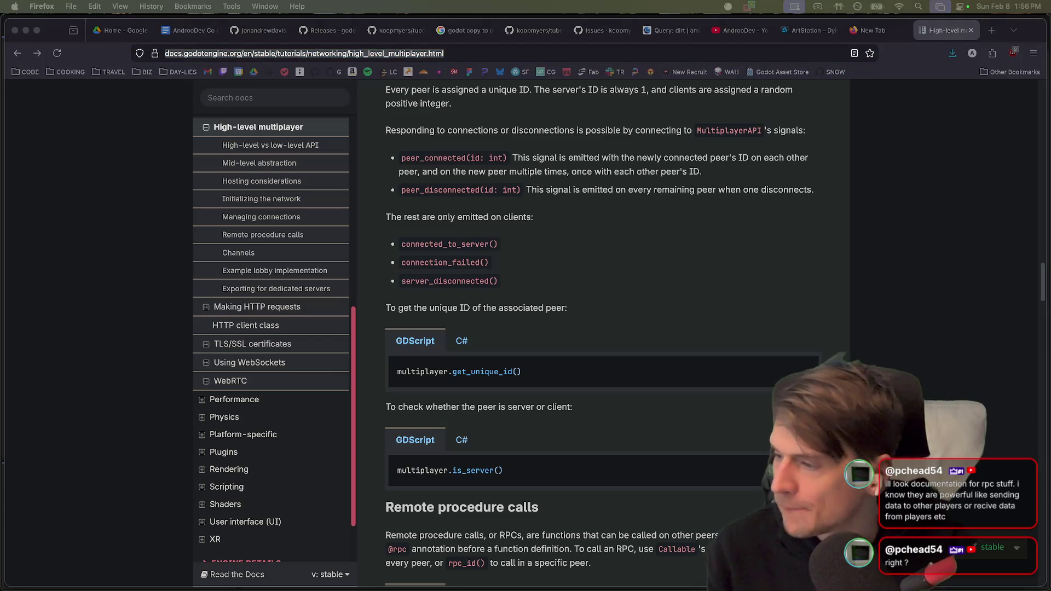
key("super+Tab")
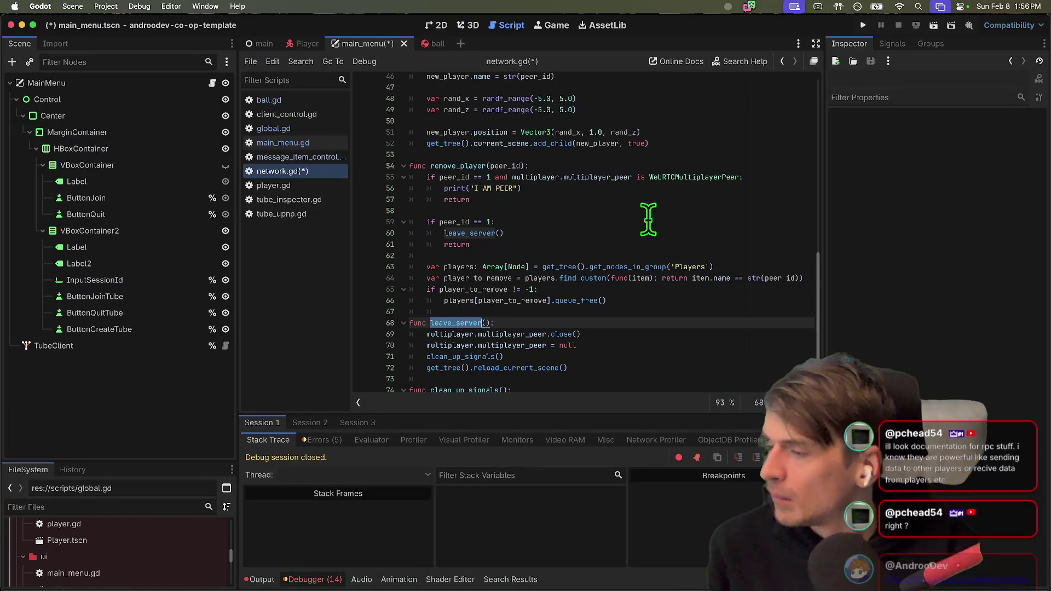
Review leave_server and clean_up_signals, then delete the debug print line 23.
scroll(648, 219, "down", 3)
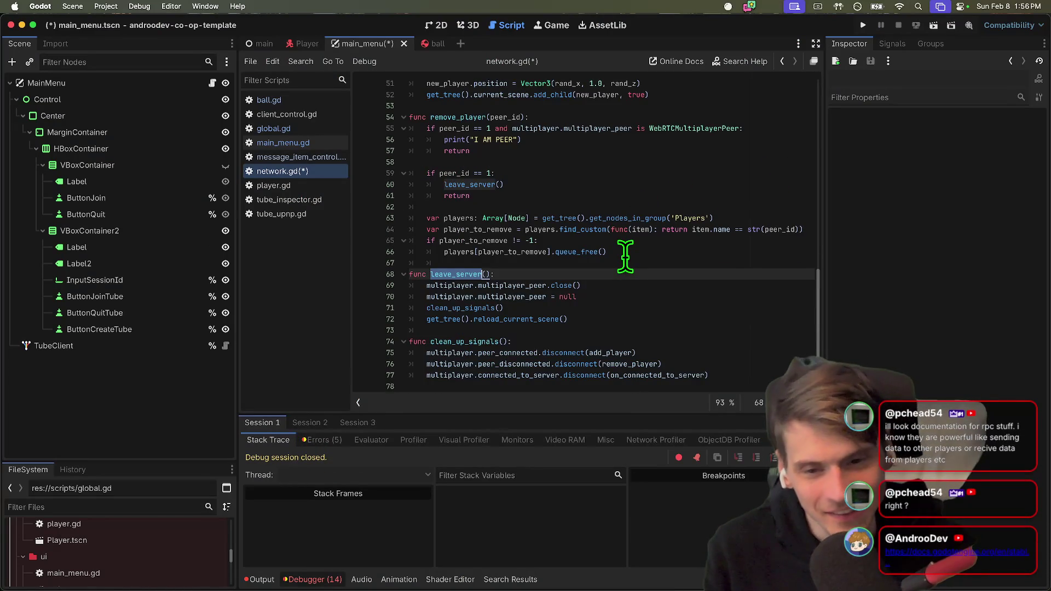
scroll(625, 257, "up", 5)
scroll(624, 257, "down", 5)
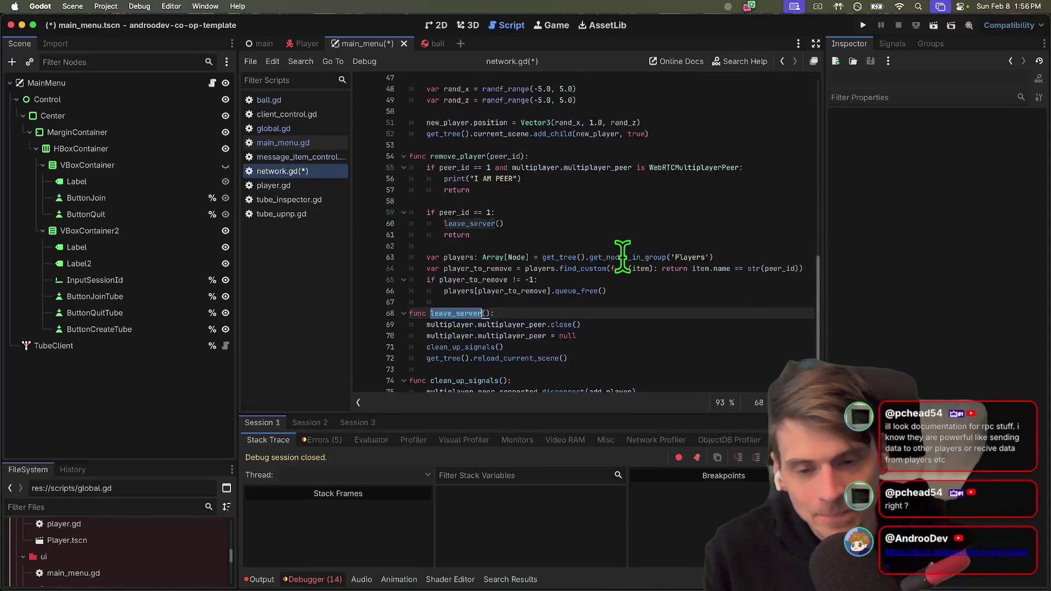
double_click(437, 342)
double_click(455, 275)
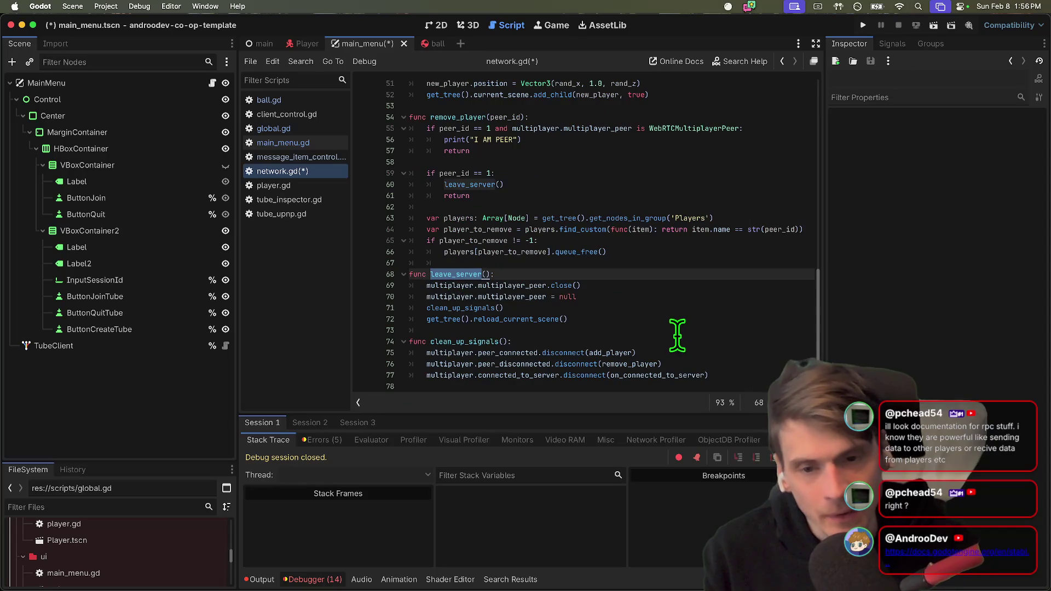
scroll(674, 331, "up", 1)
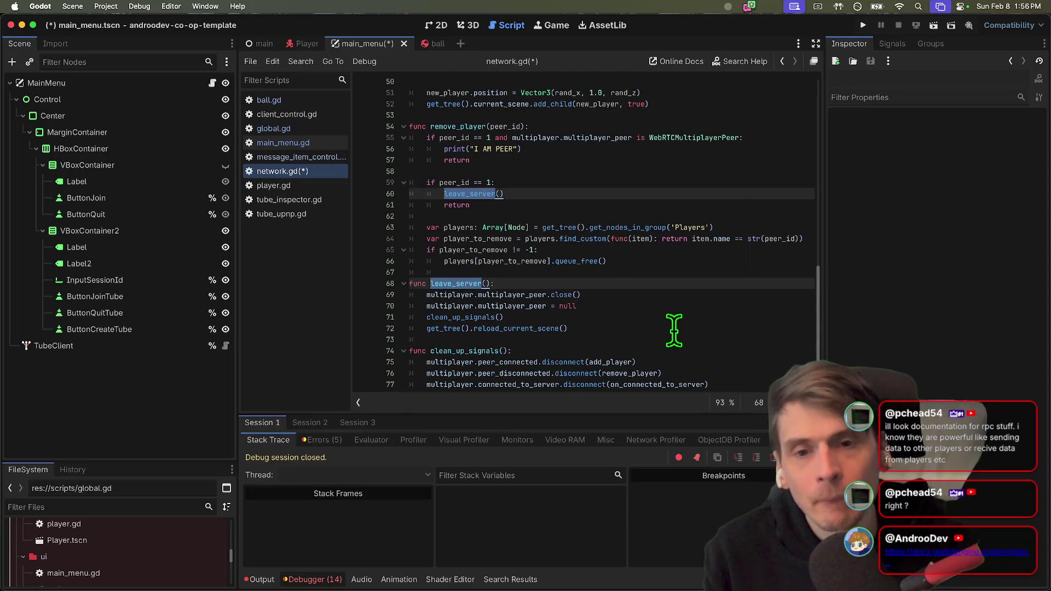
scroll(809, 200, "up", 12)
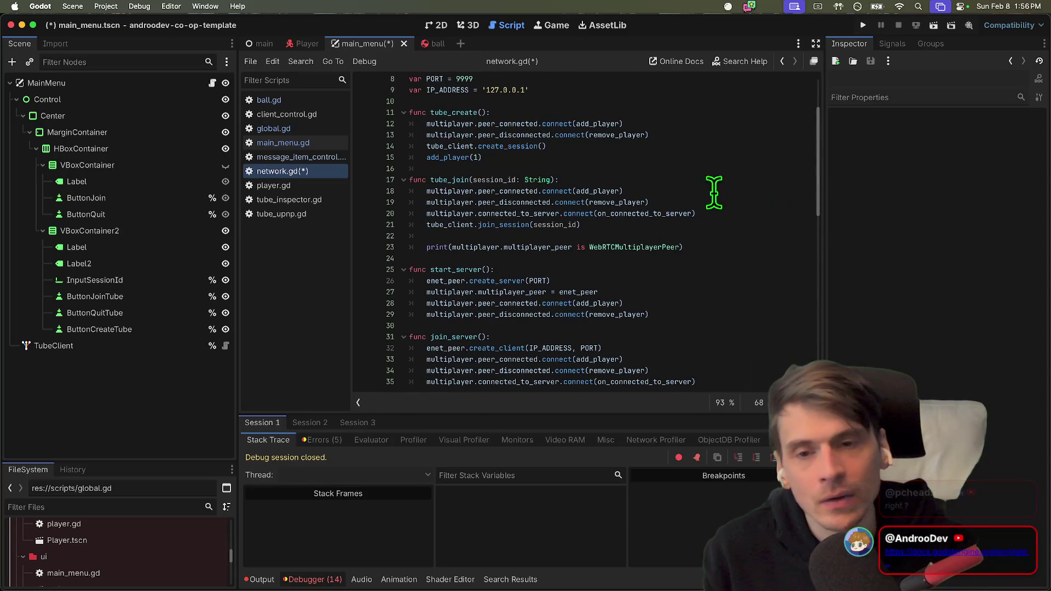
left_click(711, 249)
triple_click(710, 249)
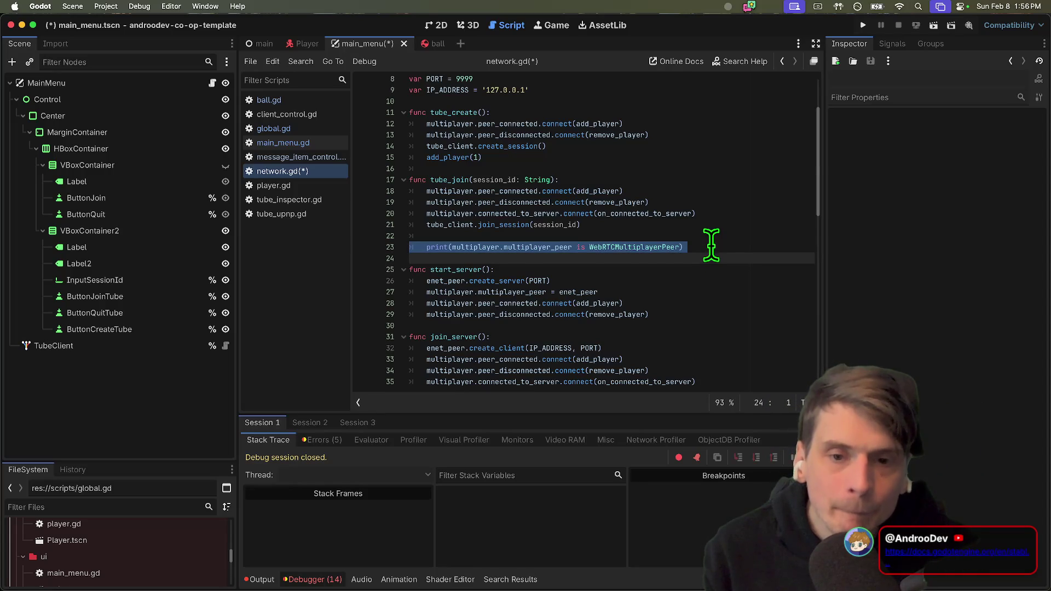
key("BackSpace")
Write func tube_leave() calling tube_client.leave_session() and save network.gd.
key("Return")
key("Return")
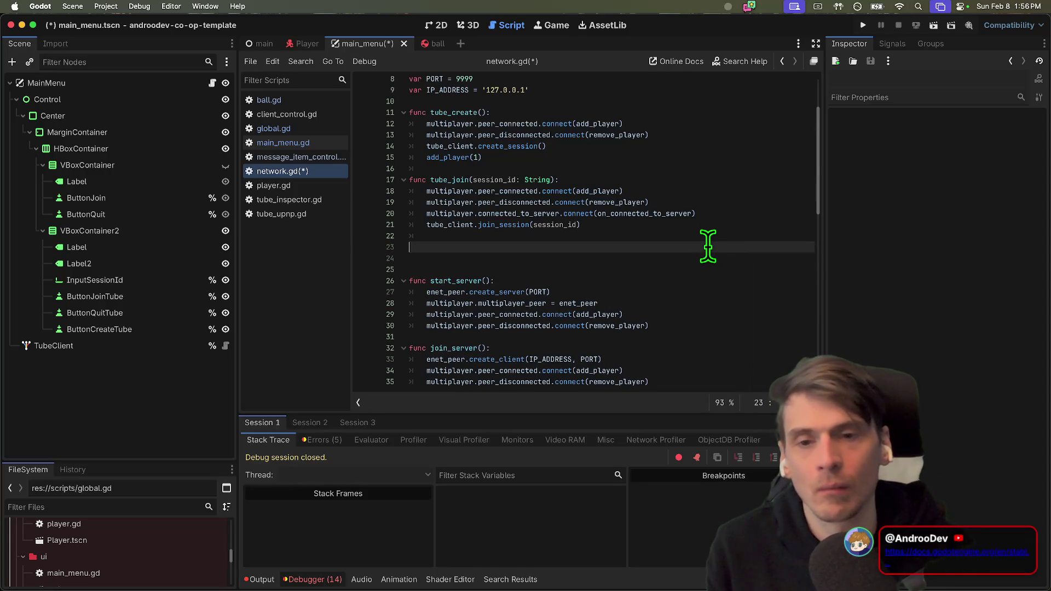
type("func tube+")
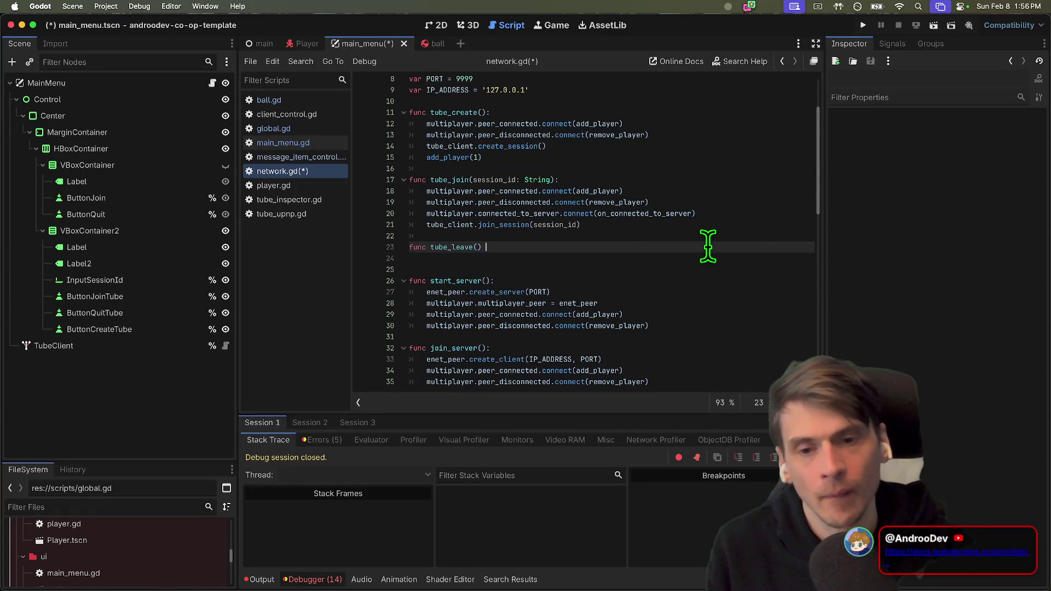
key("Return")
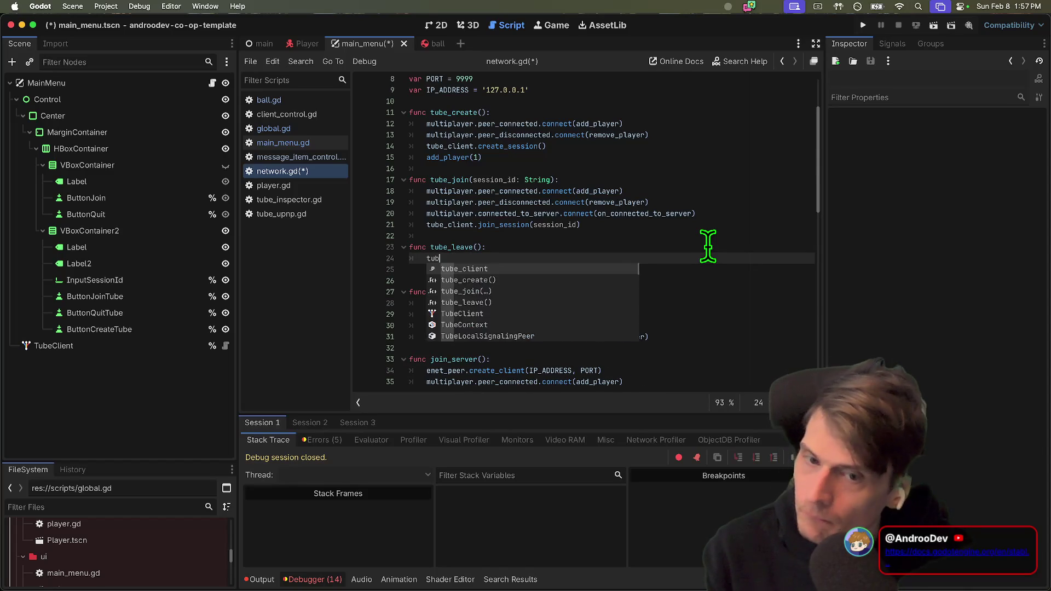
type("e_client.lea")
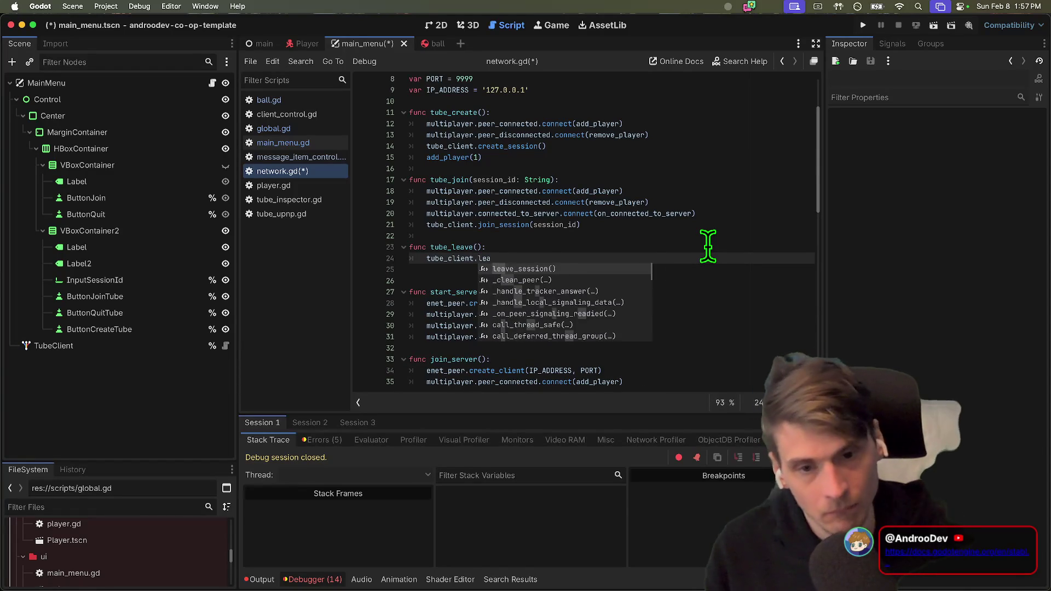
key("Return")
double_click(508, 258)
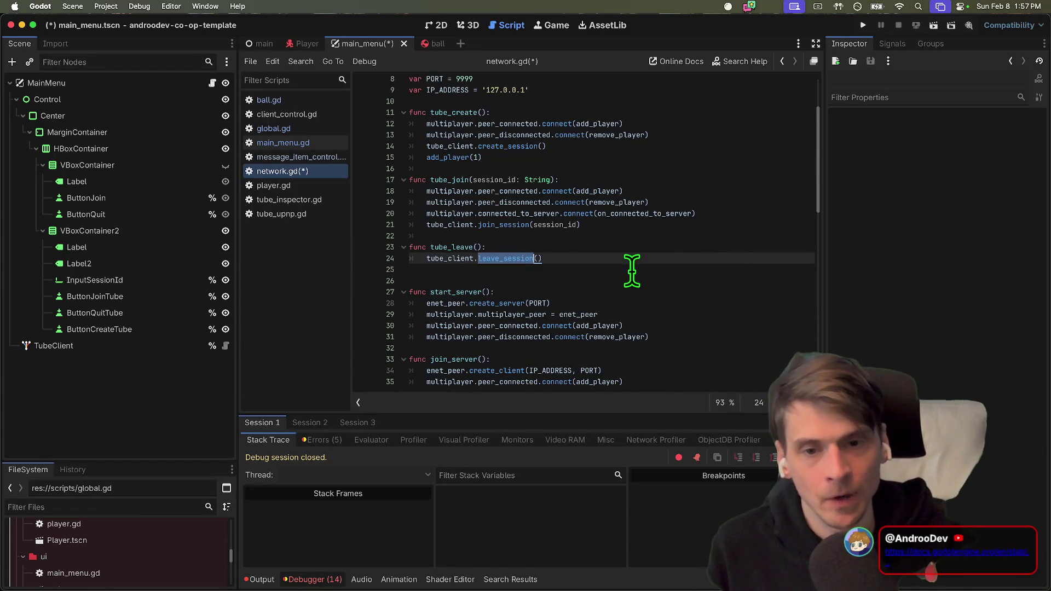
left_click(602, 271)
key("super+s")
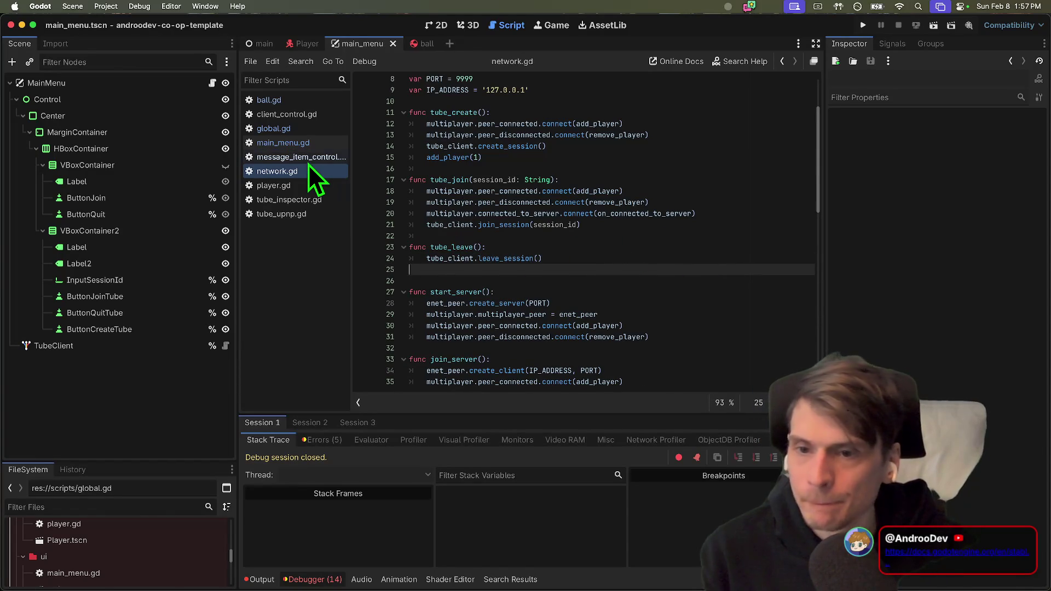
Open the Player scene, select ButtonLeave, and open player.gd at the leave button code.
left_click(283, 143)
scroll(561, 271, "down", 8)
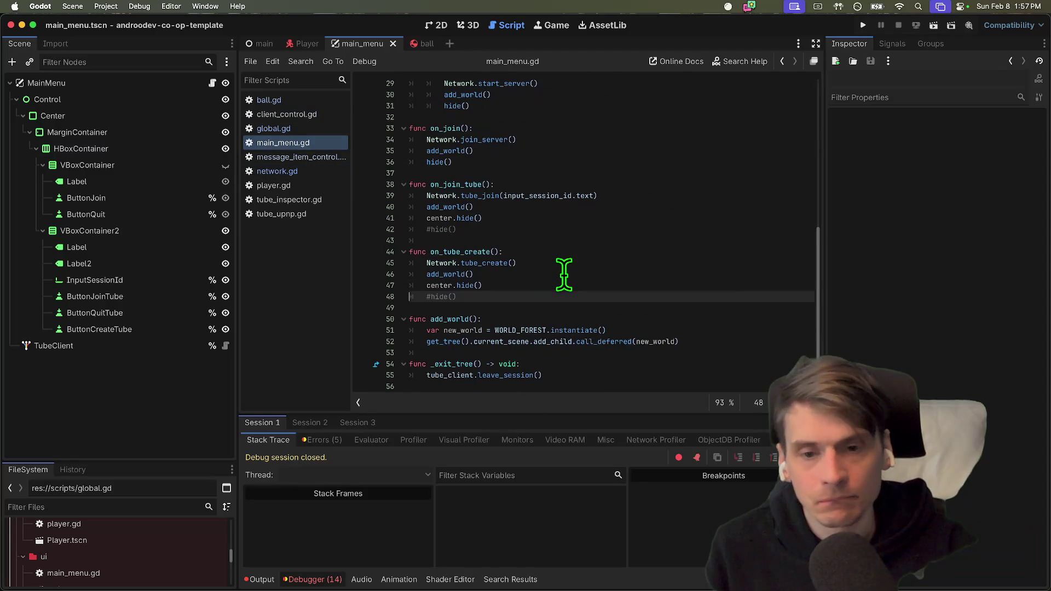
scroll(497, 295, "up", 7)
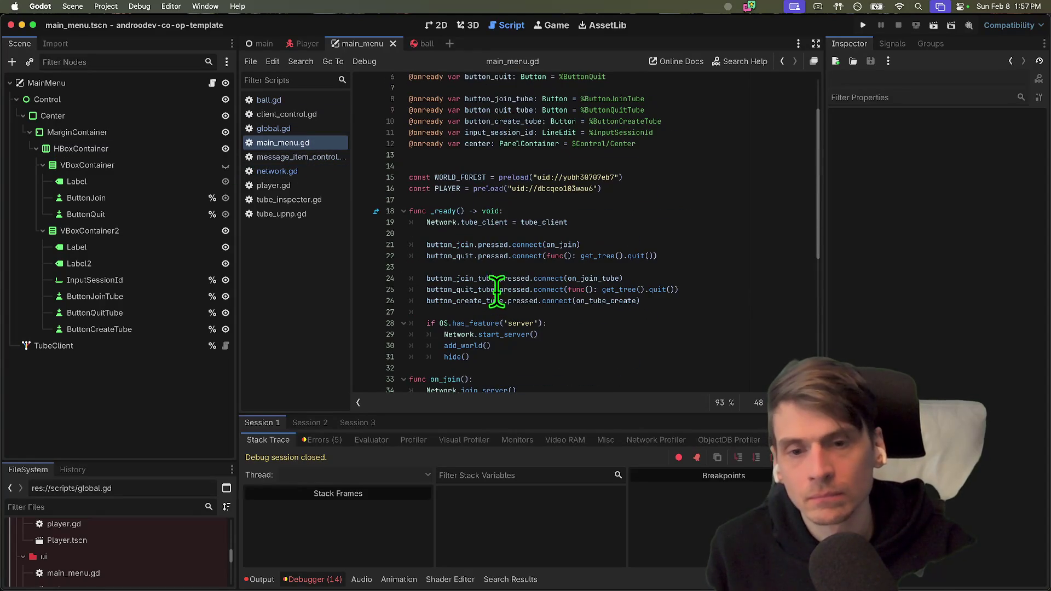
scroll(727, 242, "down", 1)
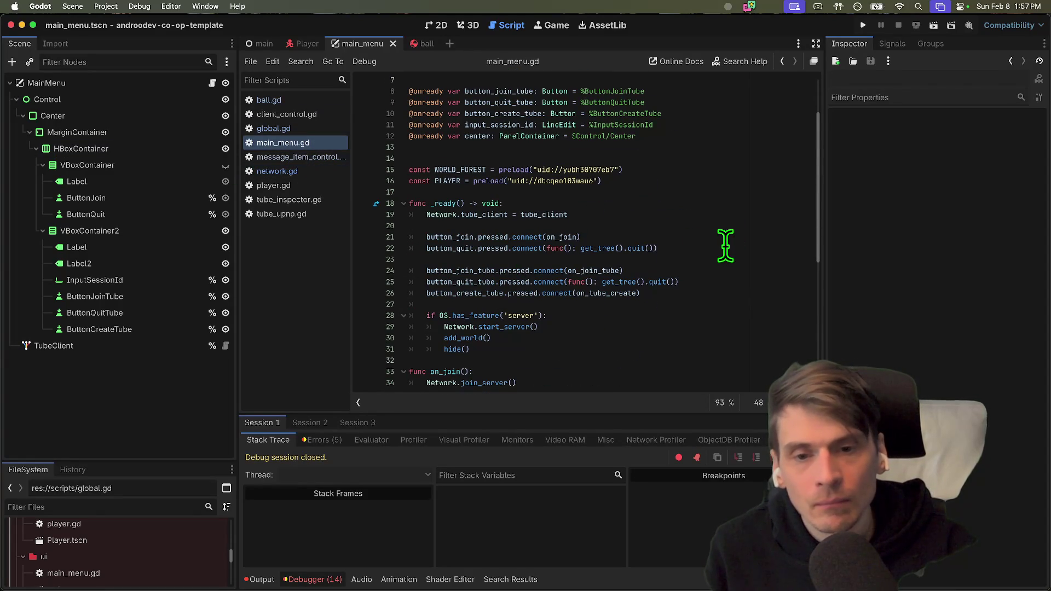
left_click(263, 185)
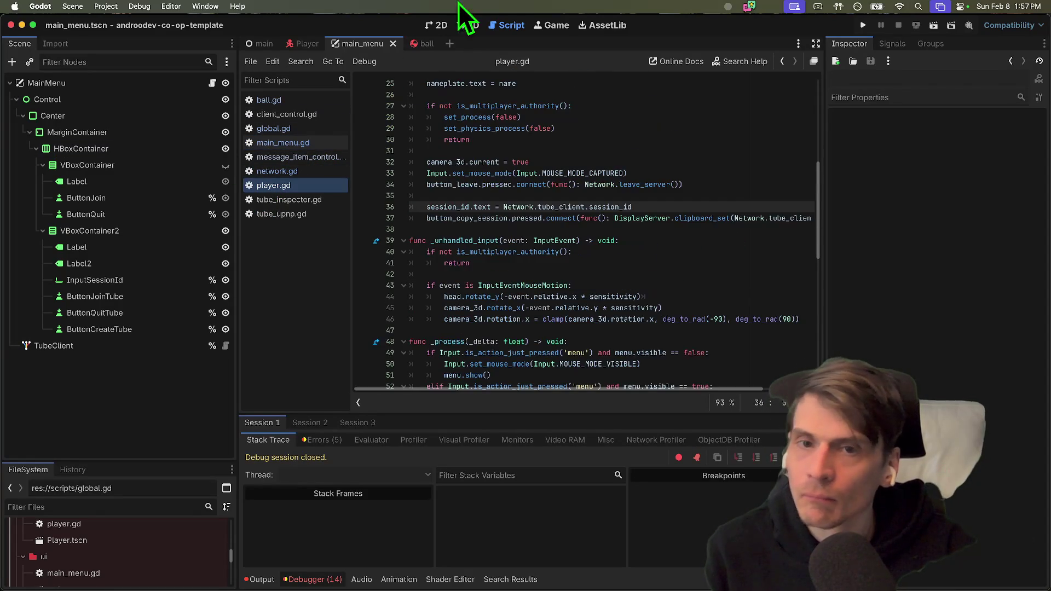
left_click(436, 25)
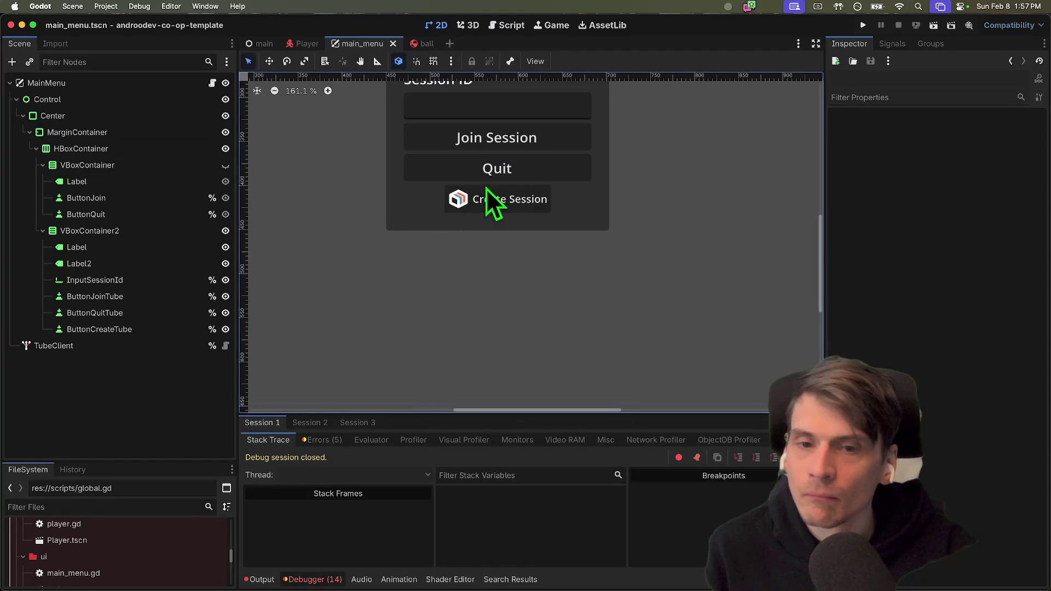
scroll(438, 203, "up", 2)
left_click(308, 44)
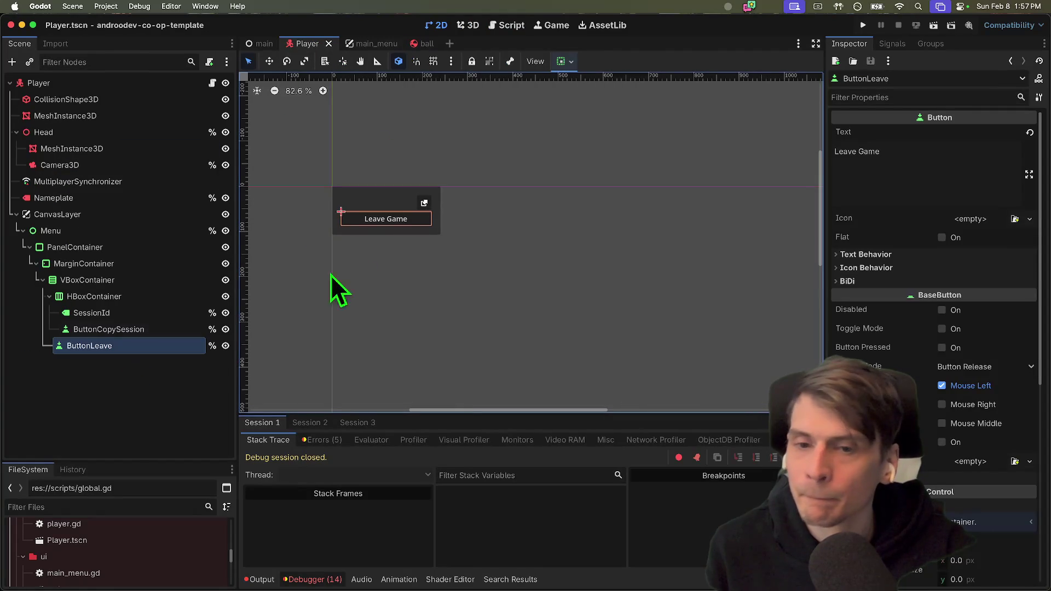
left_click(368, 336)
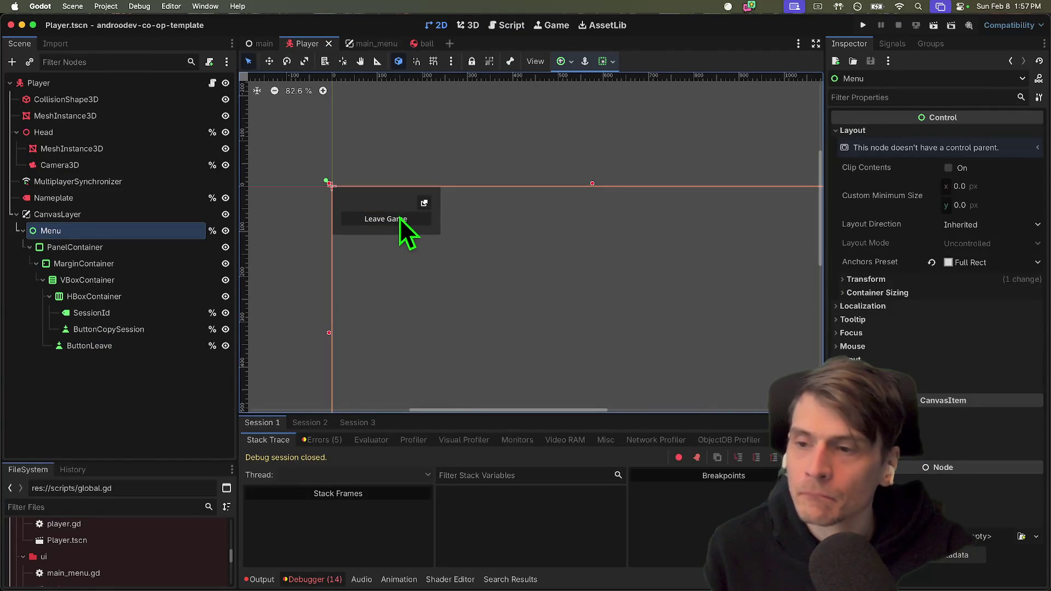
left_click(399, 218)
left_click(213, 82)
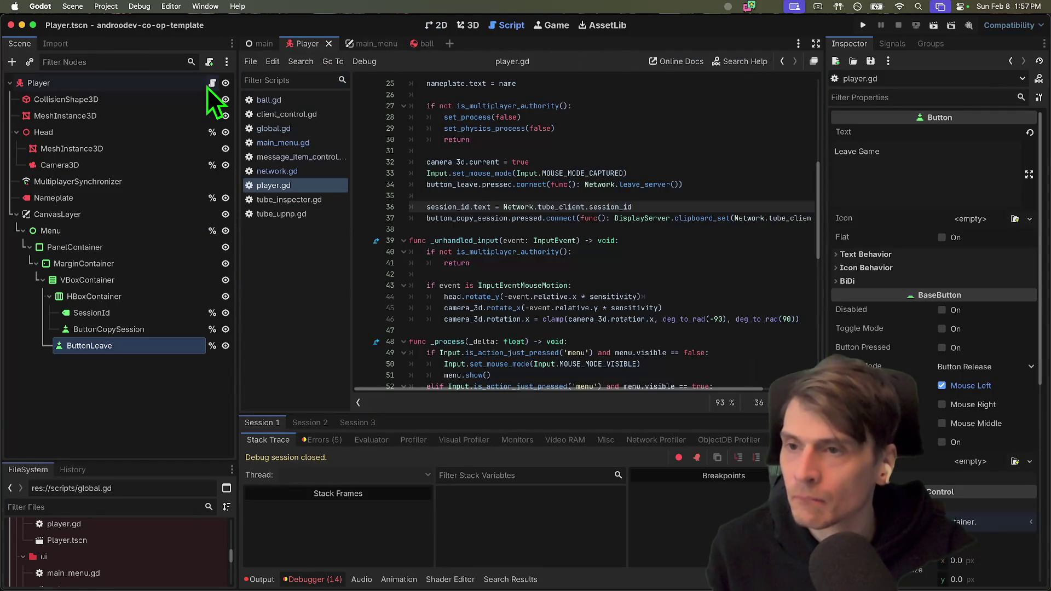
mouse_move(816, 217)
left_mouse_down()
mouse_move(818, 153)
mouse_move(812, 174)
left_mouse_up()
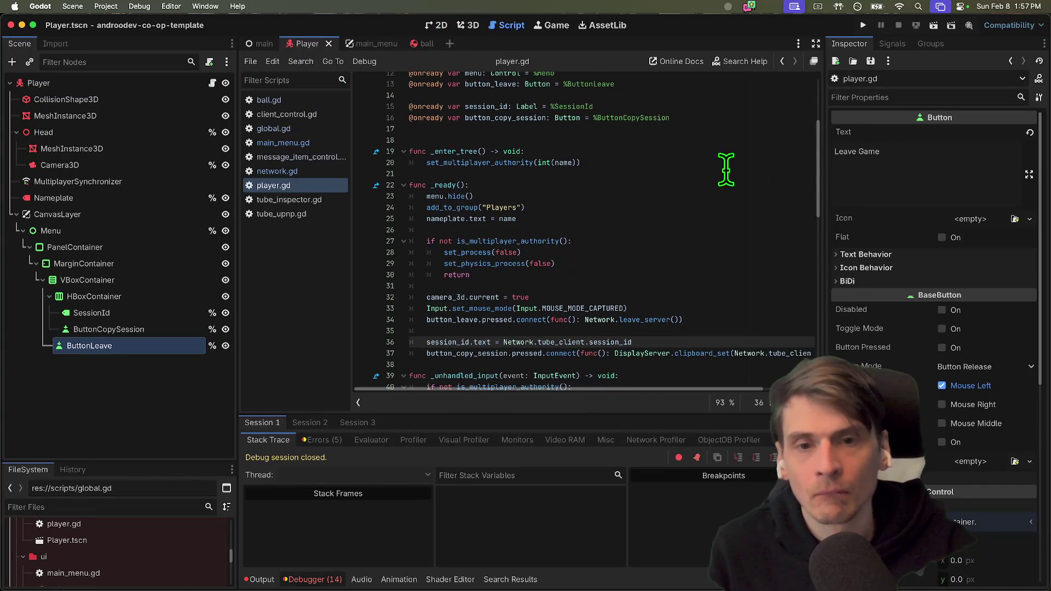
scroll(727, 168, "down", 3)
Change line 34 to Network.tube_client.leave_session(), then run the project and create a session.
left_click(657, 269)
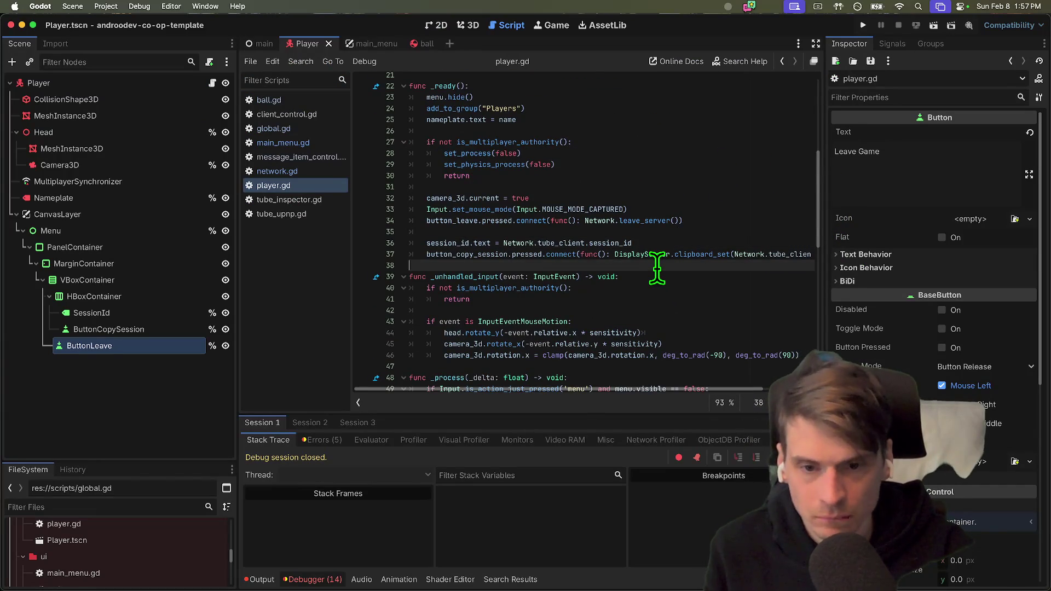
key("Return")
type("tube_client")
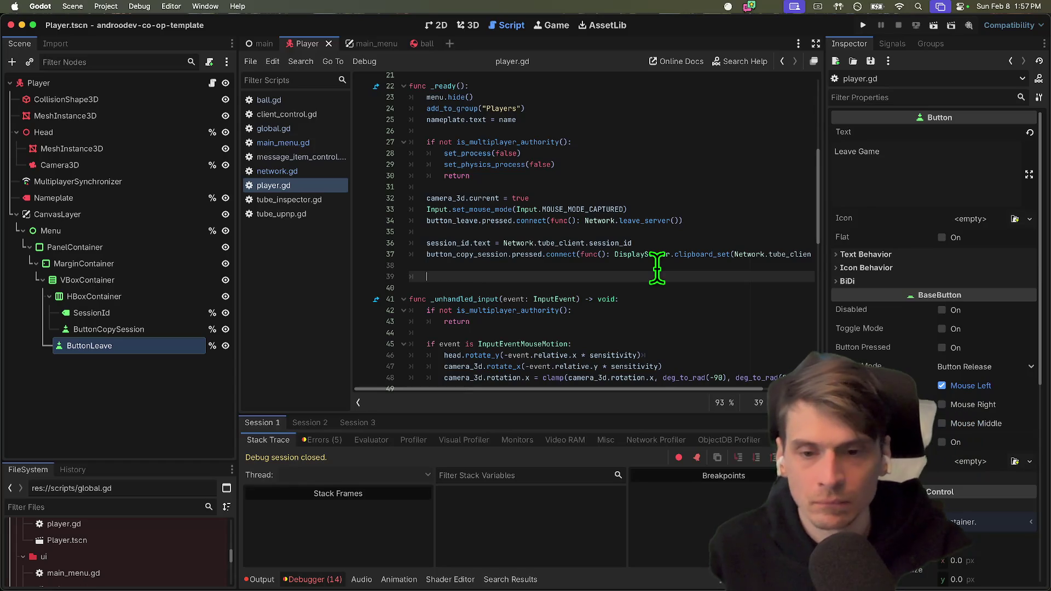
key("BackSpace")
left_click(641, 224)
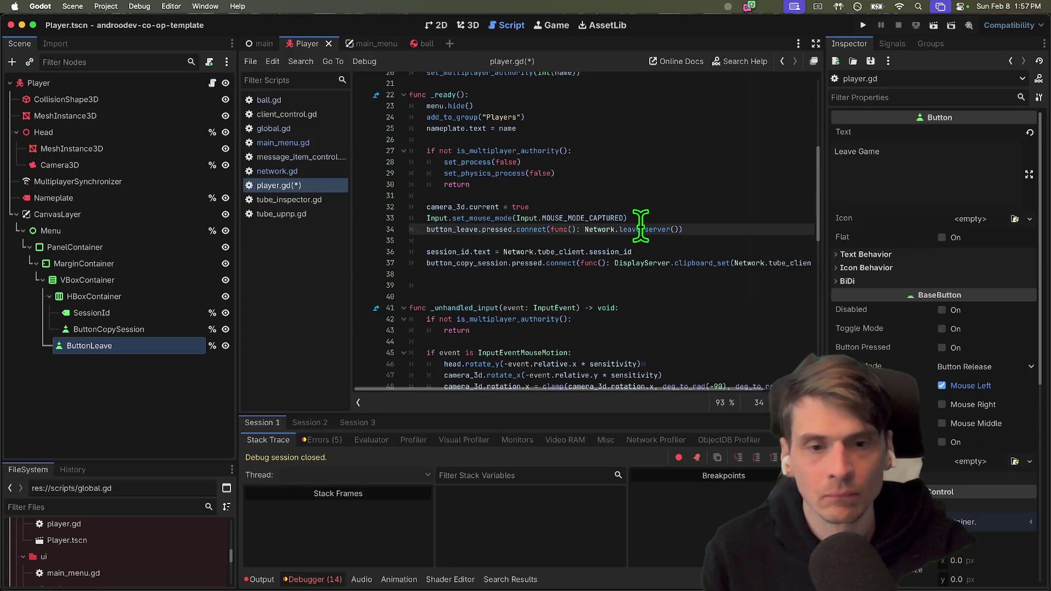
left_click_drag(586, 225, 678, 224)
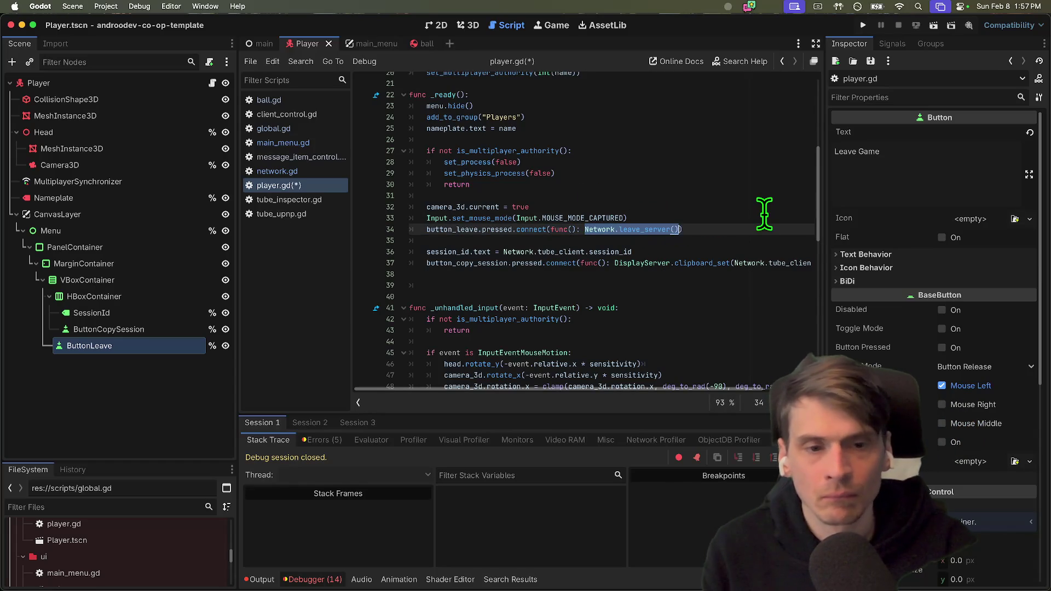
type("tube_client")
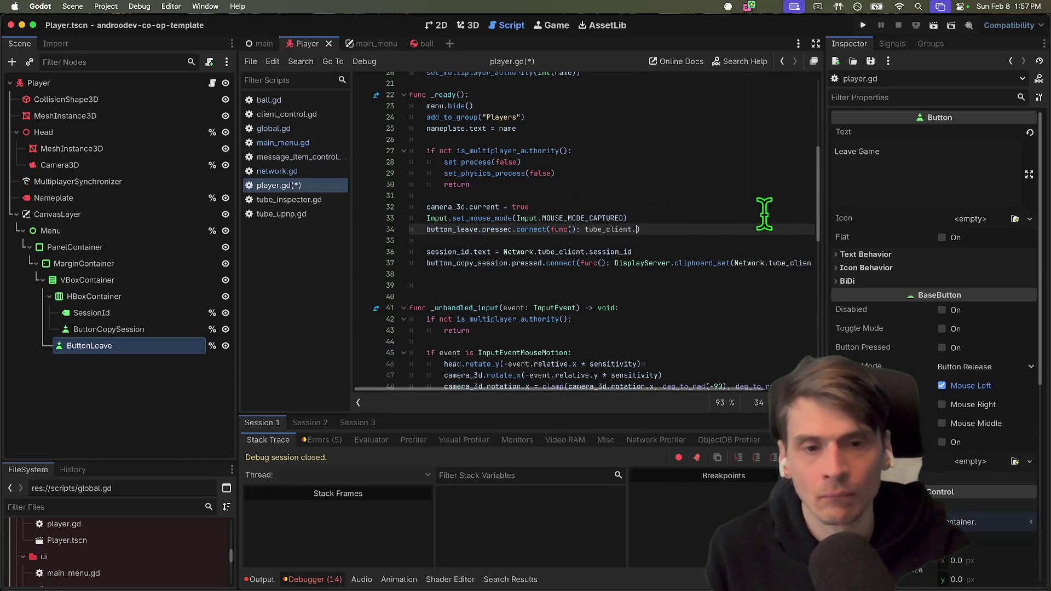
type("etwork.lea")
key("Return")
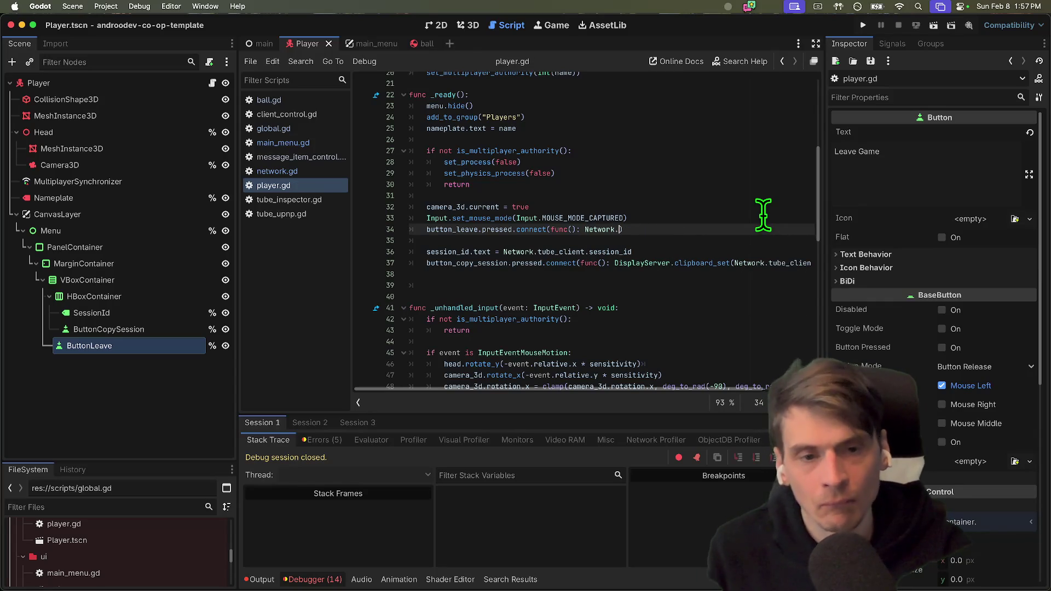
type("tube_client.lea")
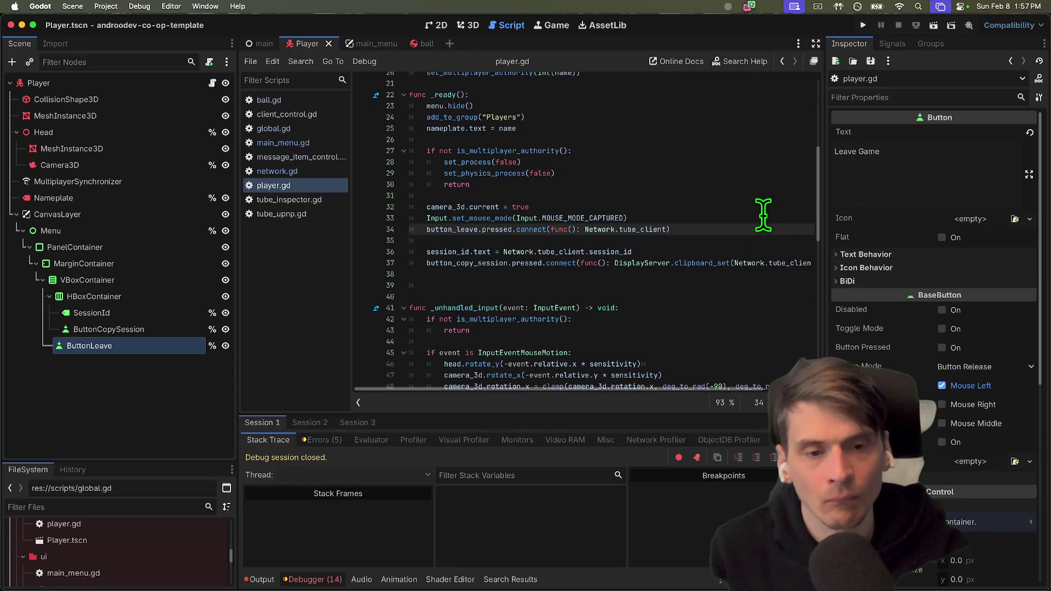
key("Return")
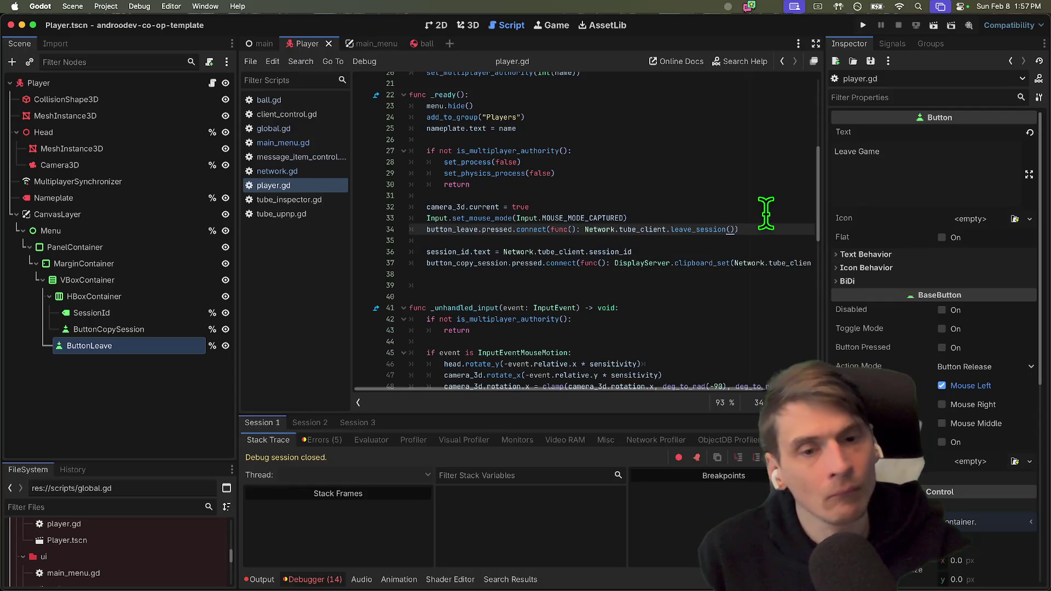
key("super+b")
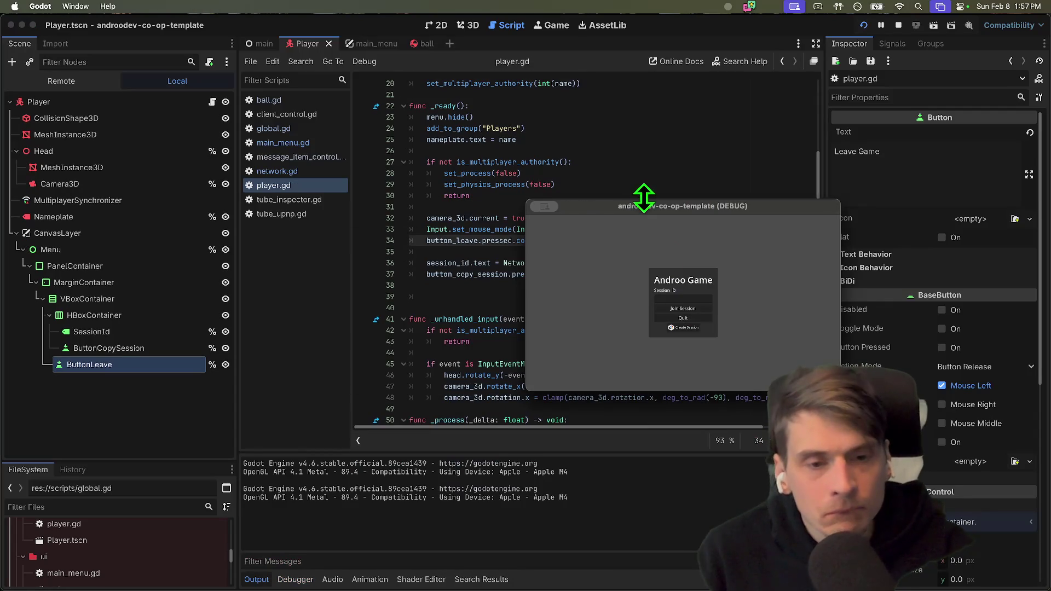
left_click(687, 329)
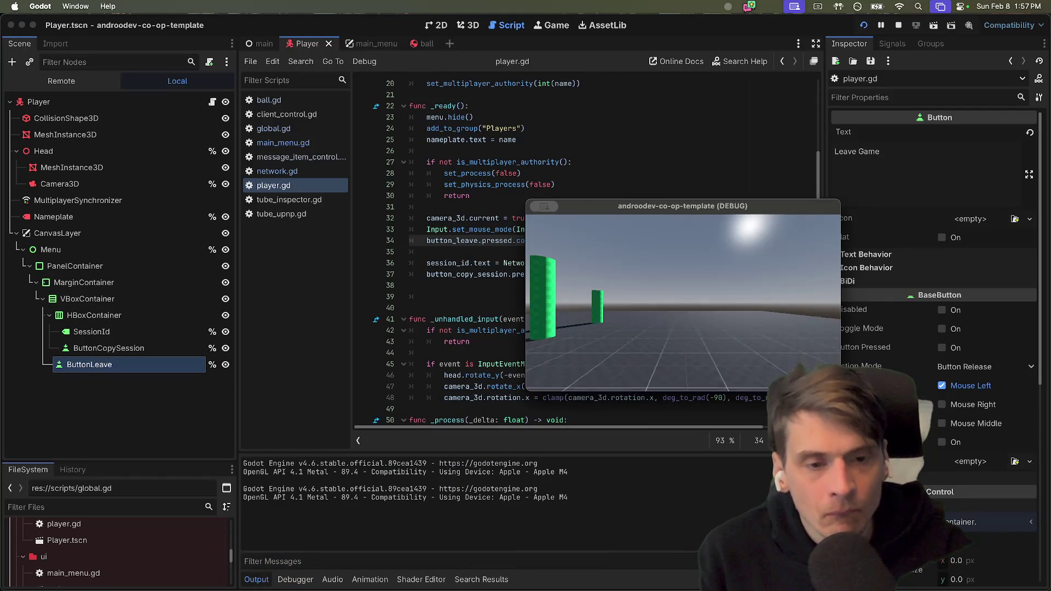
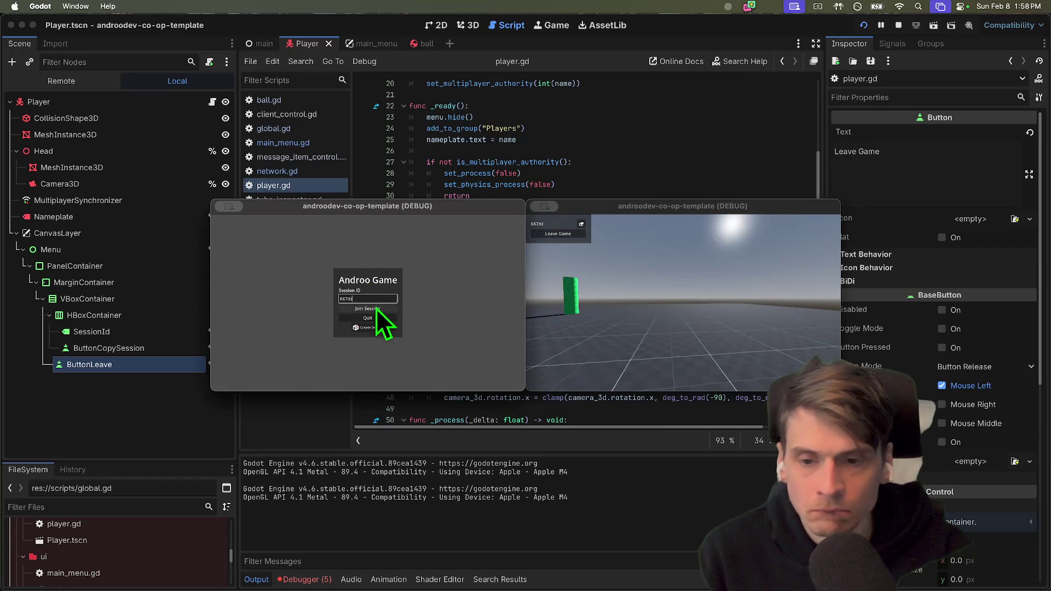
Join the co-op session from the left game, shoot a ball, and try mouse capture in the right game.
left_click(376, 309)
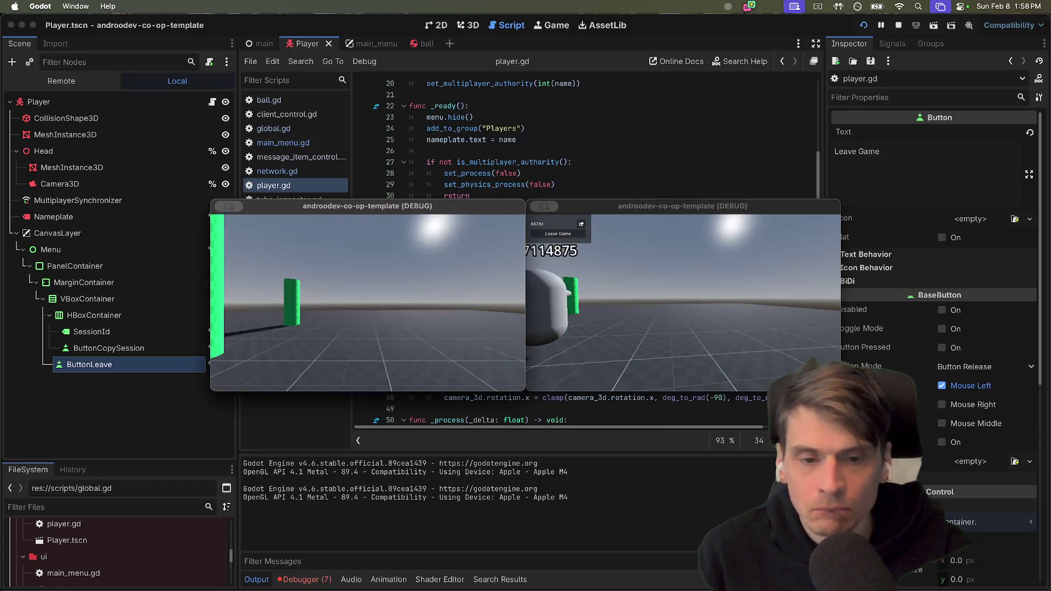
left_click(368, 306)
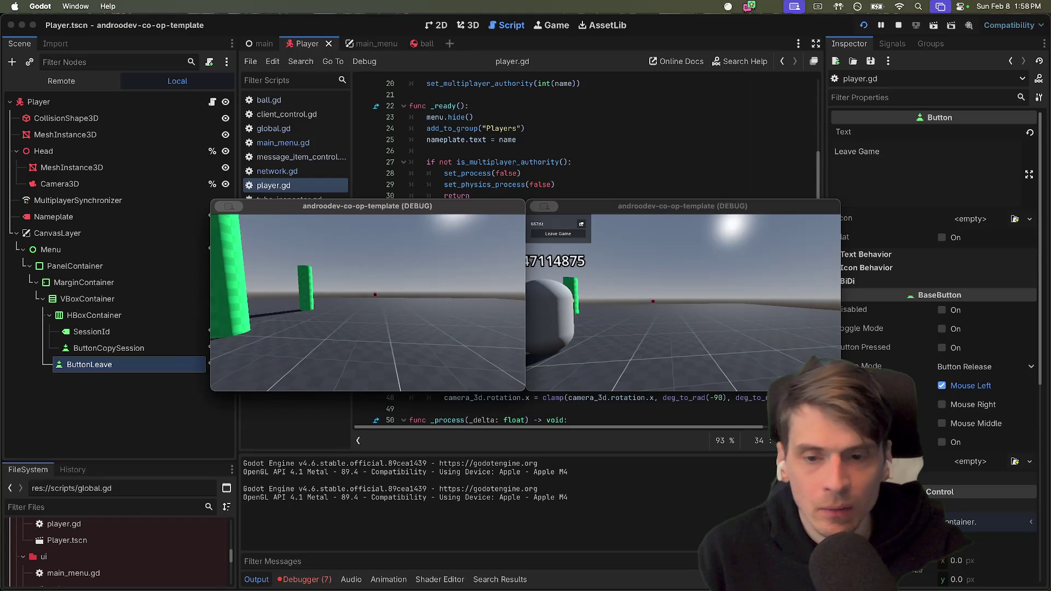
key("Escape")
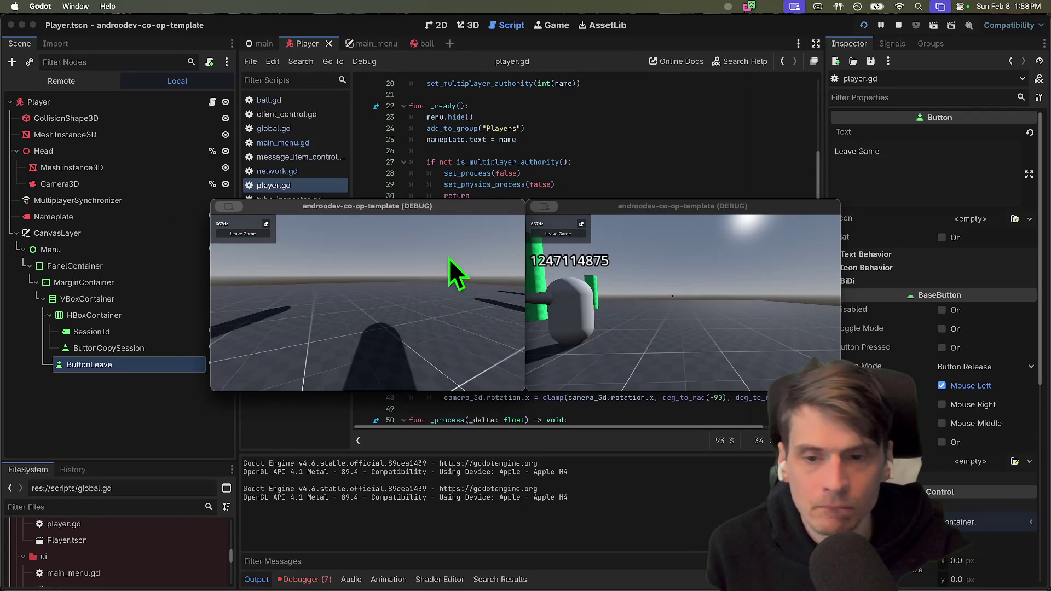
left_click(698, 301)
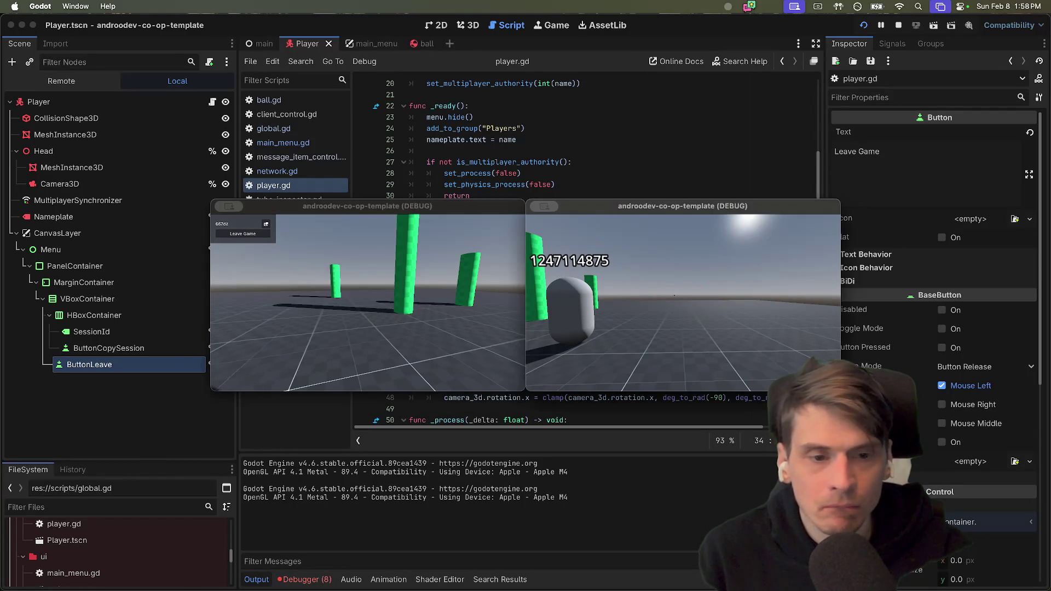
key("Escape")
Shoot another ball in the left game, then leave the session with Leave Game.
left_click(395, 290)
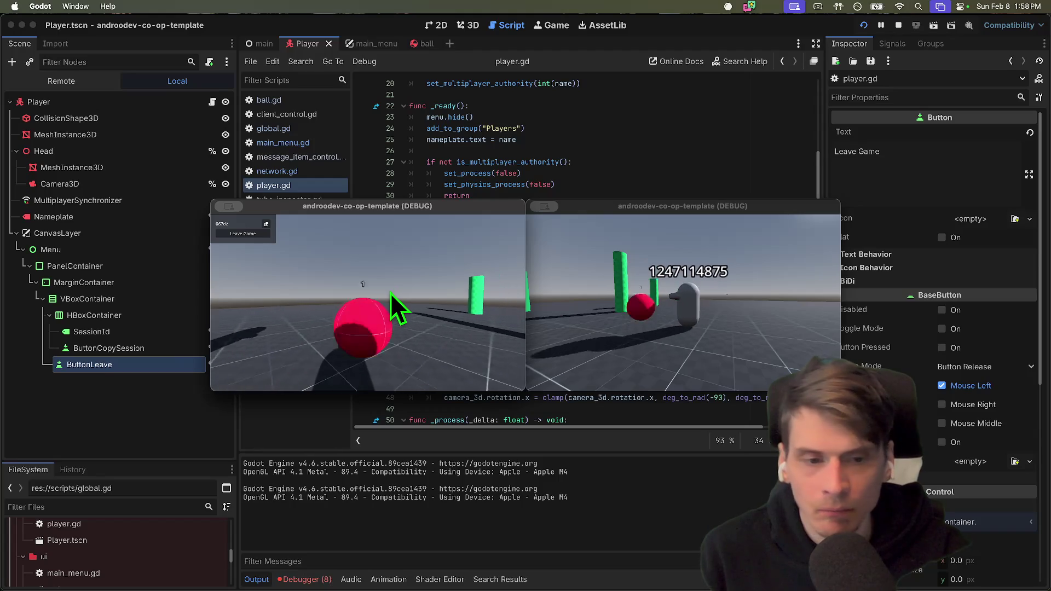
left_click(390, 293)
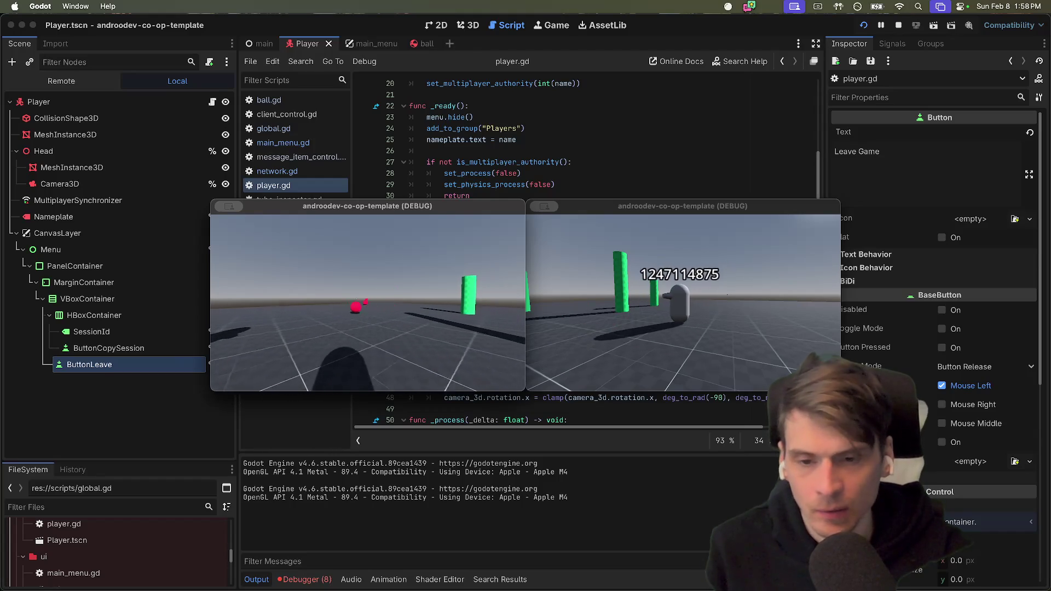
key("Escape")
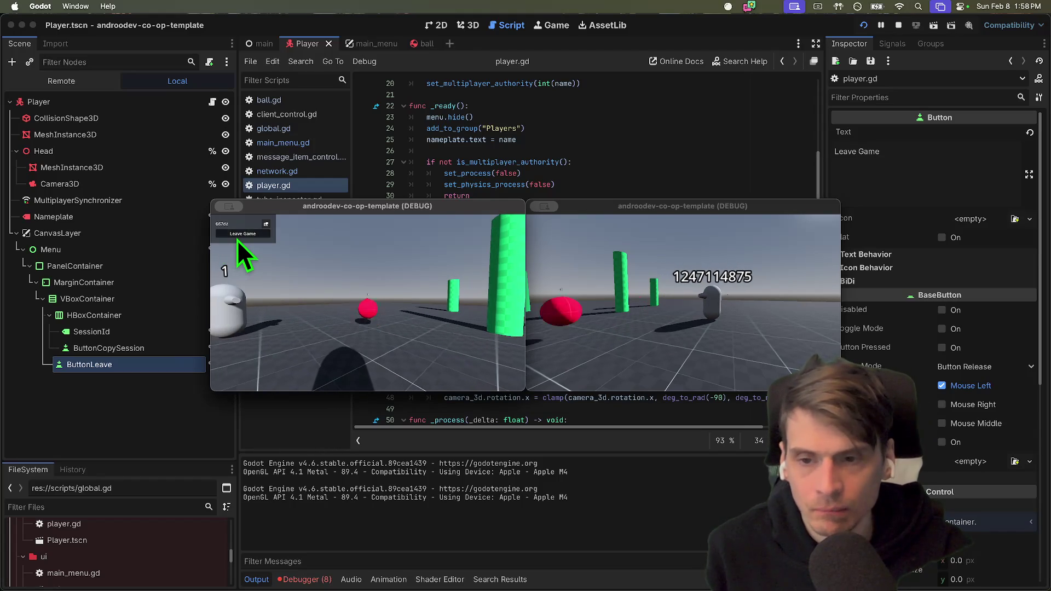
left_click(237, 239)
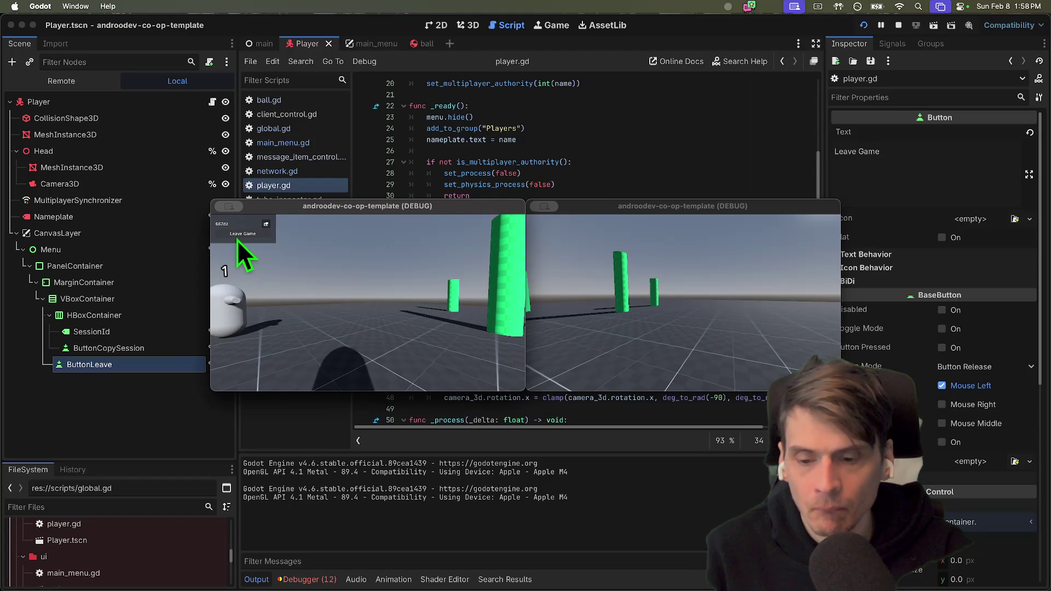
Strafe the right player left, close both game windows, and view Session 2's errors.
left_click(748, 284)
key("a")
key("super+period")
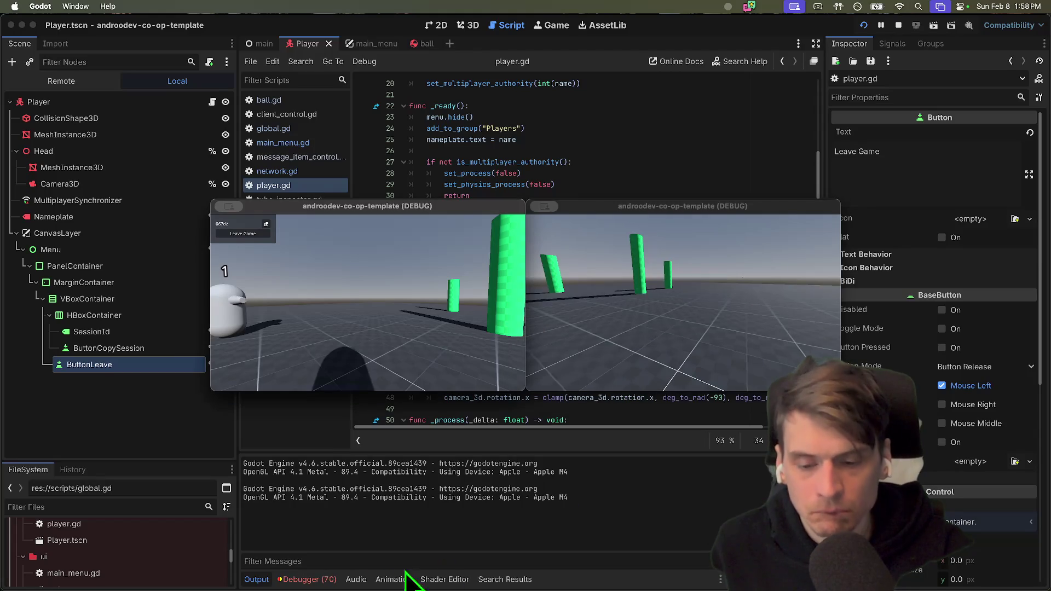
left_click(301, 423)
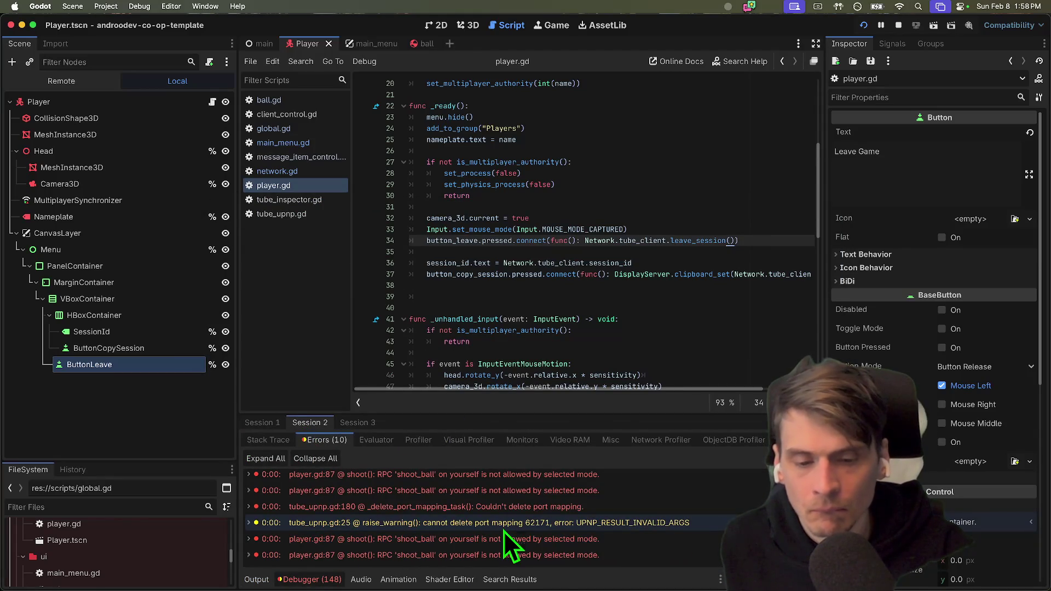
Check Session 3 and Session 1 errors, jump to the player.gd:42 disconnect error, and stop the game.
left_click(357, 422)
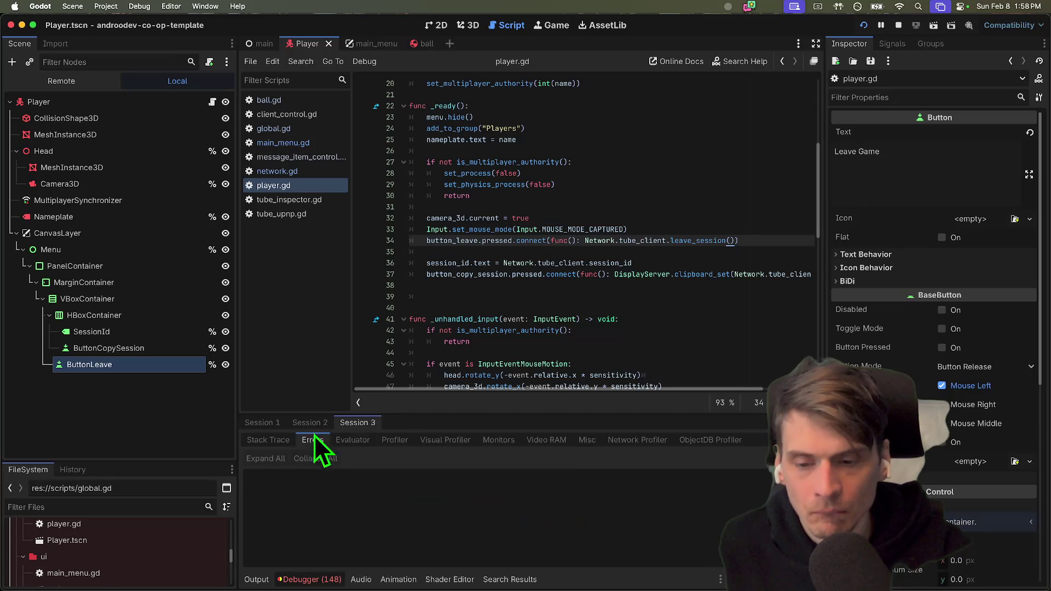
left_click(261, 423)
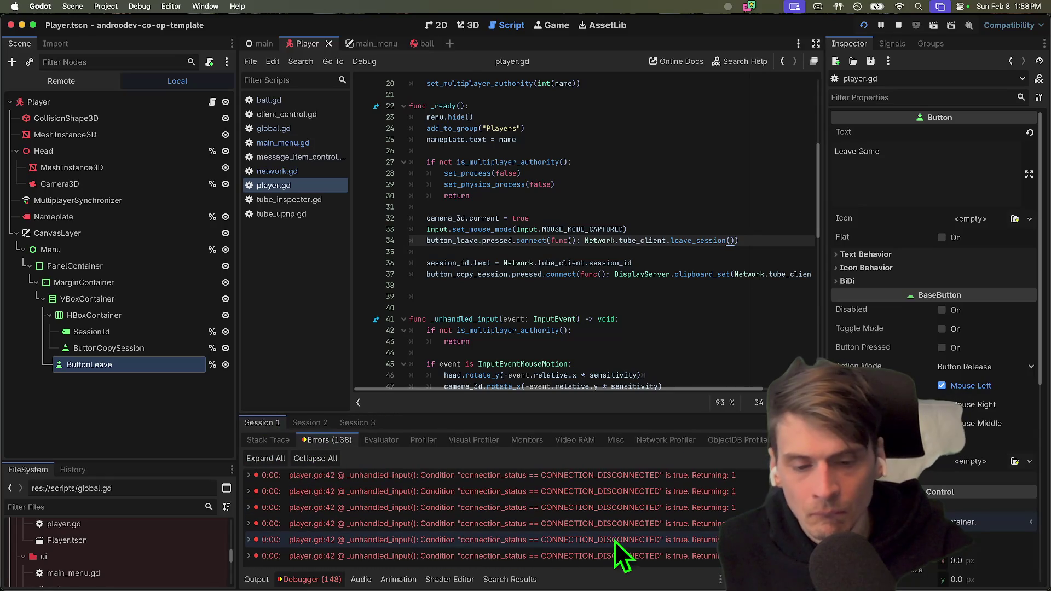
left_click(652, 542)
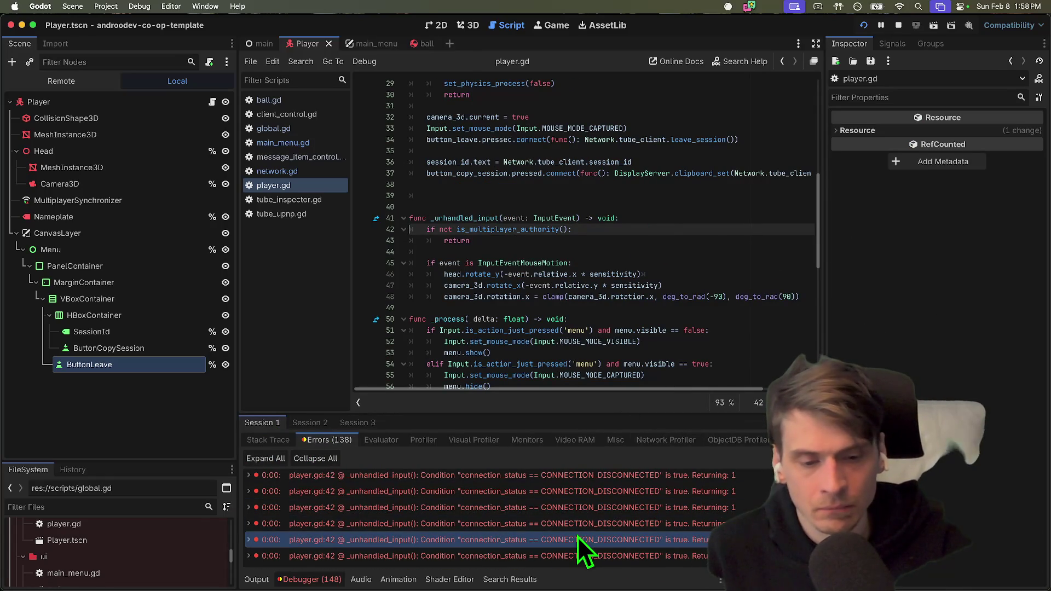
left_click(898, 25)
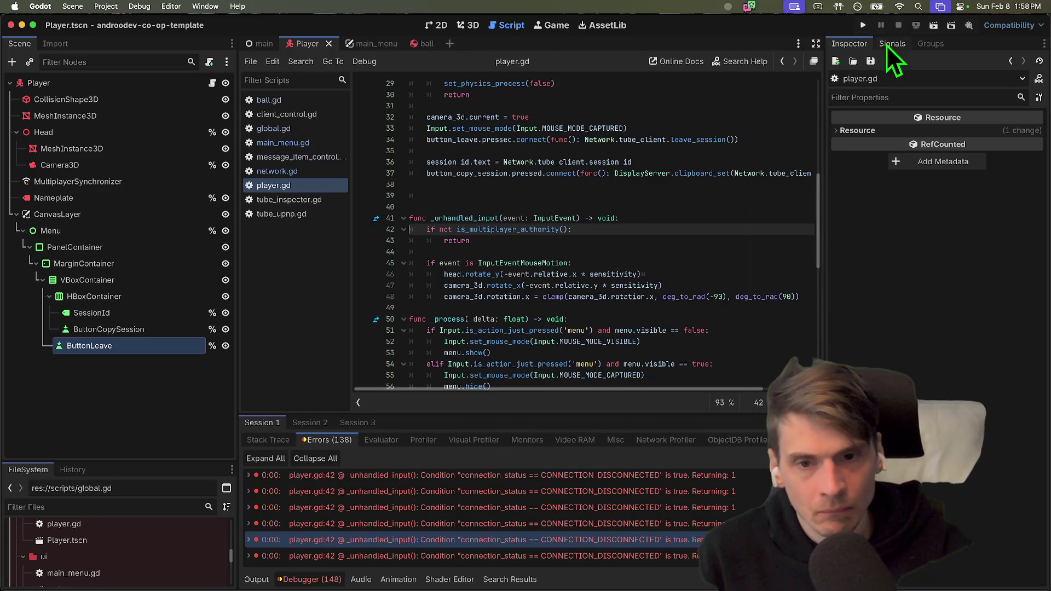
left_click(301, 172)
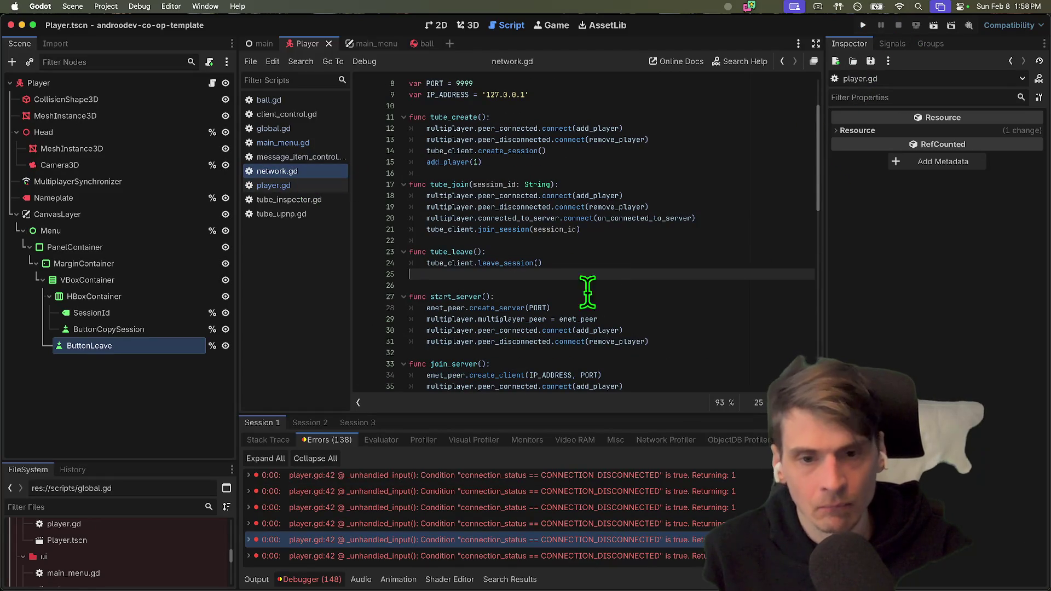
left_click(609, 287)
double_click(450, 263)
scroll(570, 268, "up", 3)
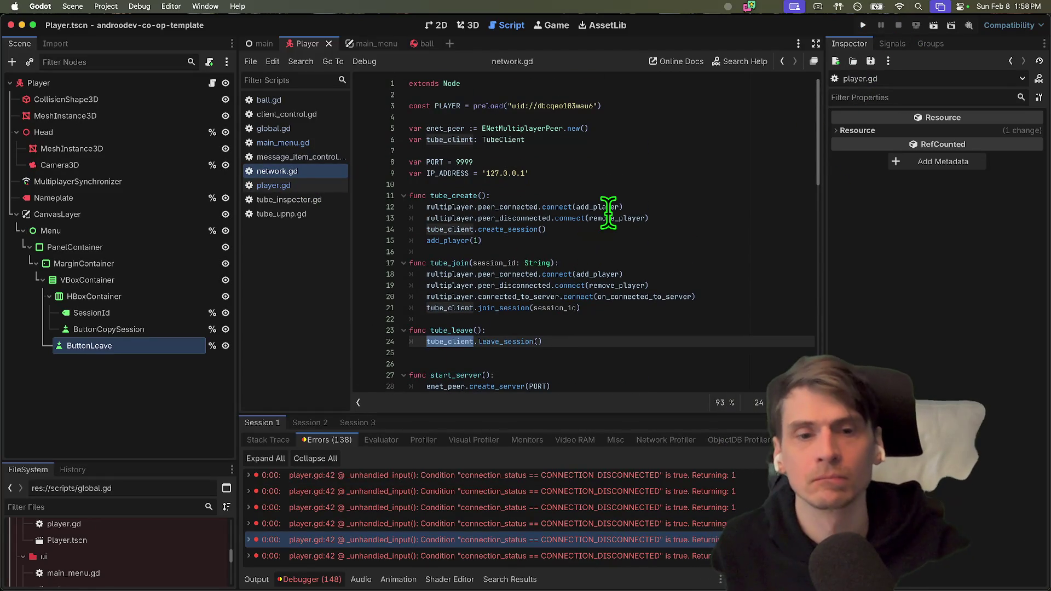
key("super+Tab")
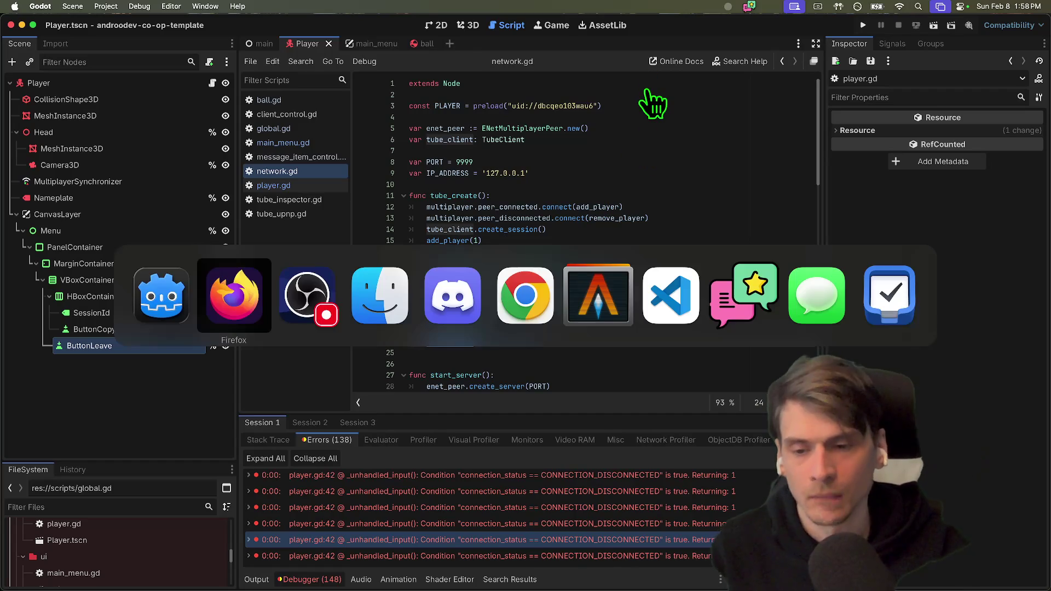
key("super+Tab")
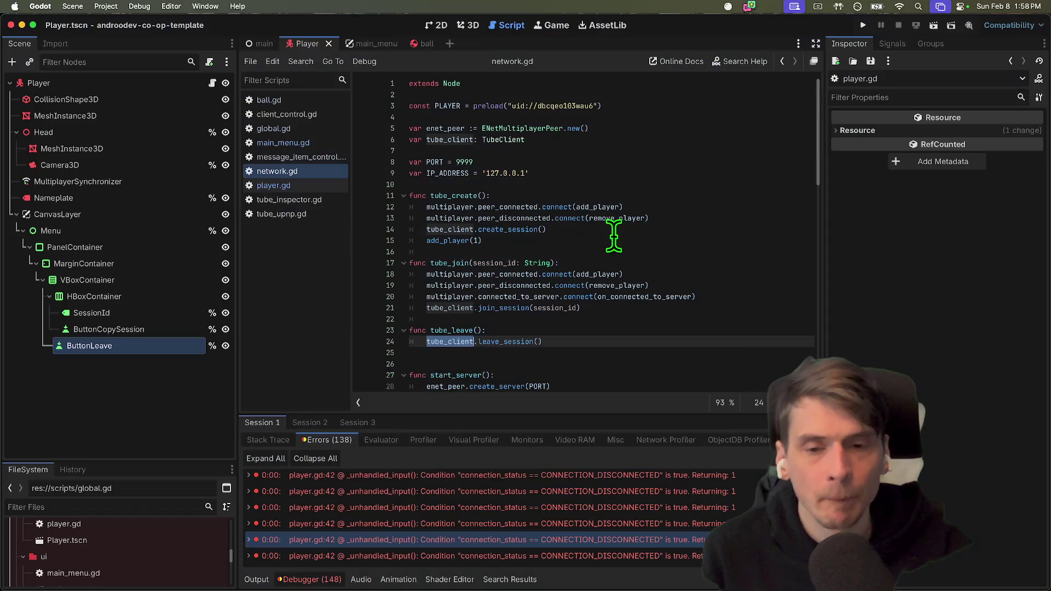
left_click(503, 140, "super")
scroll(550, 154, "up", 20)
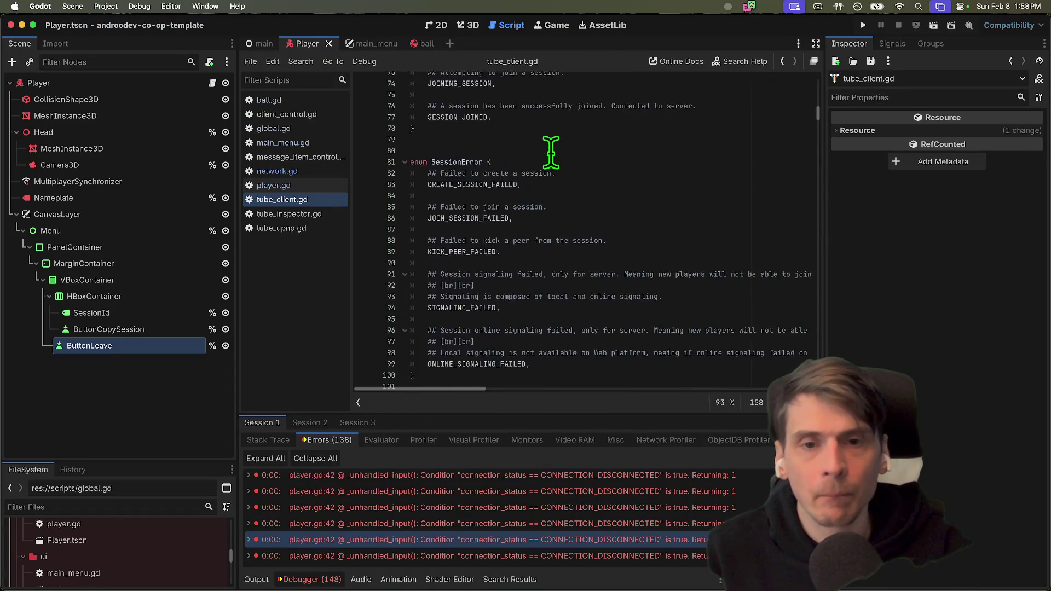
scroll(550, 153, "down", 3)
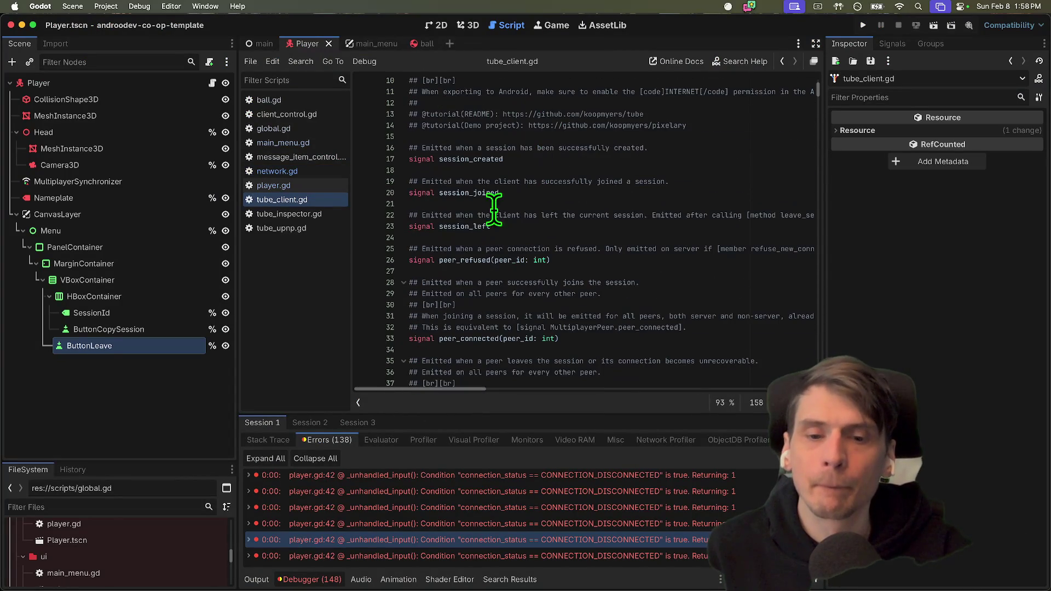
double_click(465, 226)
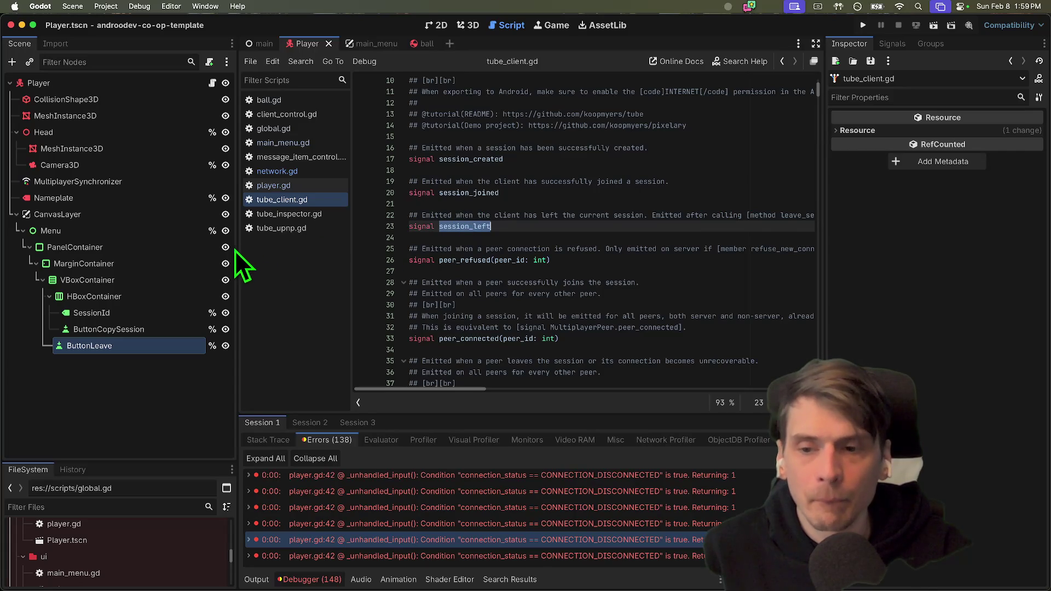
mouse_move(235, 244)
left_mouse_down()
mouse_move(30, 232)
mouse_move(165, 228)
left_mouse_up()
left_click_drag(438, 389, 606, 393)
double_click(383, 229)
key("ctrl+d")
scroll(558, 228, "down", 1)
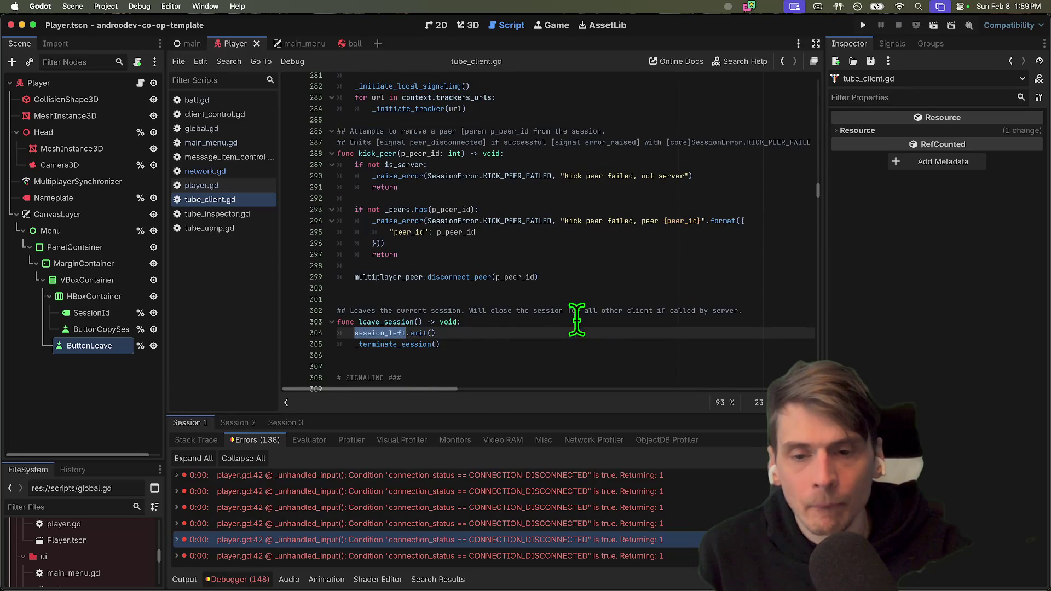
key("ctrl+d")
key("ctrl+d")
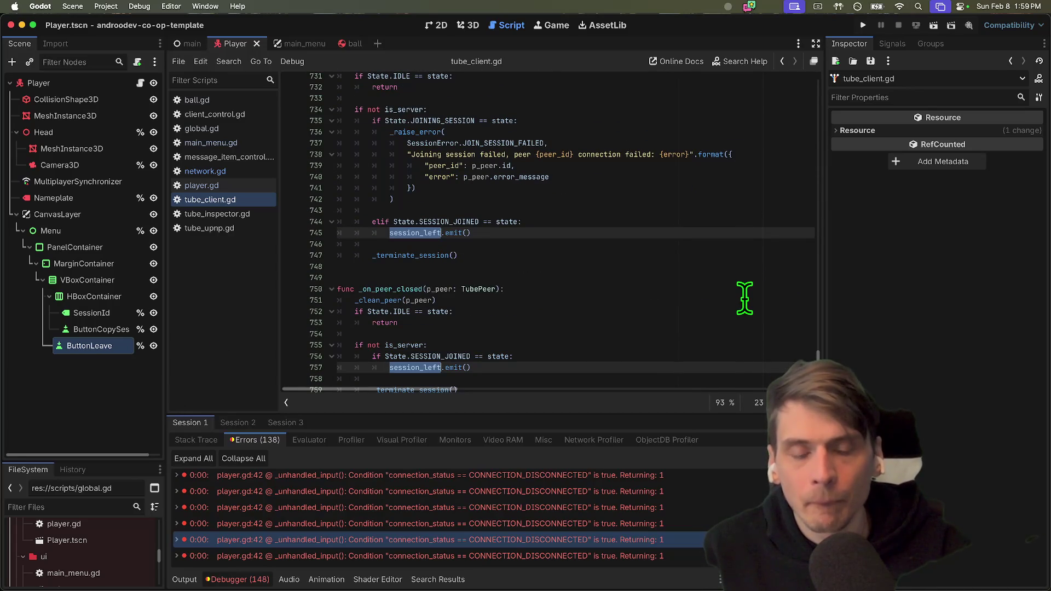
left_click(208, 186)
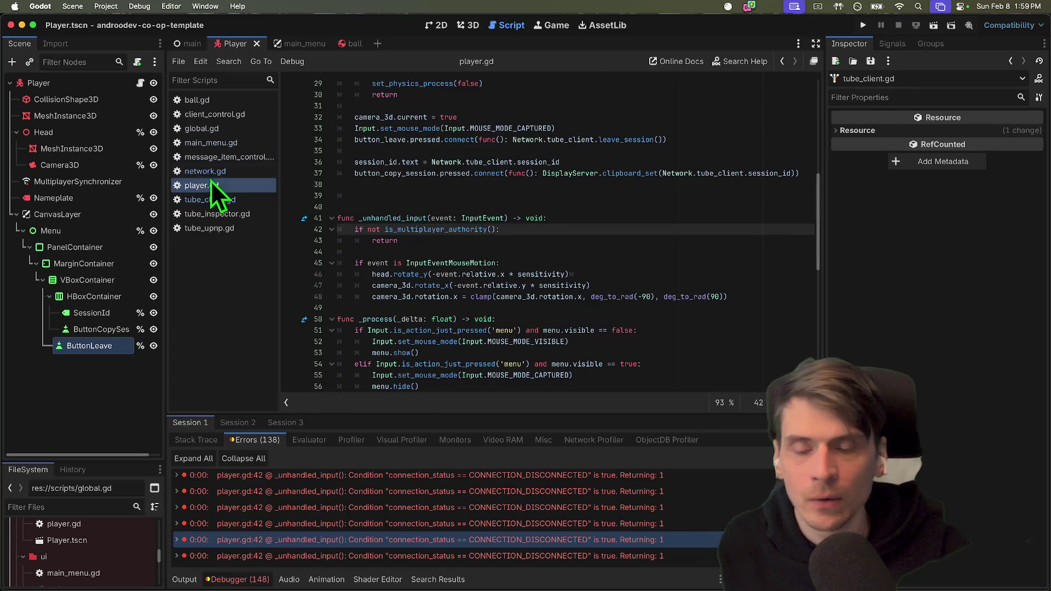
left_click(208, 173)
Browse network.gd for session_left and highlight the uses of remove_player.
left_click(547, 227)
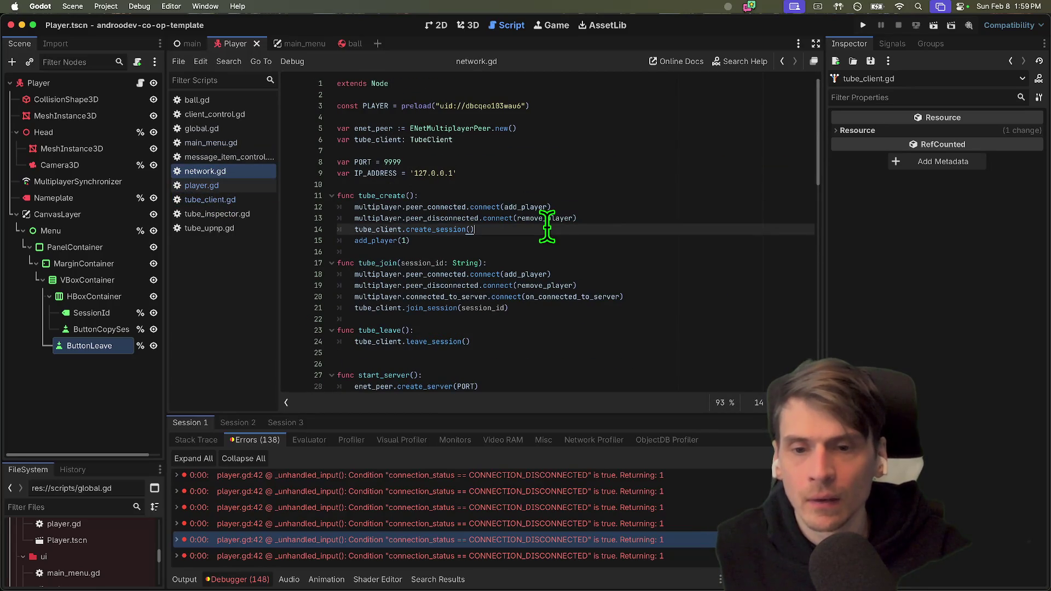
left_click(609, 286)
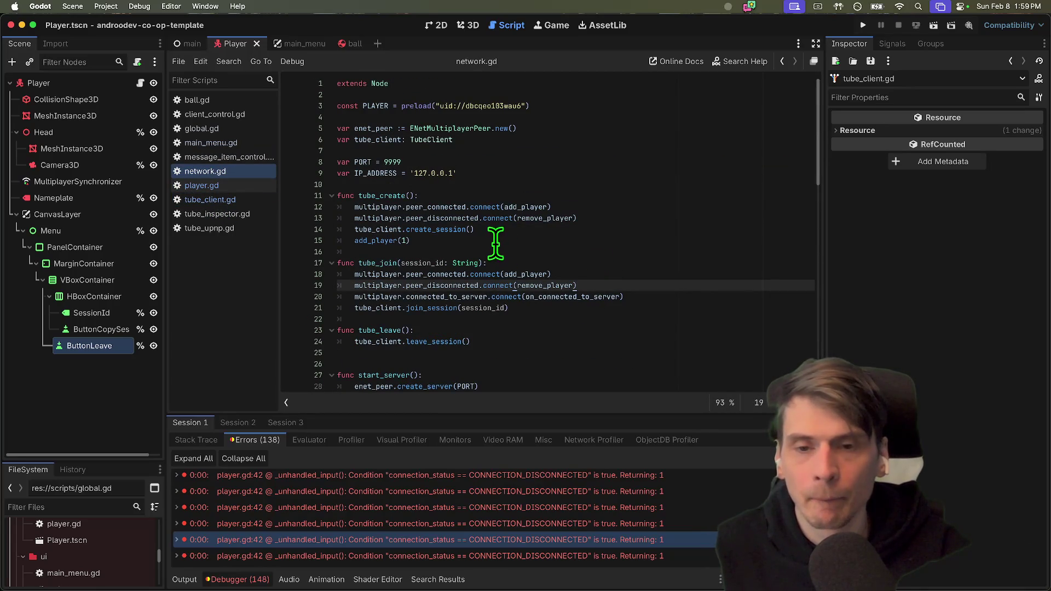
key("ctrl+f")
key("Escape")
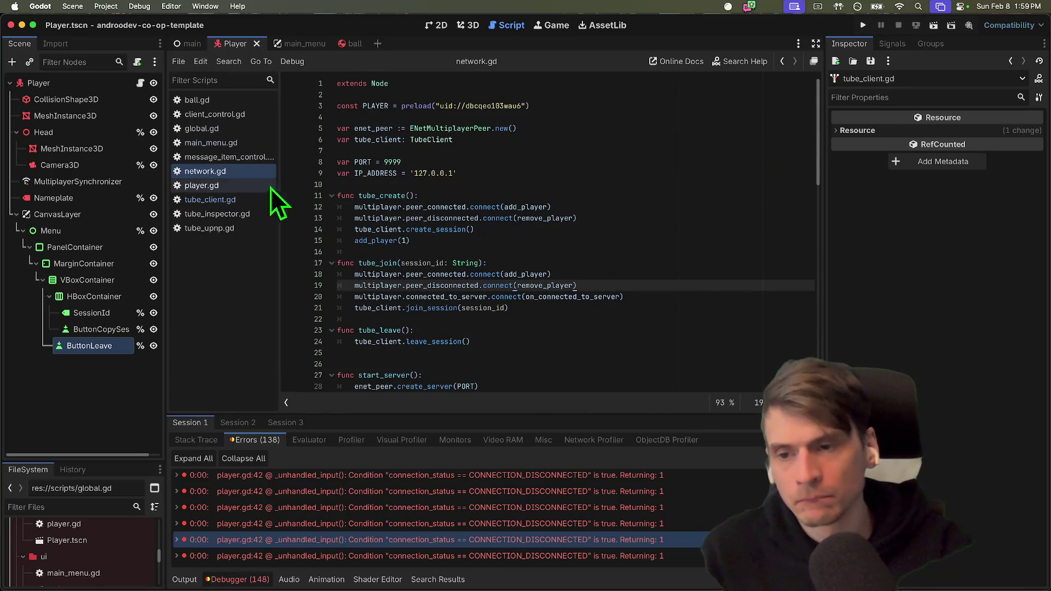
left_click(248, 184)
left_click(245, 176)
left_click(547, 218)
double_click(544, 218)
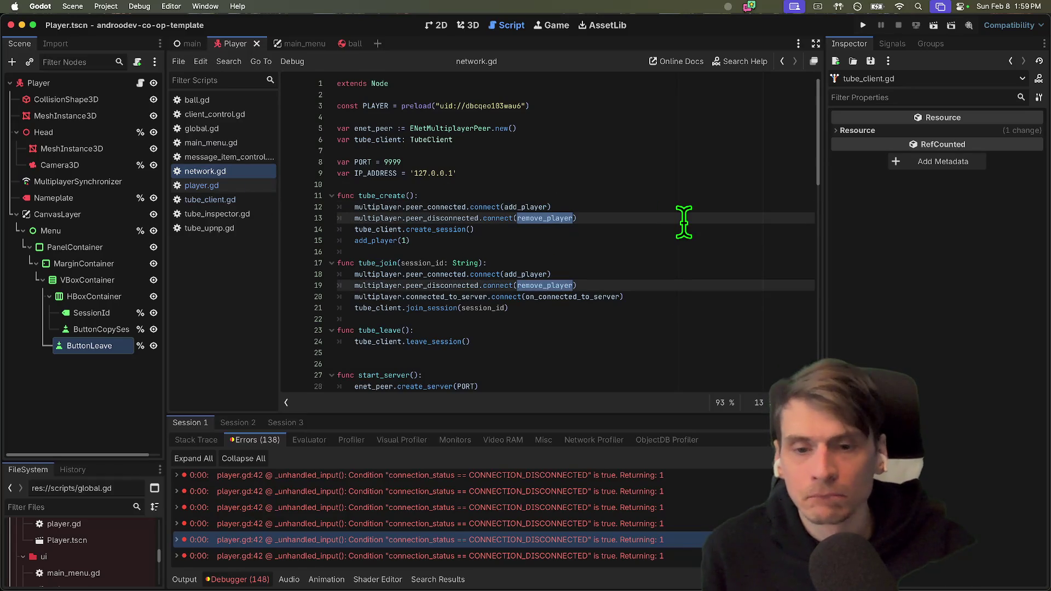
scroll(684, 222, "down", 4)
scroll(684, 222, "down", 10)
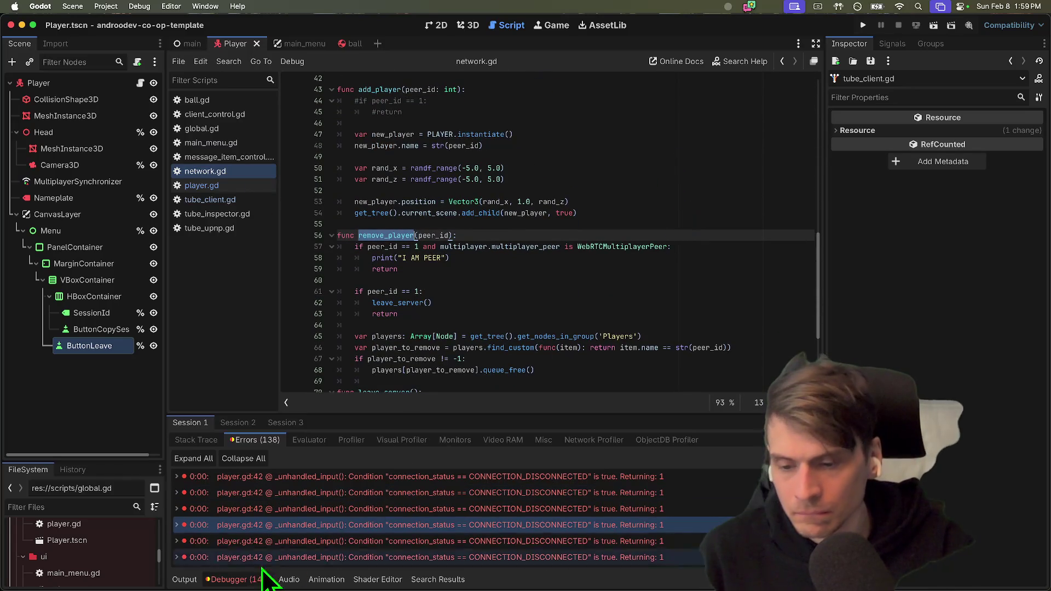
left_click(186, 580)
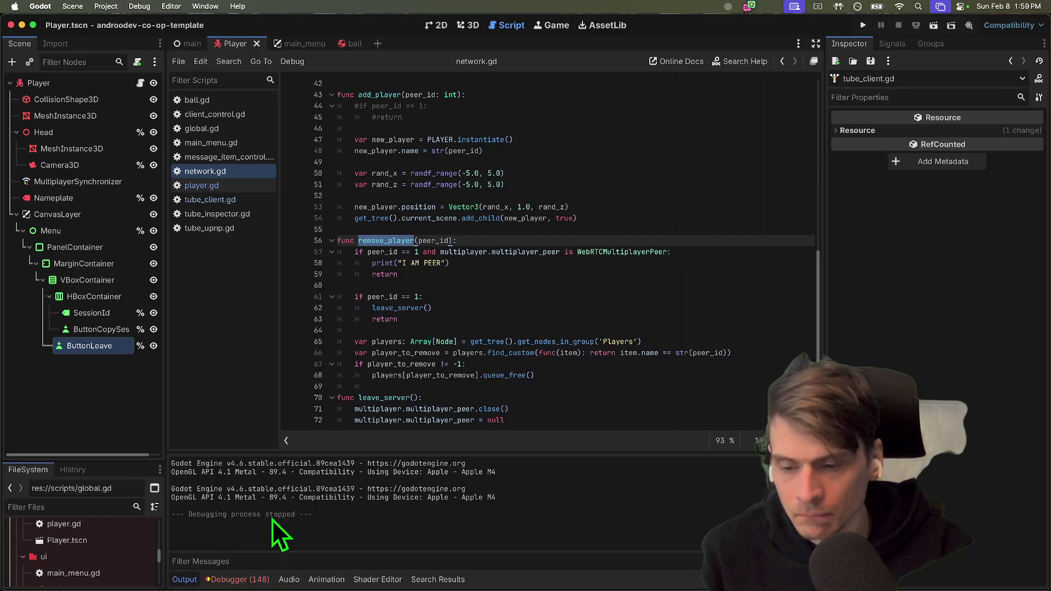
Delete the 'peer_id == 1 and WebRTCMultiplayerPeer' early-return block from remove_player.
left_click(678, 353)
left_click_drag(703, 275, 284, 255)
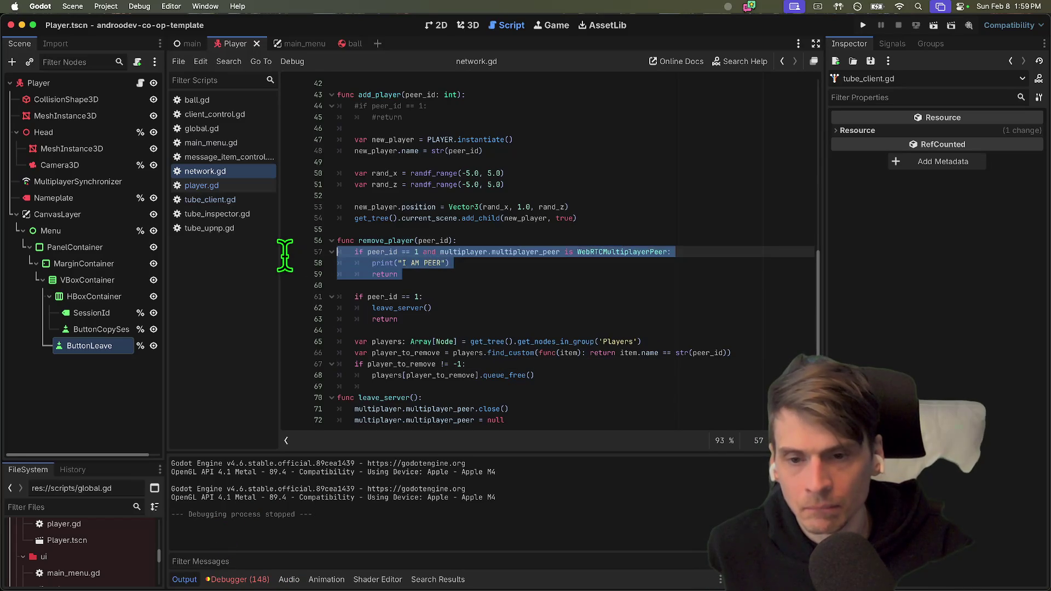
key("BackSpace")
key("Delete")
key("Delete")
key("Down")
key("Down")
key("Down")
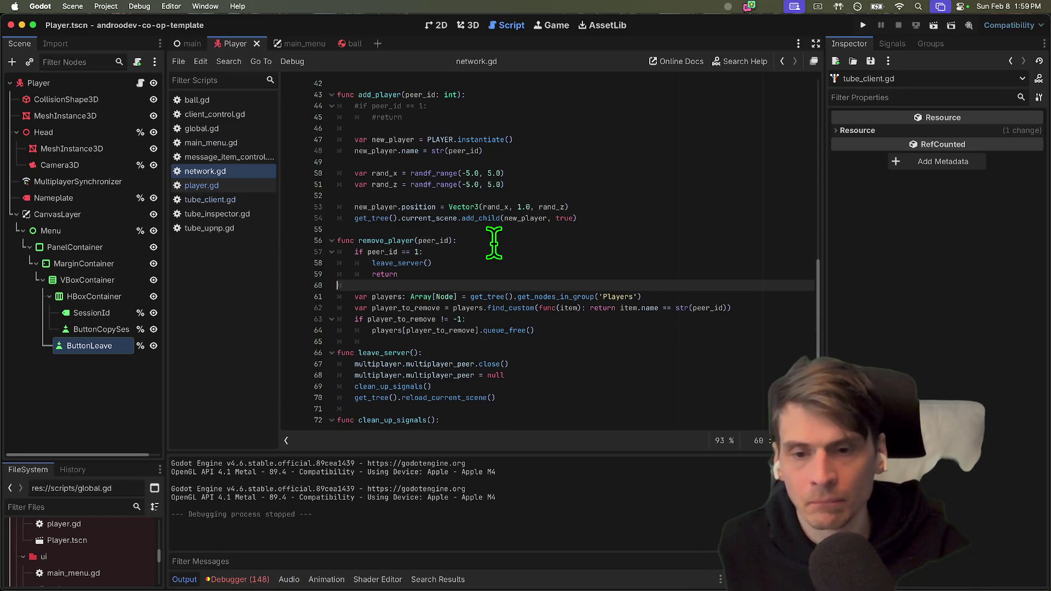
key("Up")
key("Up")
key("Up")
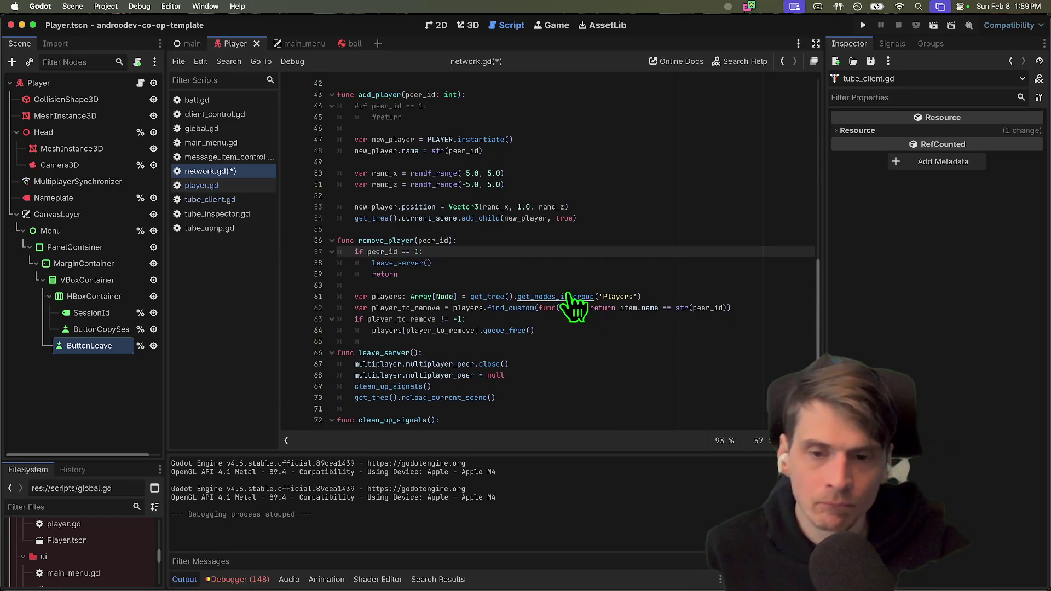
Review leave_server's peer close, signal cleanup and reload_current_scene lines.
double_click(416, 263)
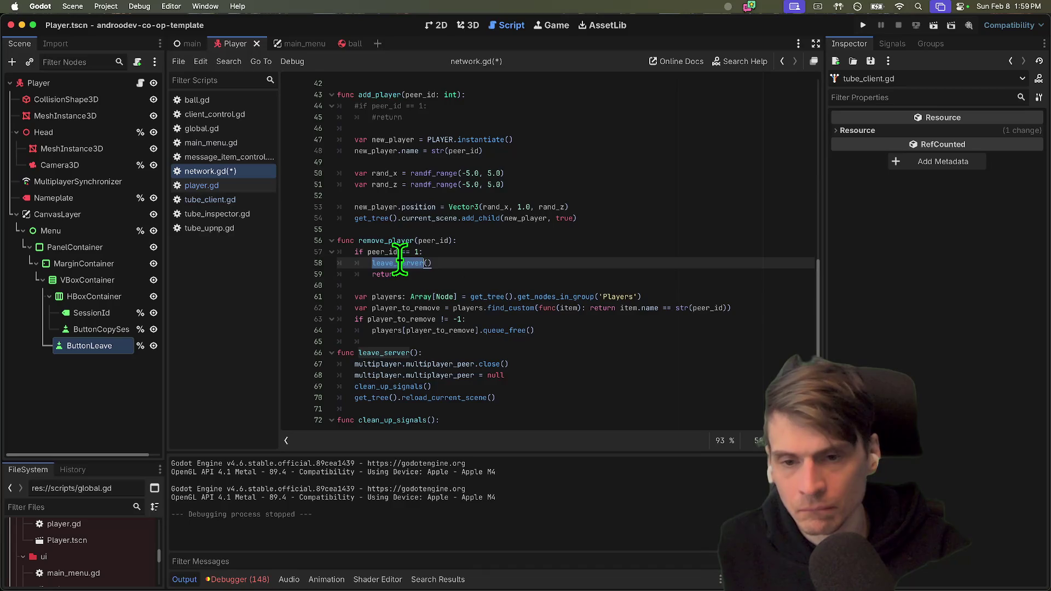
scroll(575, 265, "down", 2)
mouse_move(659, 354)
left_mouse_down()
mouse_move(216, 335)
mouse_move(274, 277)
mouse_move(273, 349)
mouse_move(319, 301)
left_mouse_up()
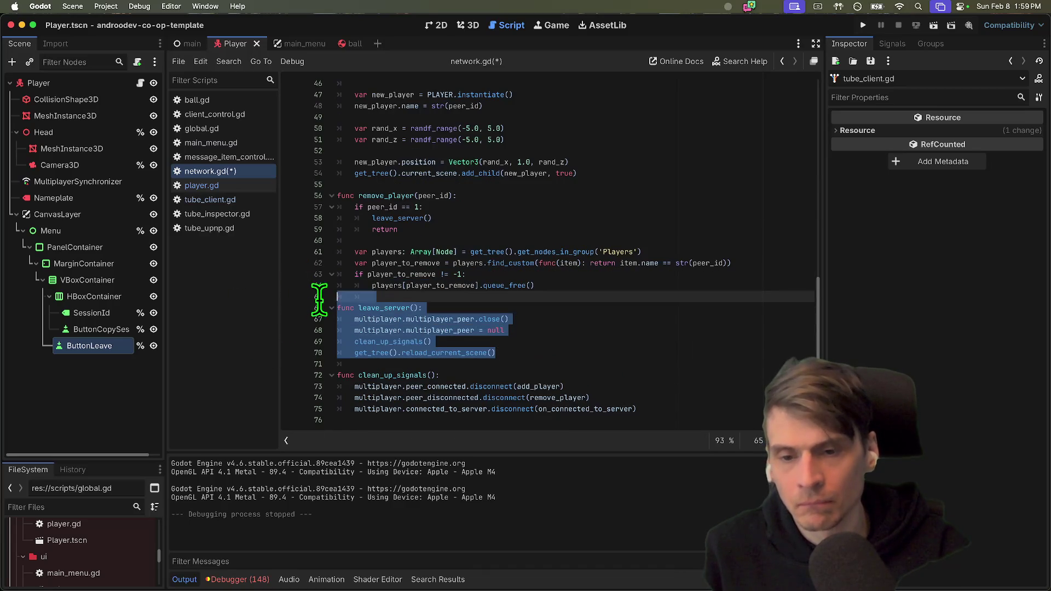
left_click(591, 372)
left_click(633, 287)
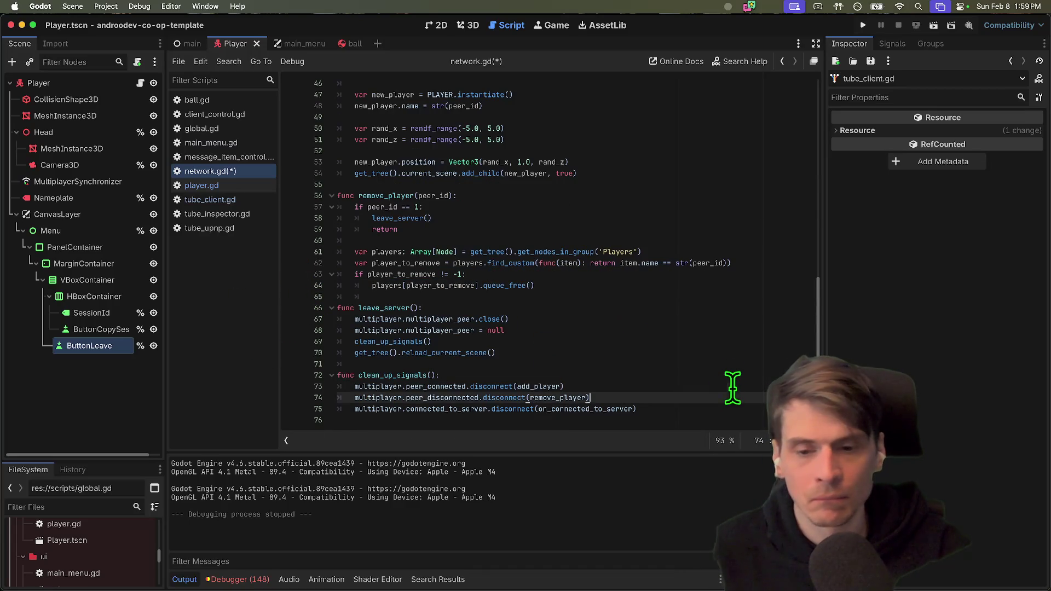
scroll(731, 378, "up", 10)
scroll(555, 219, "down", 10)
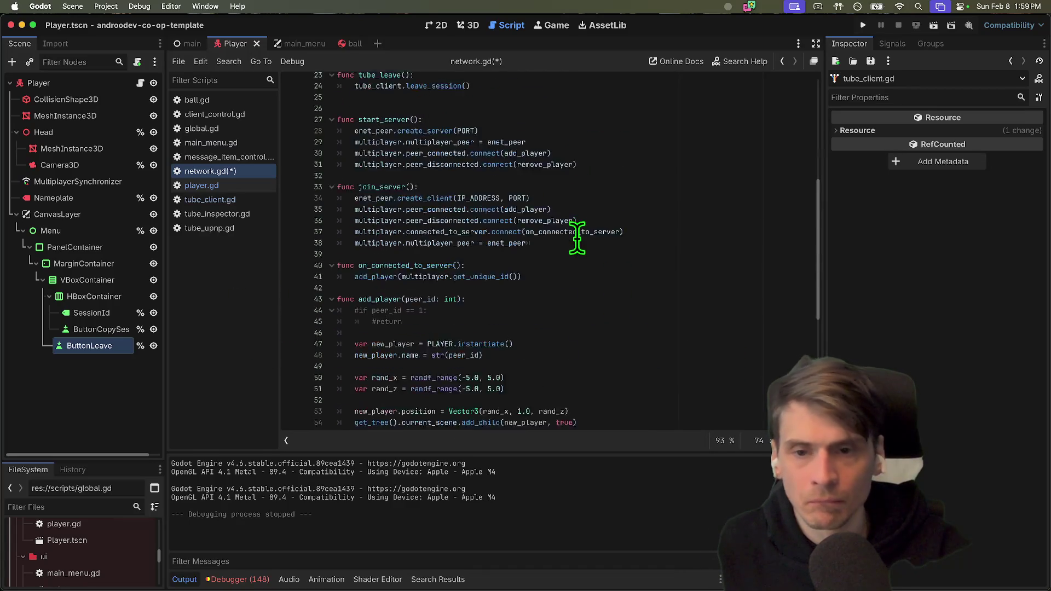
scroll(572, 306, "up", 4)
scroll(572, 306, "up", 5)
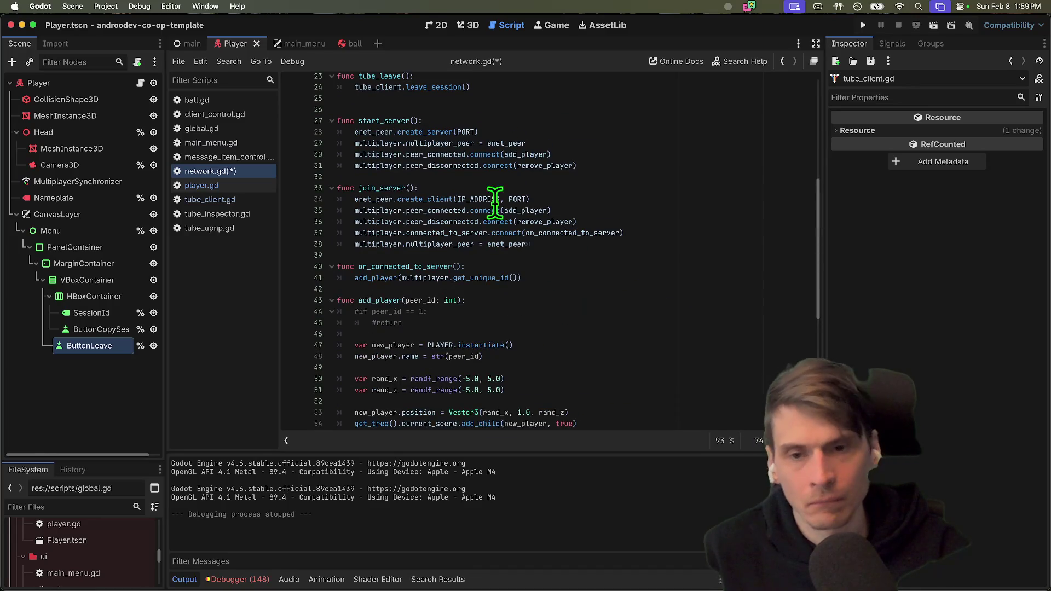
scroll(495, 246, "down", 9)
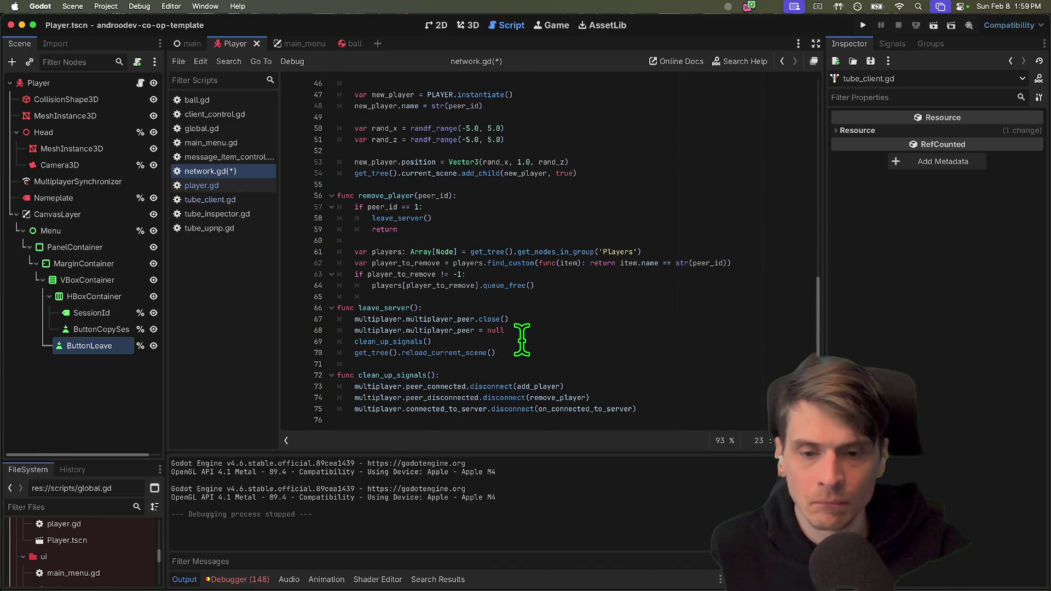
left_click_drag(547, 341, 286, 333)
key("shift+Up")
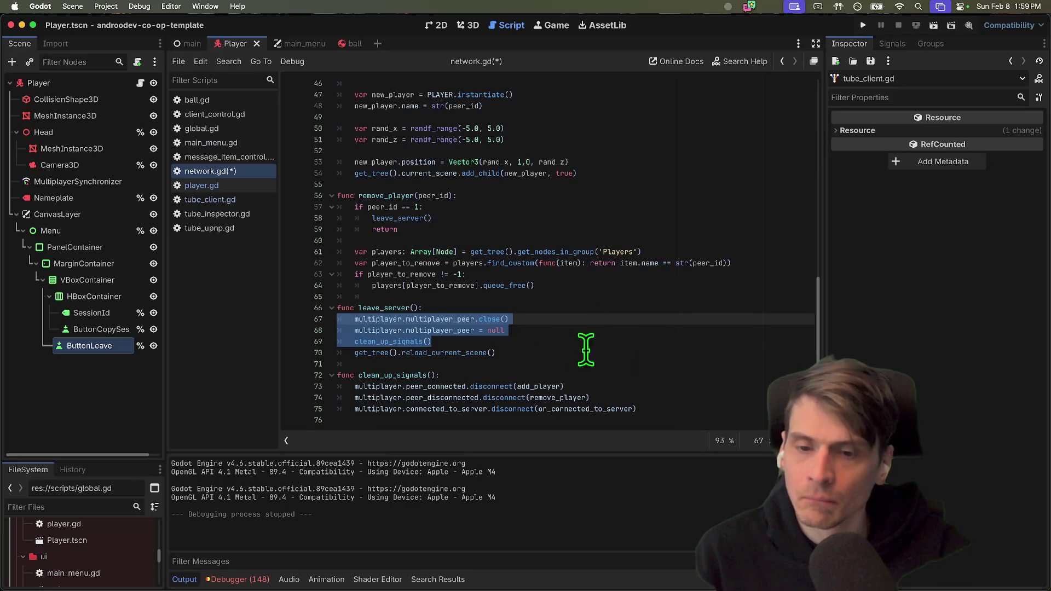
mouse_move(496, 353)
left_mouse_down()
mouse_move(506, 349)
mouse_move(286, 307)
mouse_move(300, 313)
left_mouse_up()
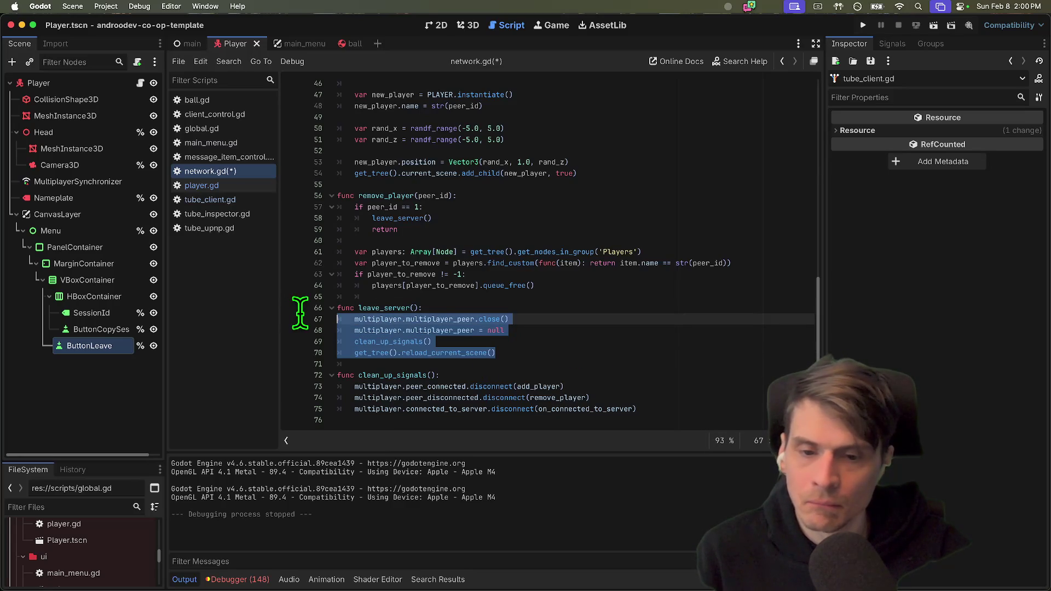
left_click(417, 309)
scroll(622, 275, "up", 12)
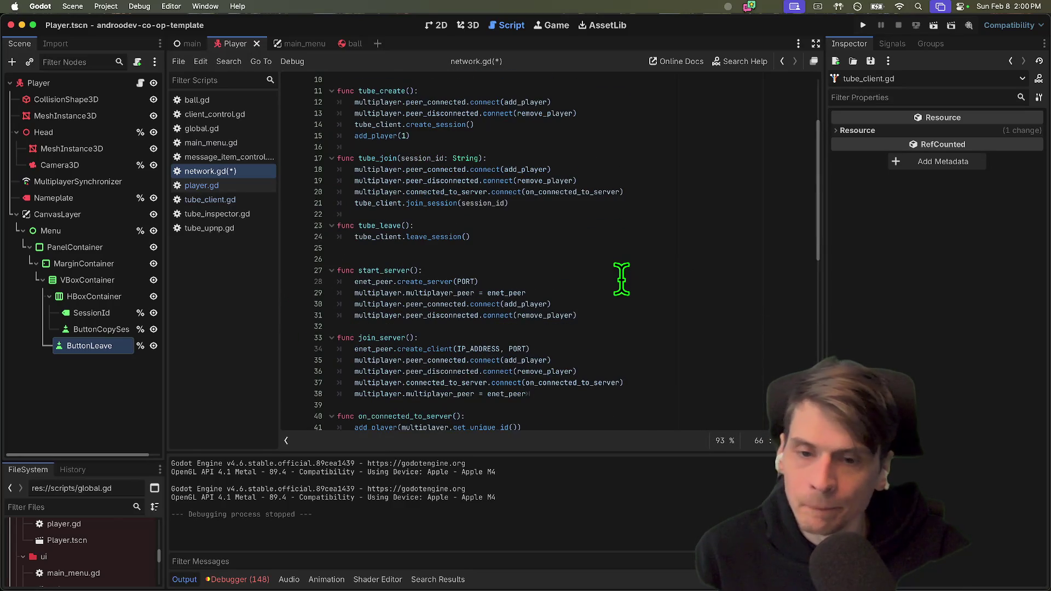
Add a leave_server() call in tube_leave right after tube_client.leave_session().
left_click(605, 236)
key("Down")
key("Tab")
type("leave_server")
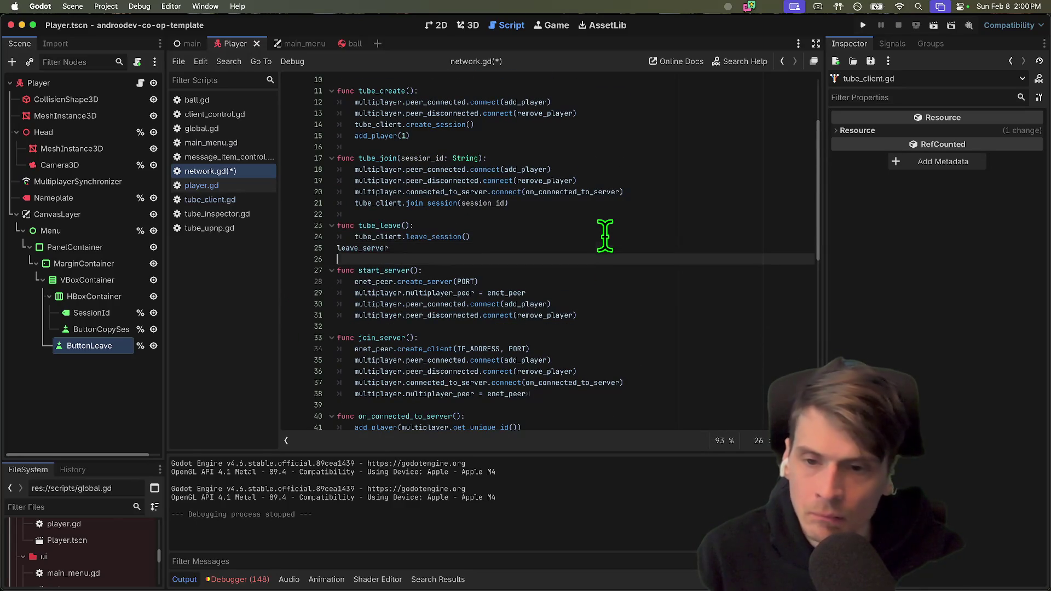
type("(")
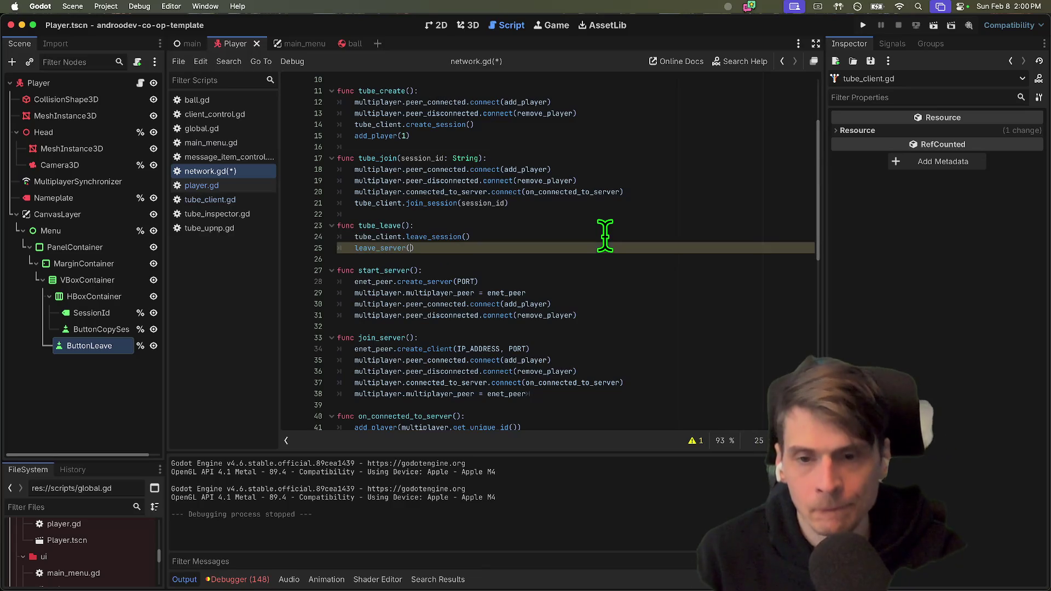
double_click(379, 226)
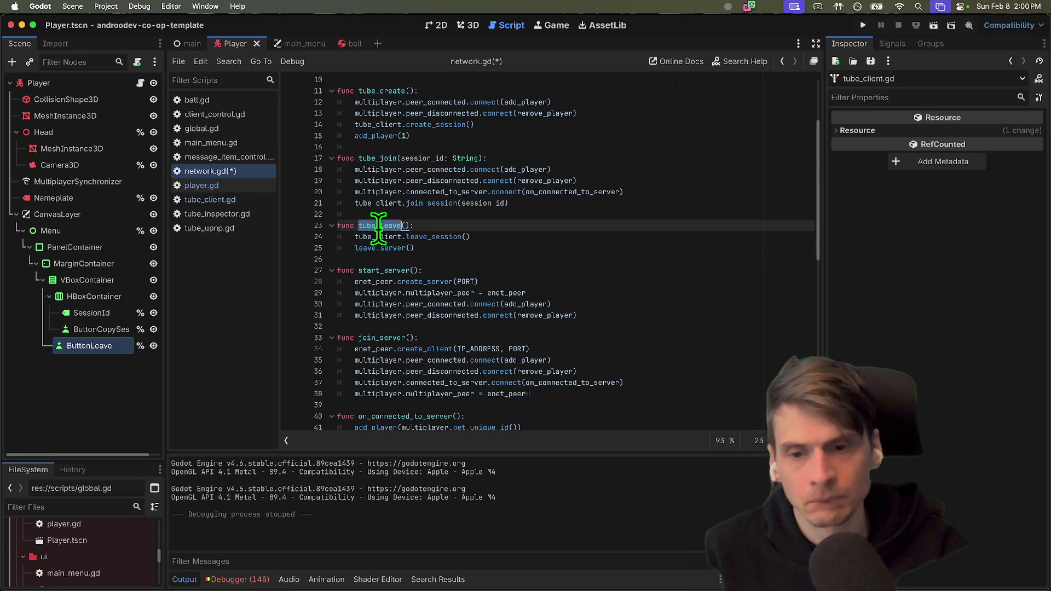
Replace Network.tube_client.leave_session() on player.gd line 34 with Network.tube_leave(), then run the project.
left_click(232, 185)
scroll(567, 193, "up", 7)
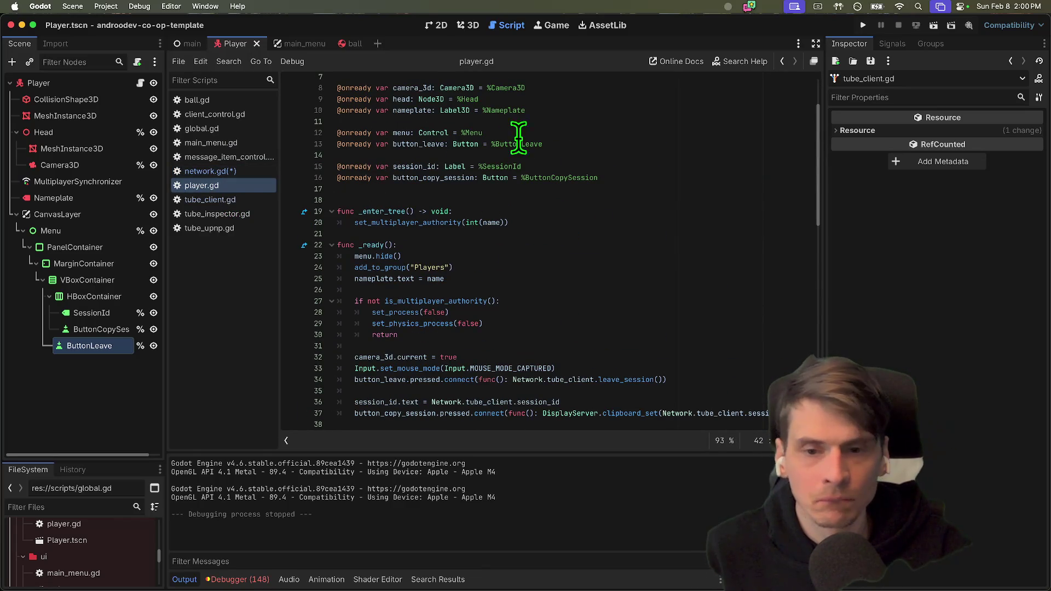
scroll(536, 151, "down", 2)
left_click_drag(598, 332, 683, 332)
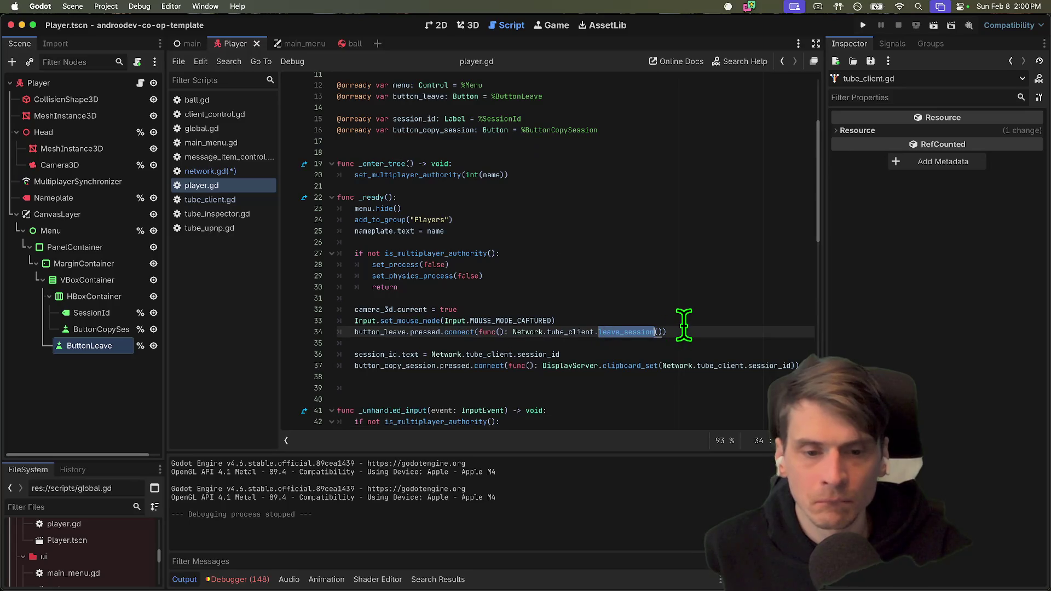
key("BackSpace")
key("alt+BackSpace")
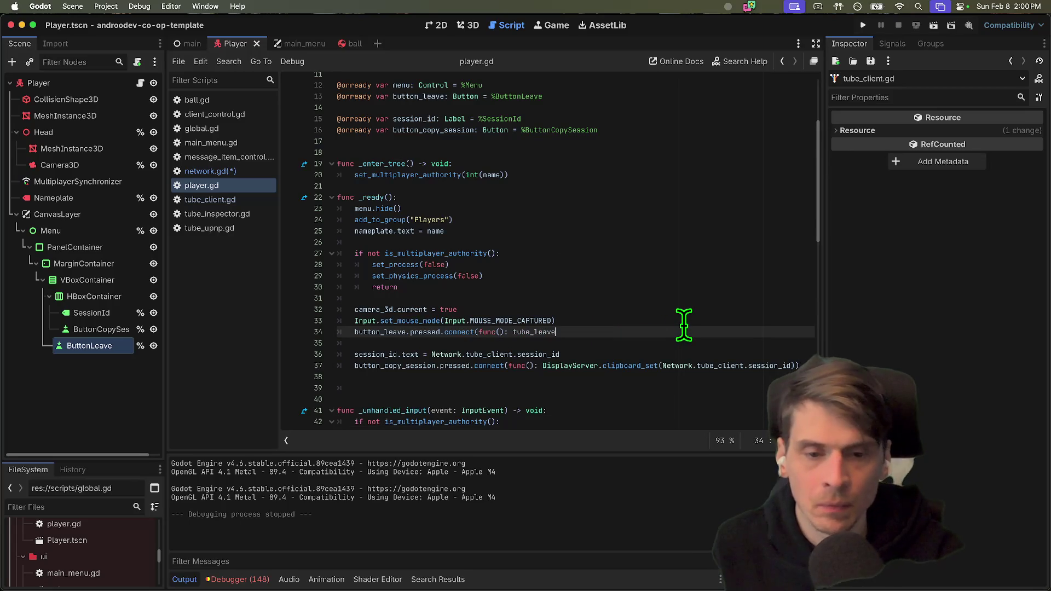
type("Network.tube_leave")
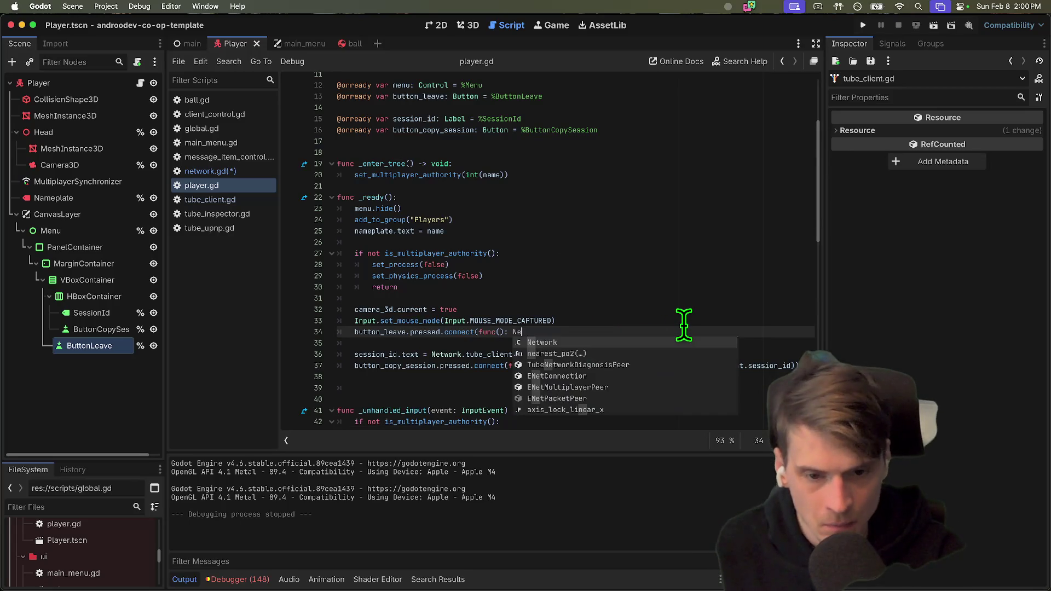
key("BackSpace")
key("BackSpace")
key("BackSpace")
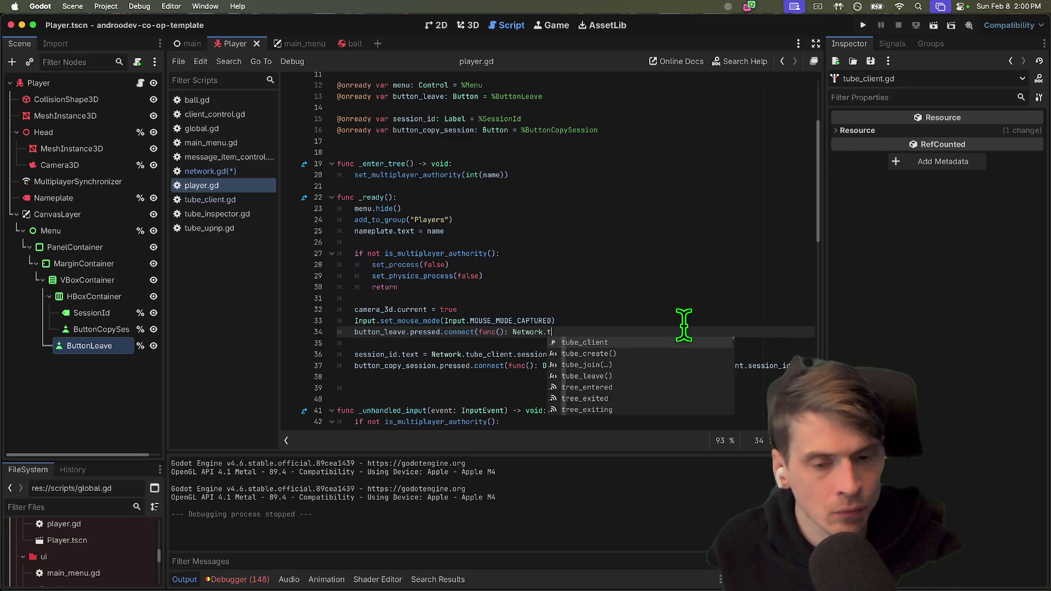
key("Down")
key("Down")
key("Down")
key("Return")
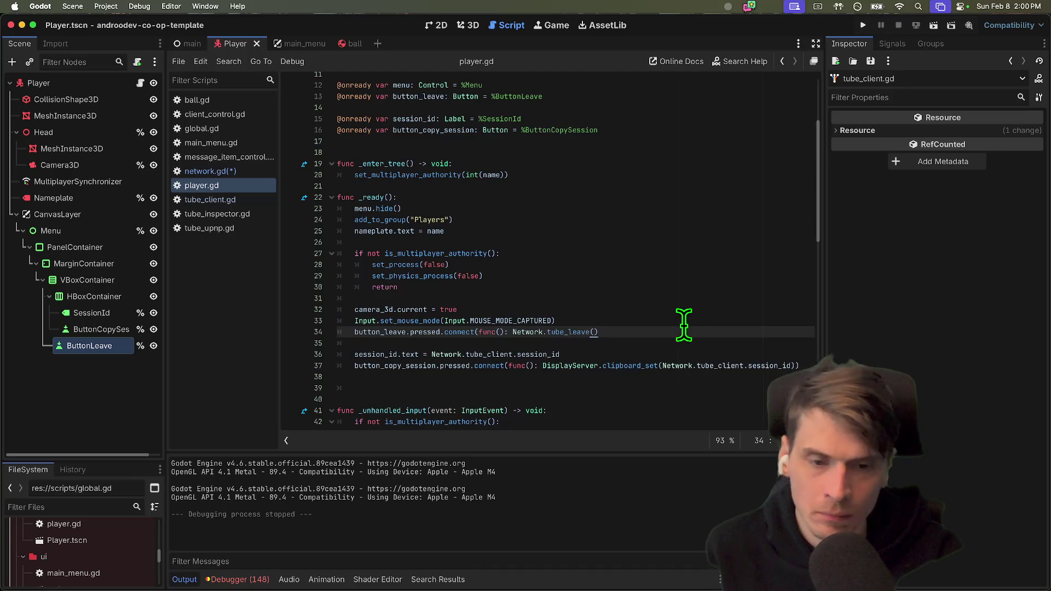
key("super+b")
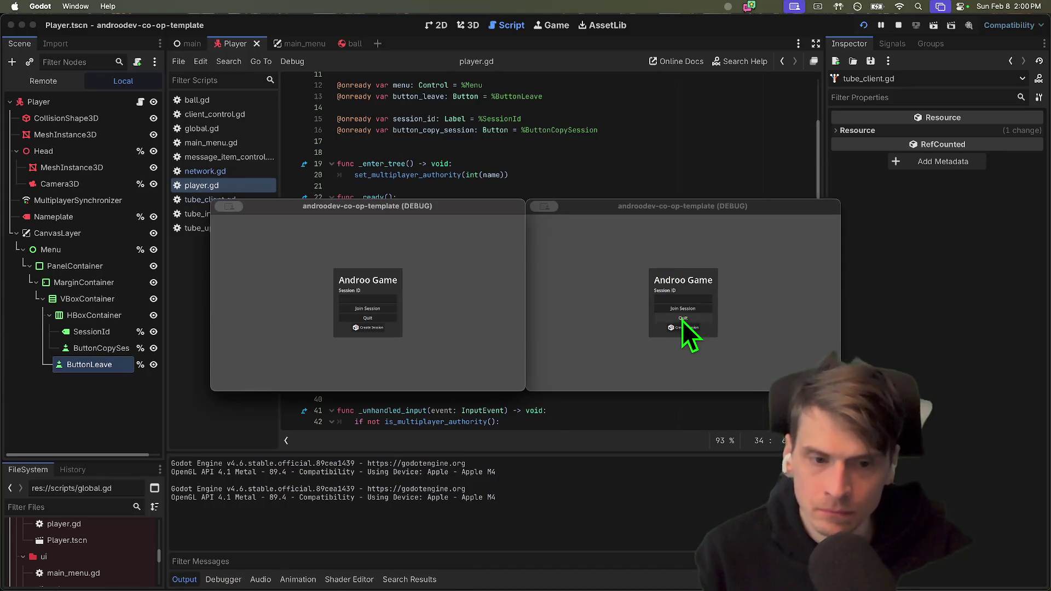
left_click(683, 324)
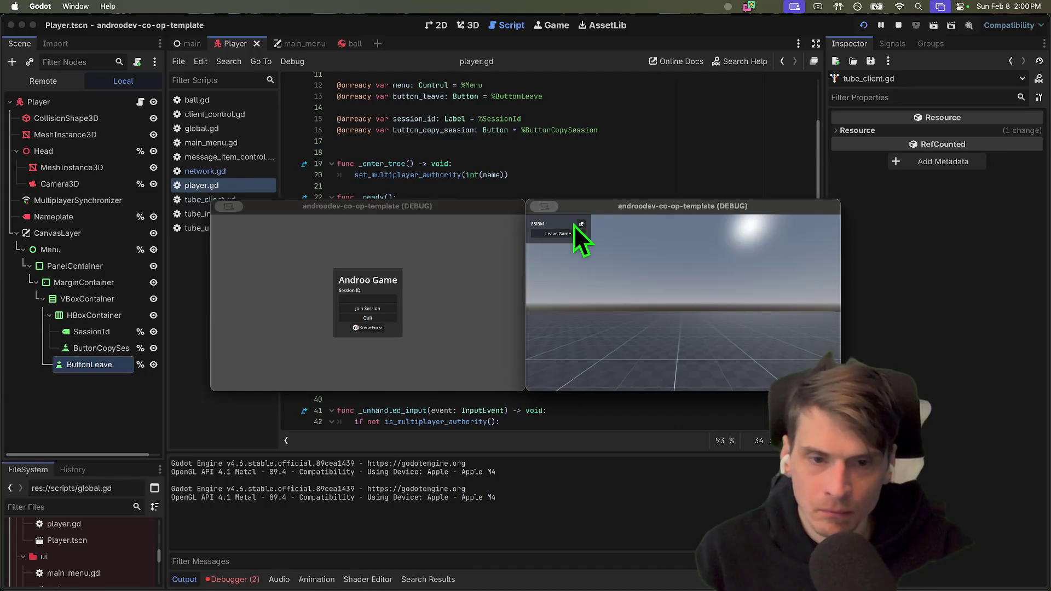
key("Escape")
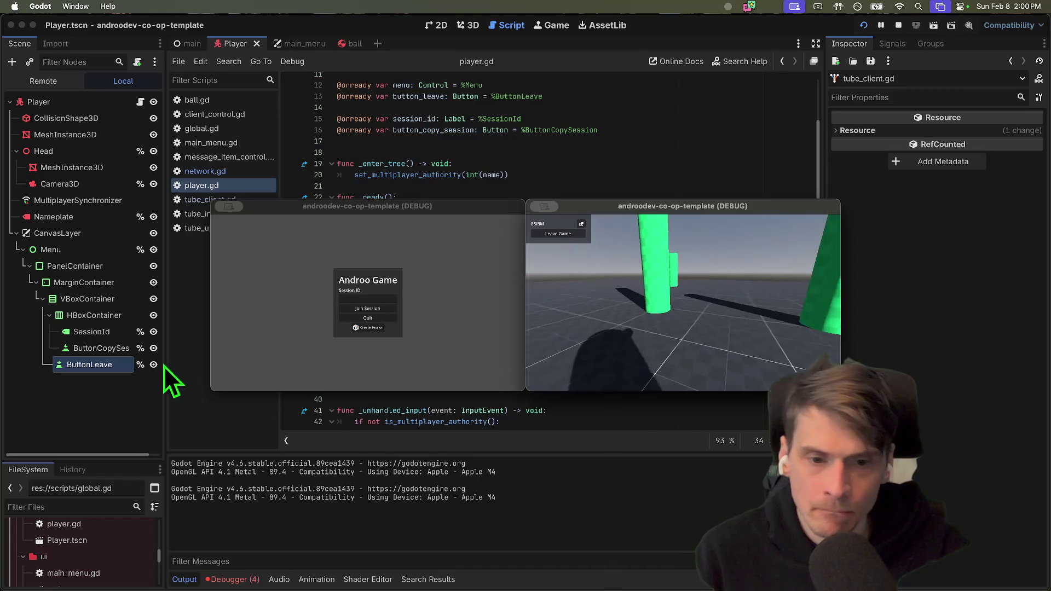
left_click(588, 328)
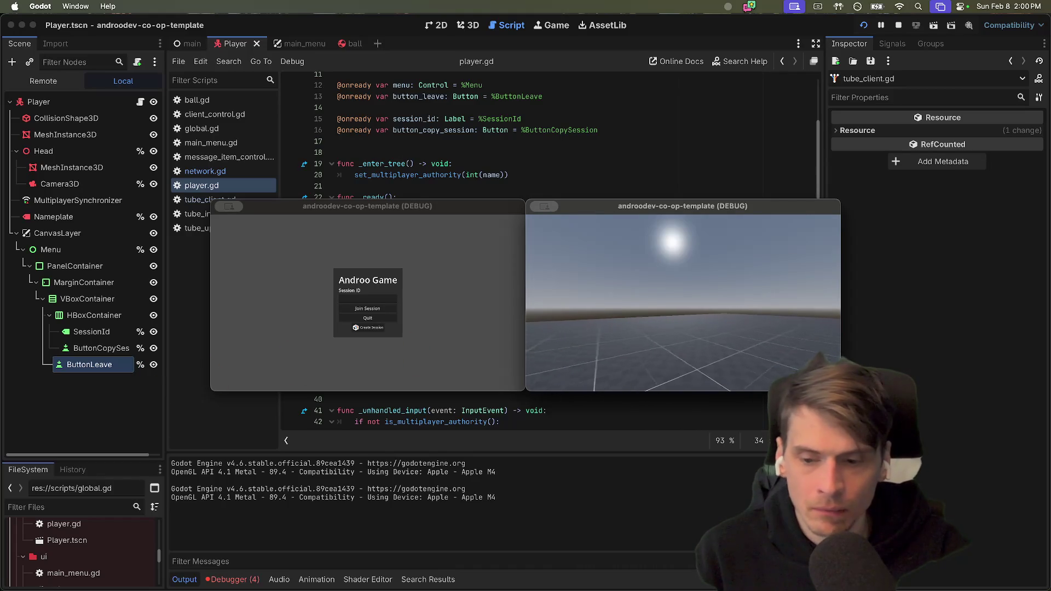
left_click(232, 578)
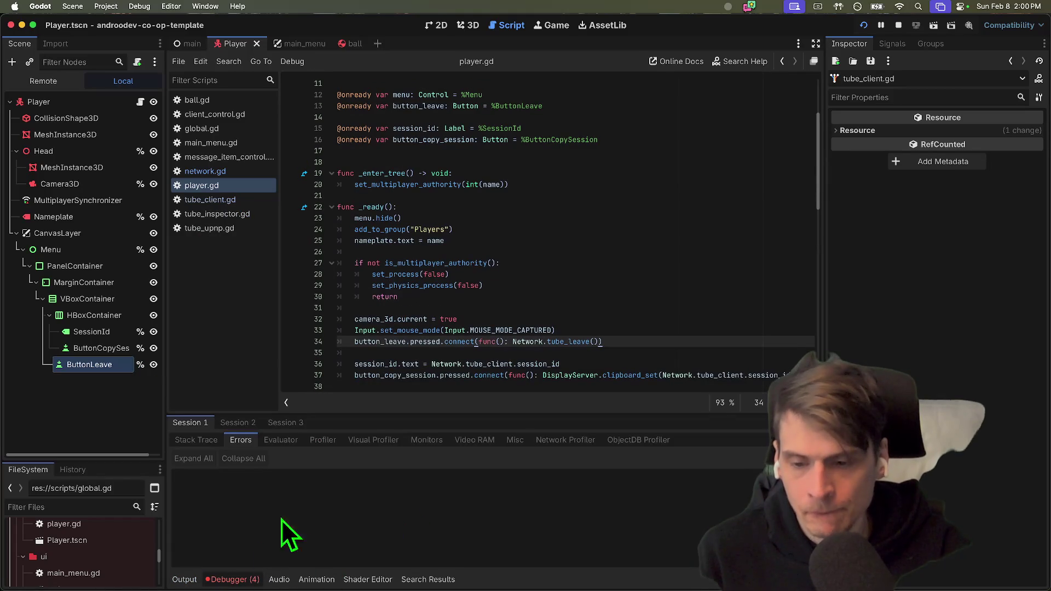
left_click(234, 427)
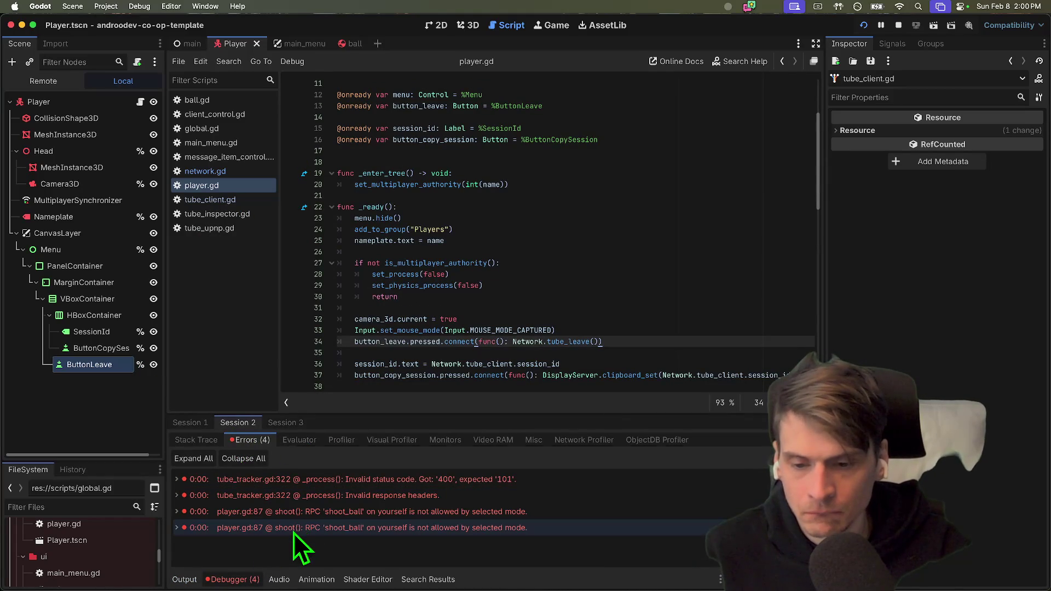
left_click(274, 424)
left_click(188, 421)
left_click(452, 296)
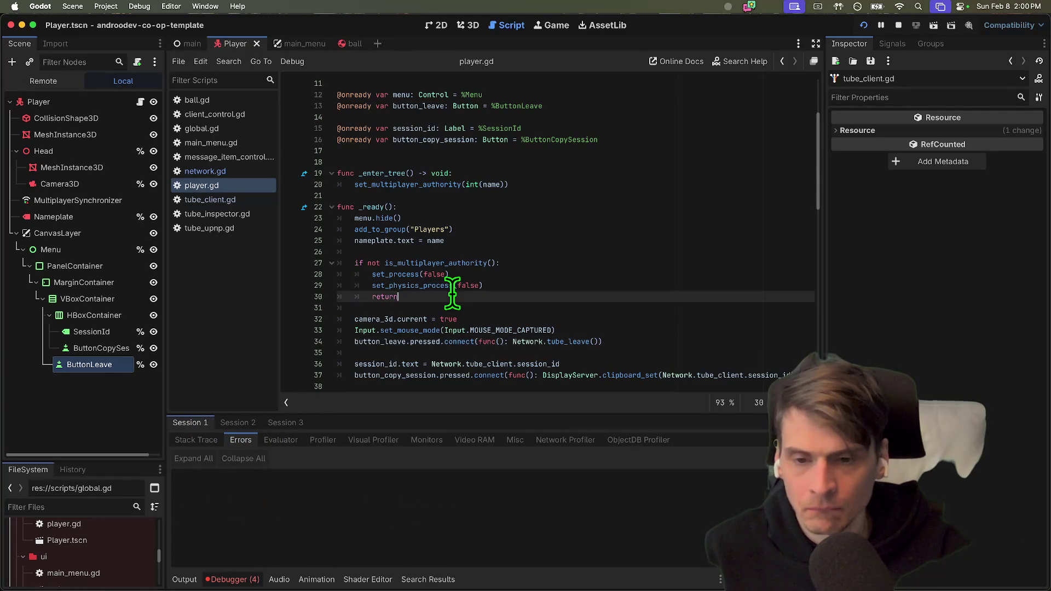
triple_click(485, 330)
mouse_move(463, 285)
left_mouse_down()
mouse_move(337, 263)
mouse_move(340, 293)
mouse_move(385, 284)
mouse_move(372, 276)
left_mouse_up()
scroll(503, 324, "down", 5)
left_click(667, 277)
left_click(389, 300)
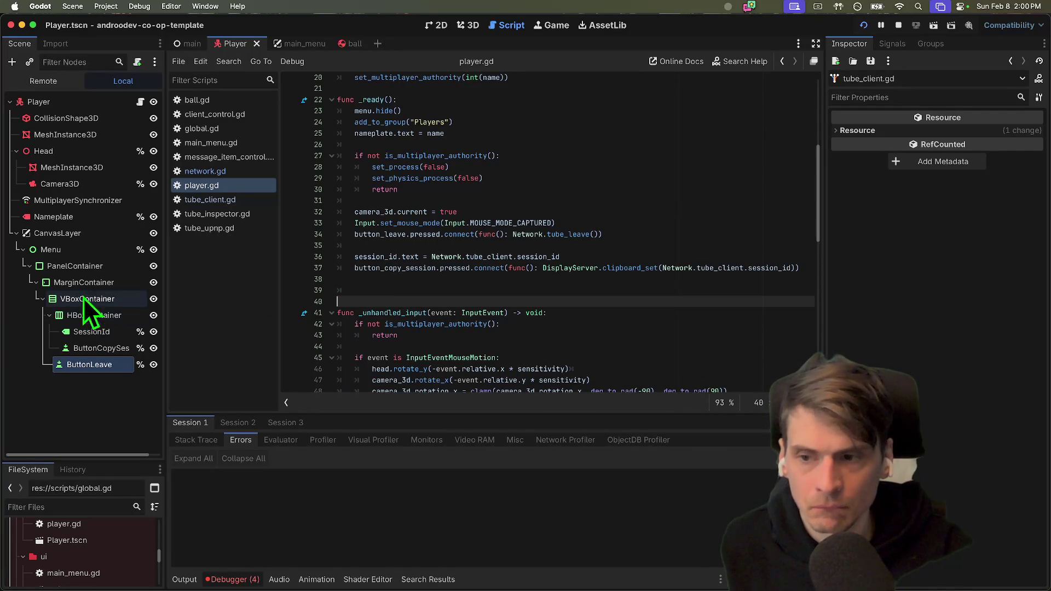
Open main_menu.gd, select the VBoxContainer2 node, and go to the _ready function.
left_click(312, 44)
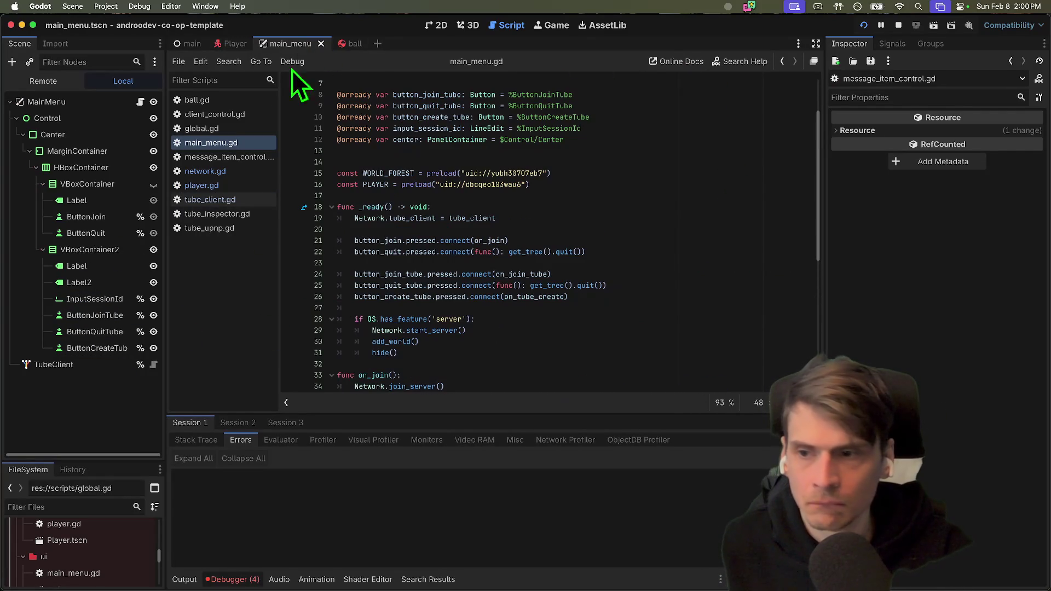
left_click(69, 249)
left_click(577, 207)
Run the project as two debug instances, try a game window, then return to the editor.
key("super+b")
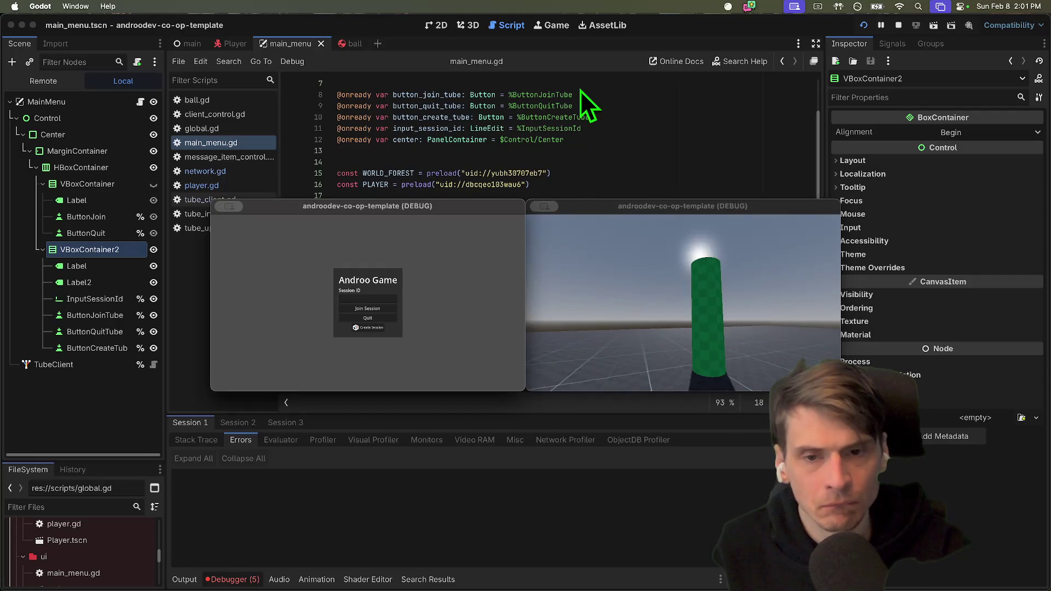
key("super+Tab")
key("super+Tab")
key("super+Tab")
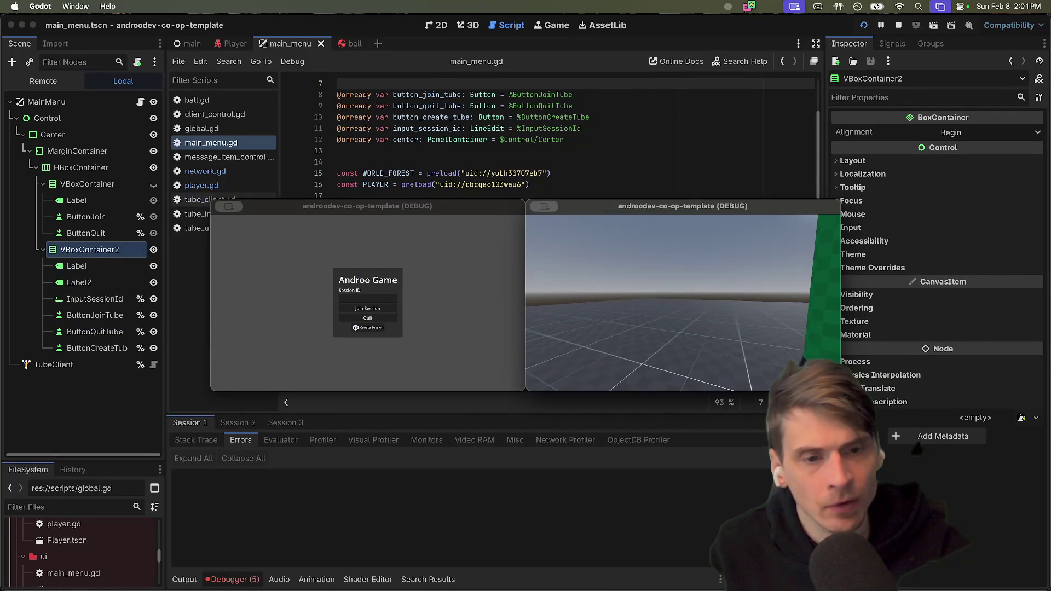
left_click(751, 299)
key("Escape")
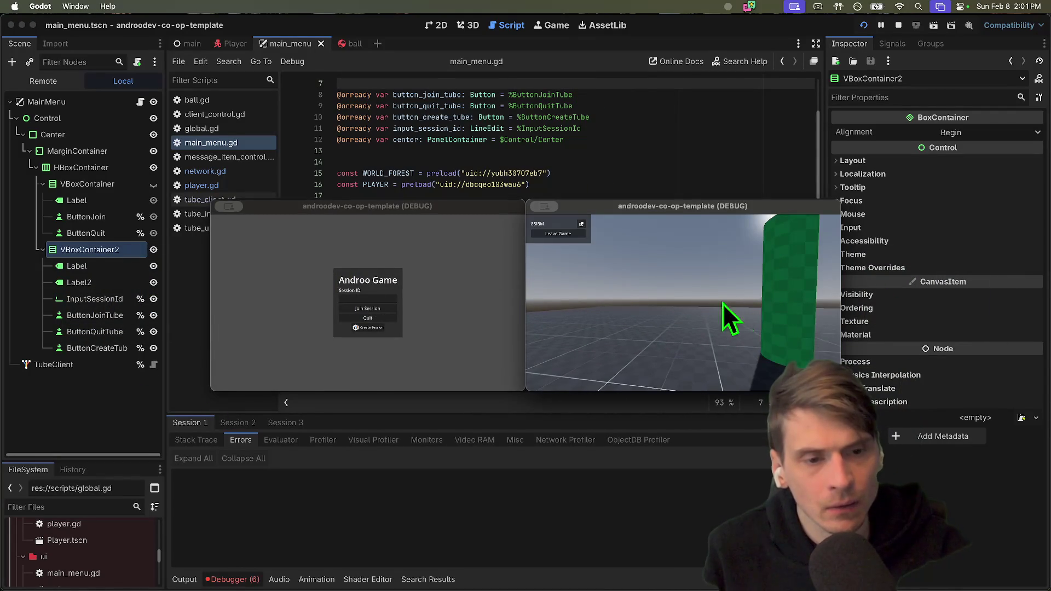
left_click(730, 153)
scroll(496, 284, "down", 4)
scroll(496, 284, "down", 4)
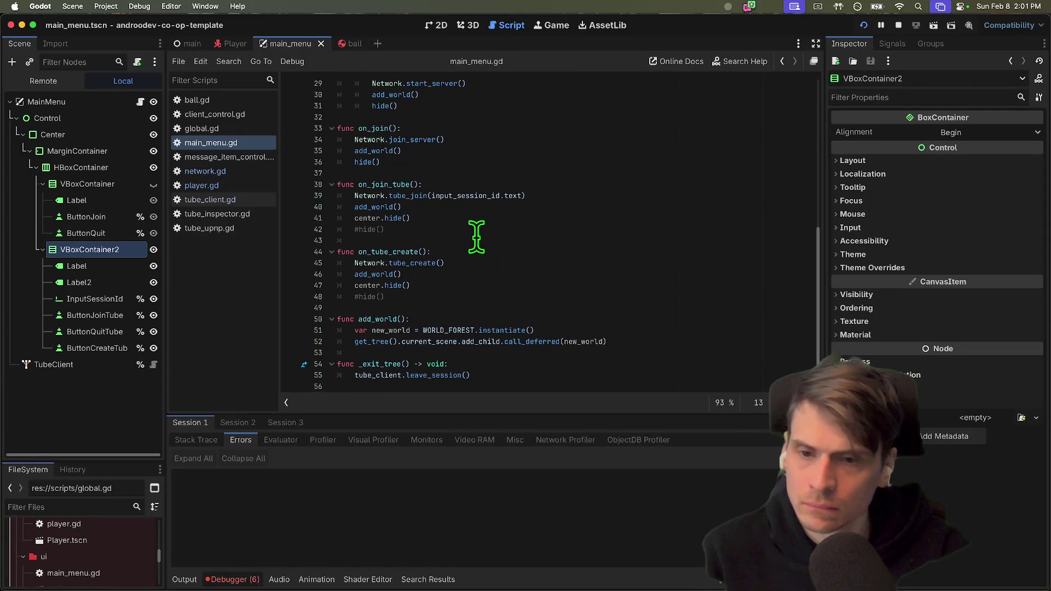
Inspect the Control node's Focus and Mouse properties in the Inspector.
double_click(374, 229)
scroll(427, 230, "up", 2)
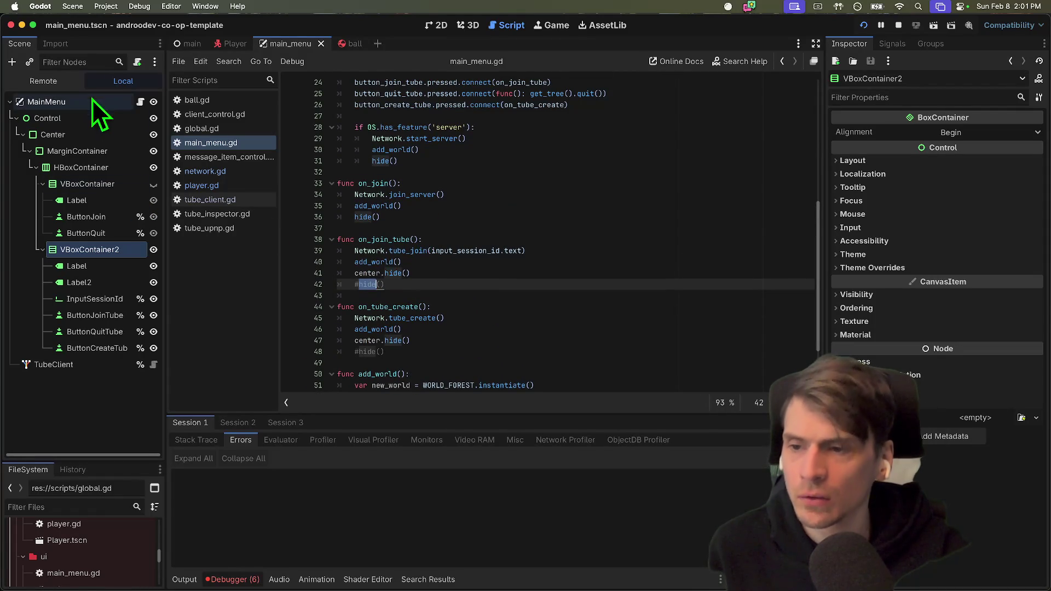
left_click(84, 117)
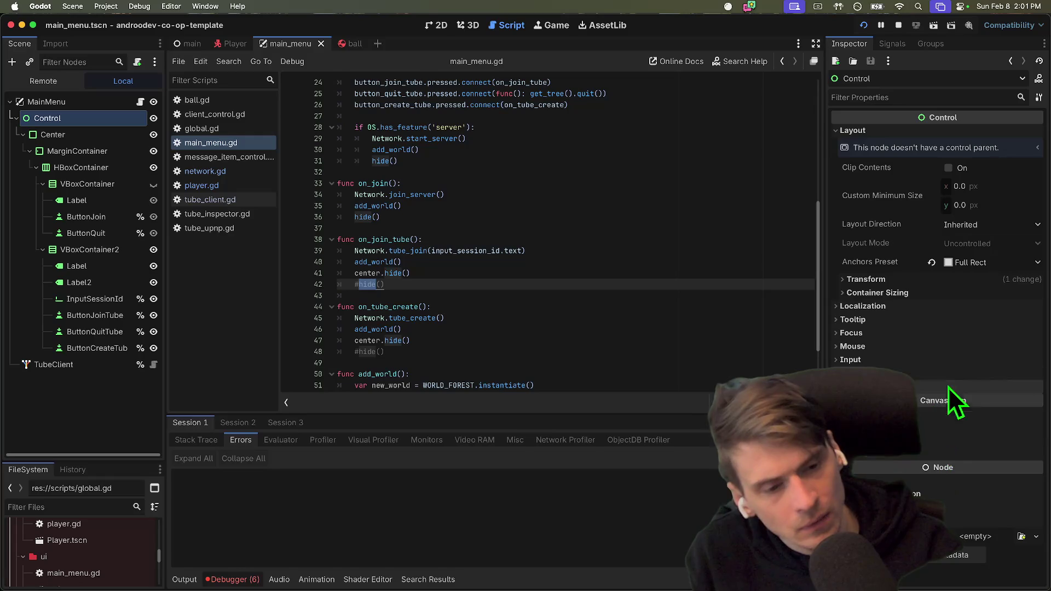
left_click(947, 335)
left_click(948, 332)
left_click(947, 332)
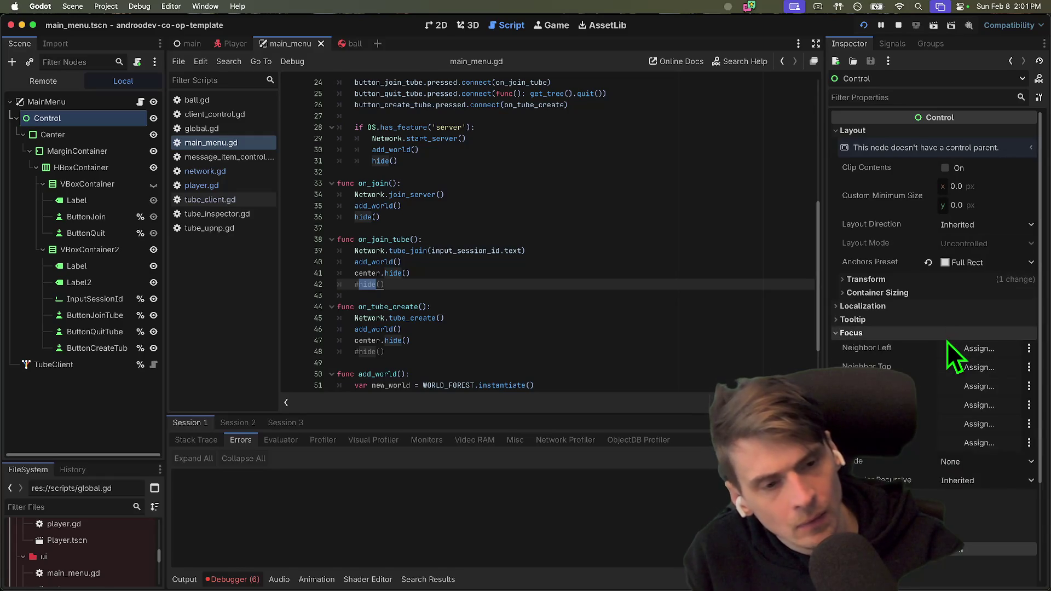
left_click(946, 333)
left_click(947, 346)
In on_tube_create, uncomment hide() and comment out center.hide().
left_click(553, 340)
left_click(525, 361)
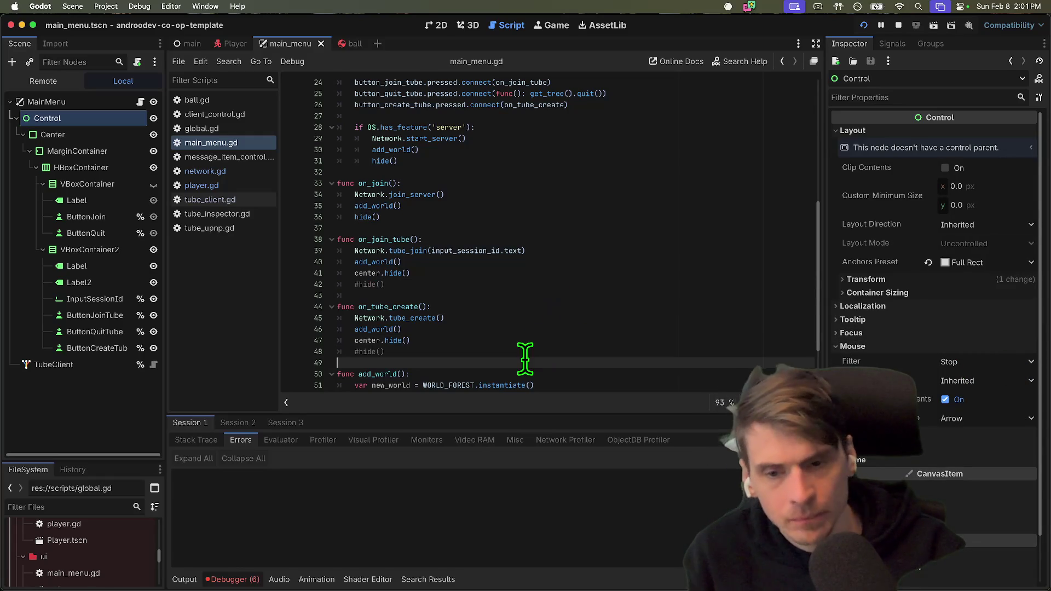
key("Up")
key("ctrl+k")
key("Up")
key("ctrl+k")
In on_join_tube, replace center.hide() with hide() and delete the leftover commented line.
left_click(556, 264)
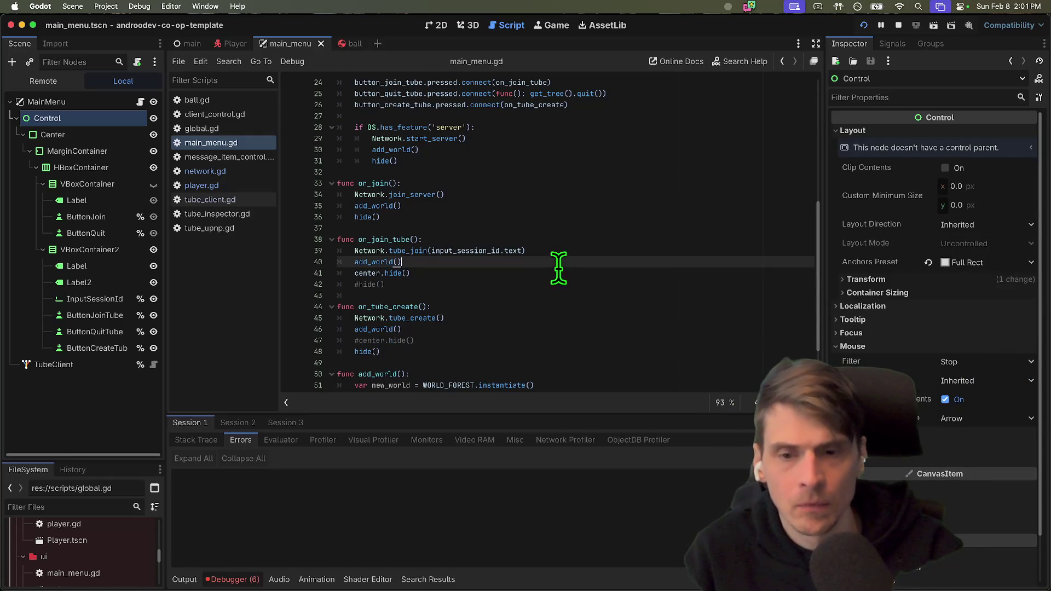
left_click(558, 268)
key("ctrl+shift+k")
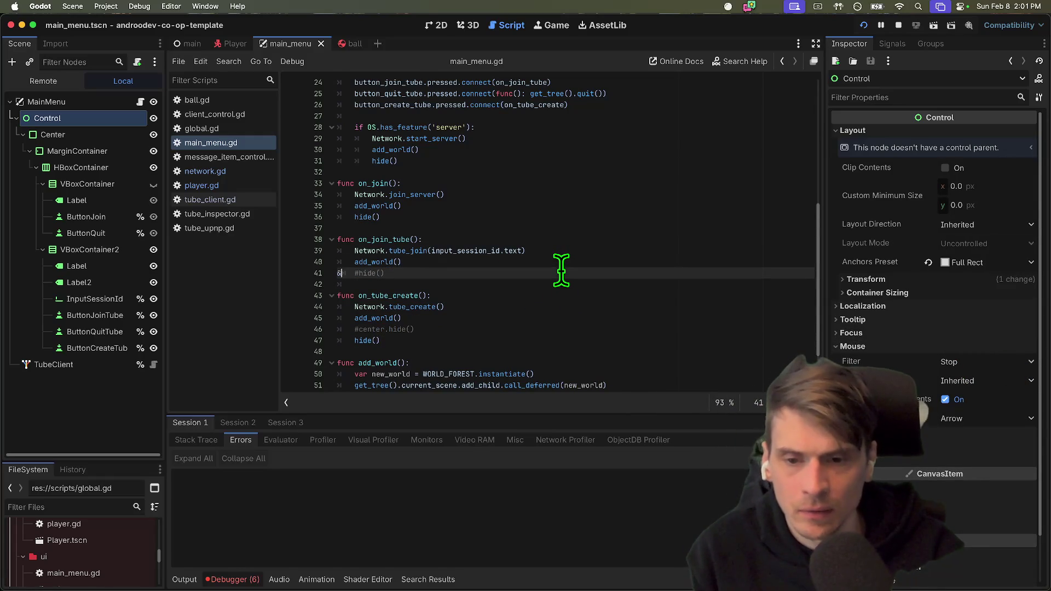
key("ctrl+k")
key("Down")
key("Down")
key("Down")
key("ctrl+shift+k")
scroll(545, 275, "up", 5)
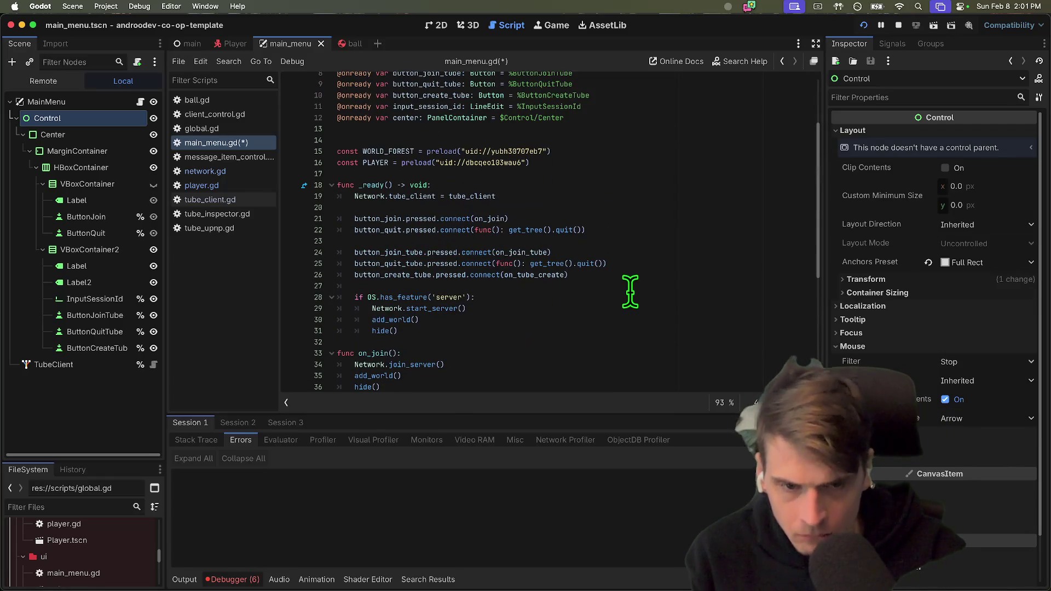
left_click(447, 117)
key("ctrl+shift+k")
key("ctrl+shift+k")
key("ctrl+s")
Run the project, create a Tube session in the right game, and join it from the left.
key("super+b")
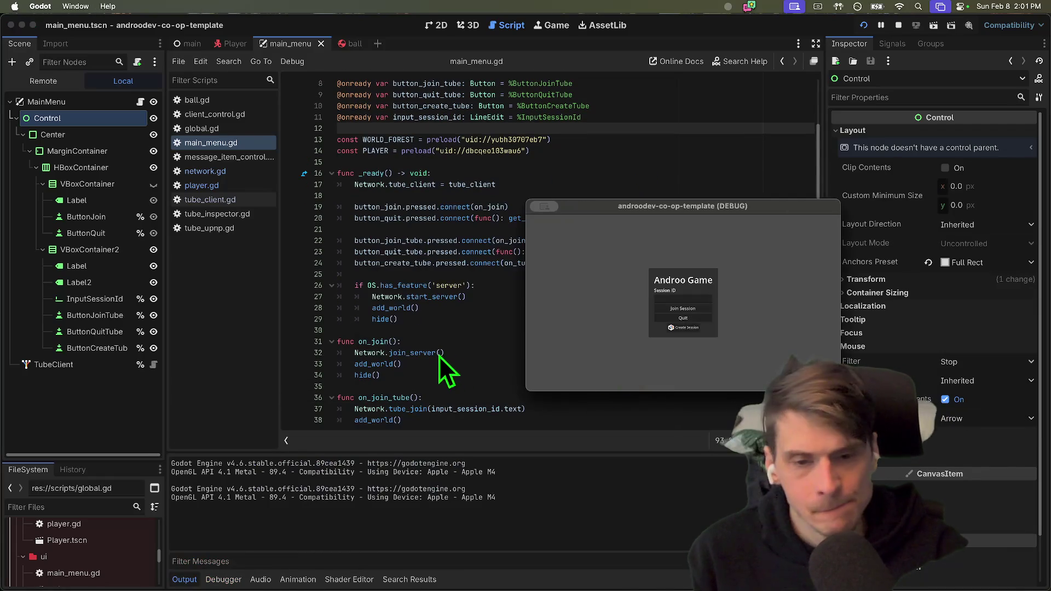
left_click(681, 328)
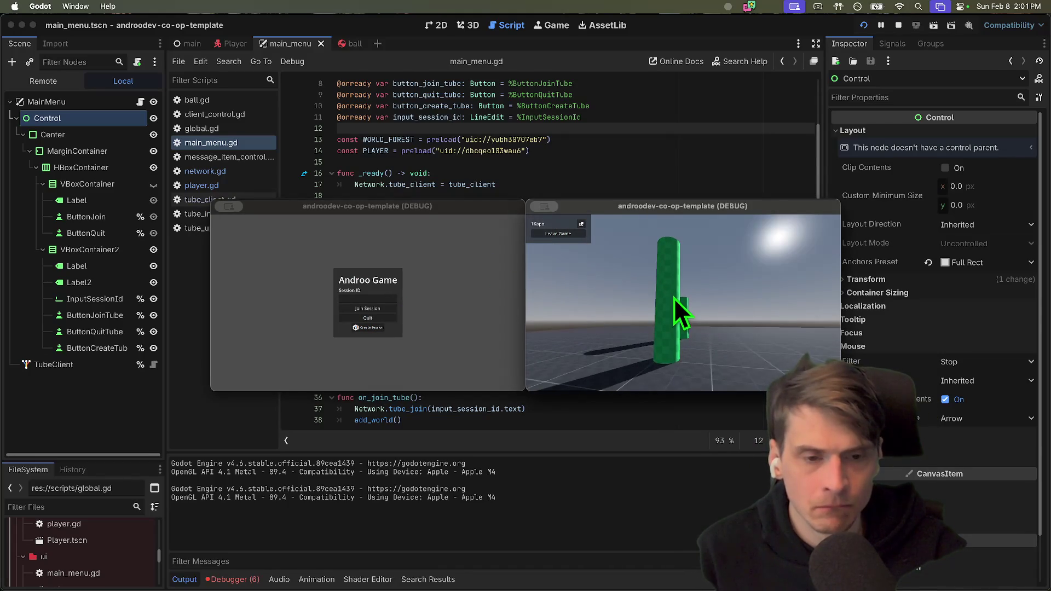
left_click(353, 300)
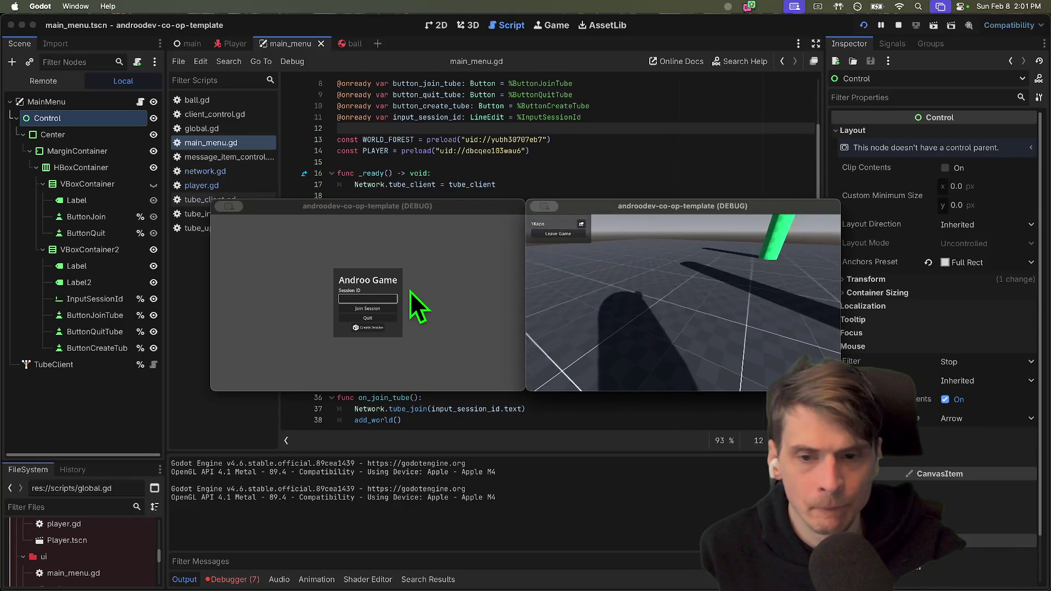
left_click(370, 298)
left_click(371, 309)
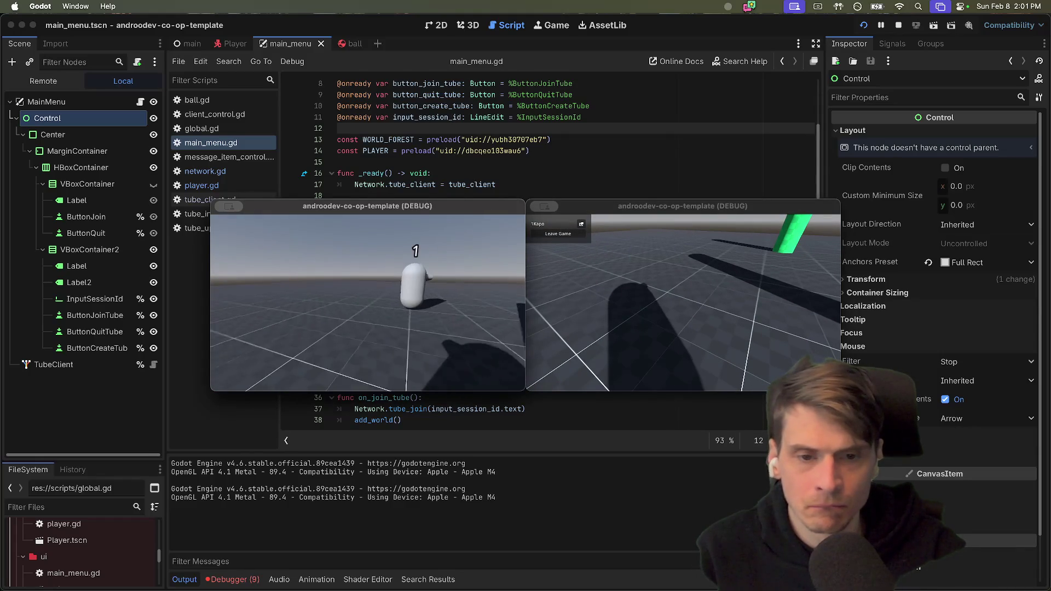
Walk toward the other player, shoot balls, and leave the game from the left window.
key("w")
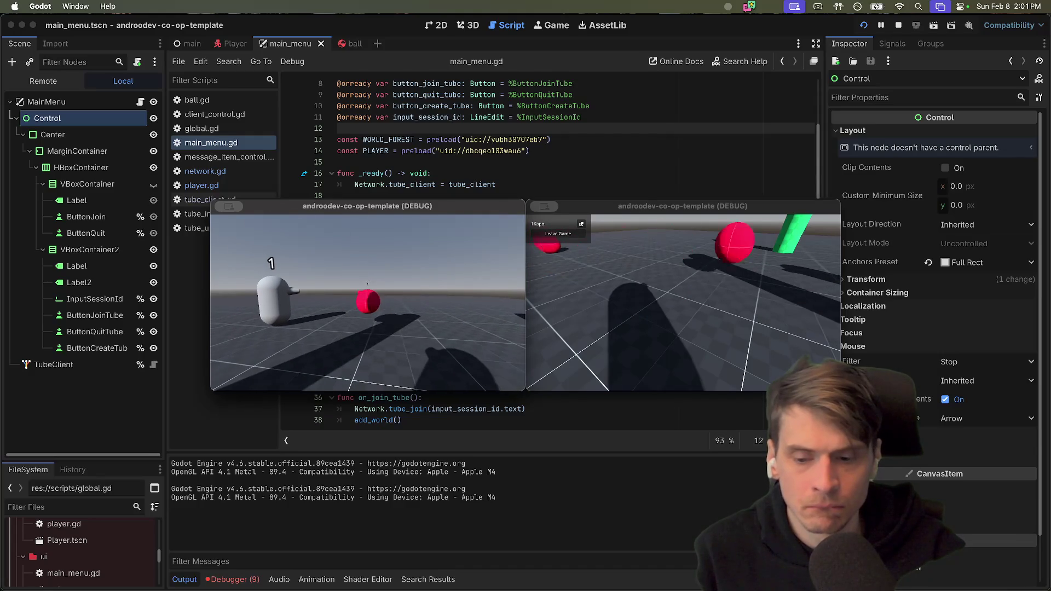
key("Escape")
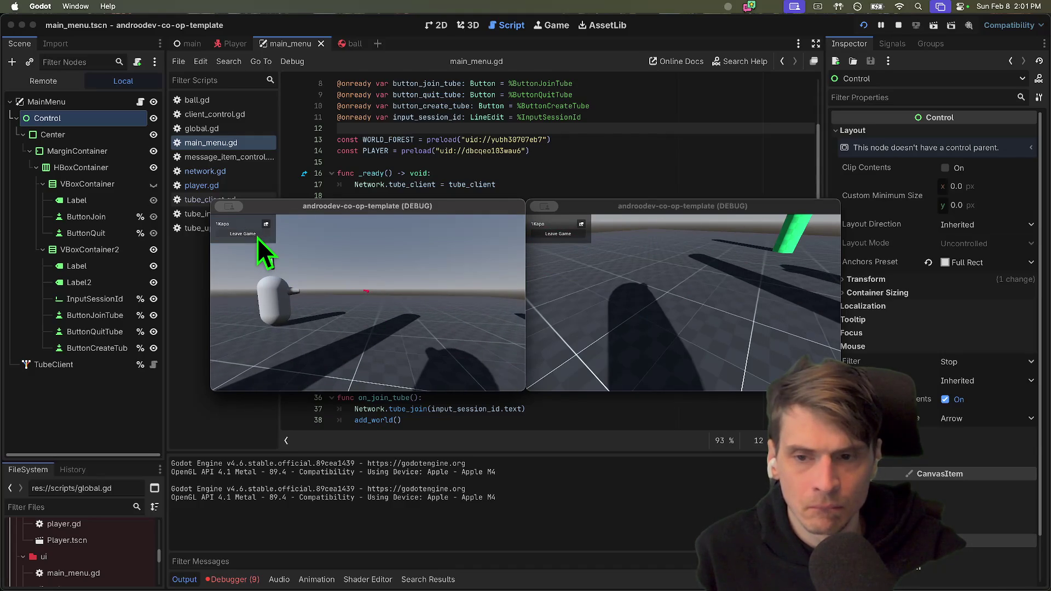
left_click(257, 238)
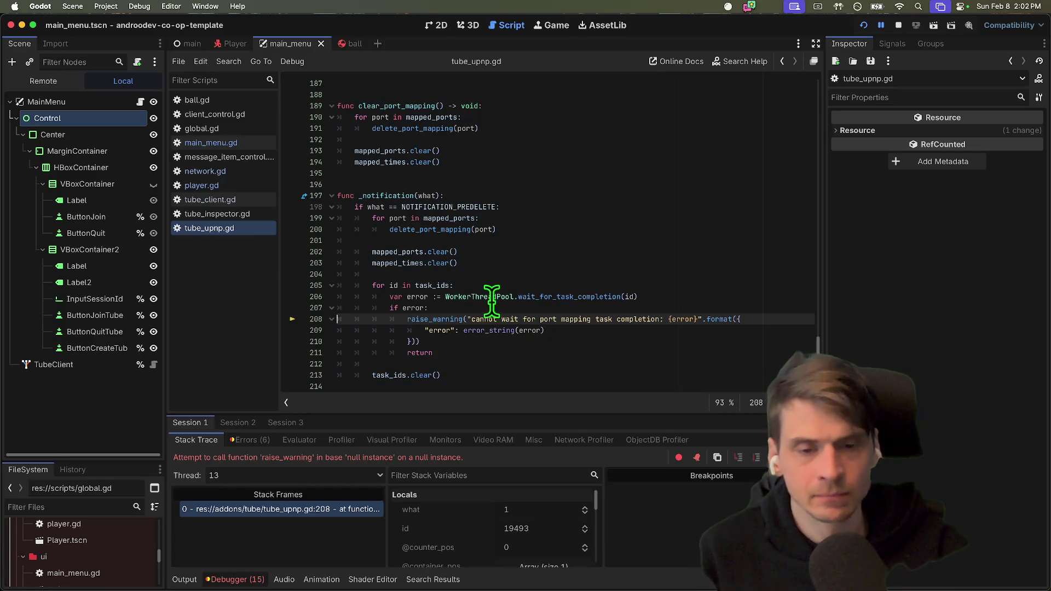
Stop the game, search all project files for add_port_mapping, and open the tube_client.gd match.
mouse_move(488, 299)
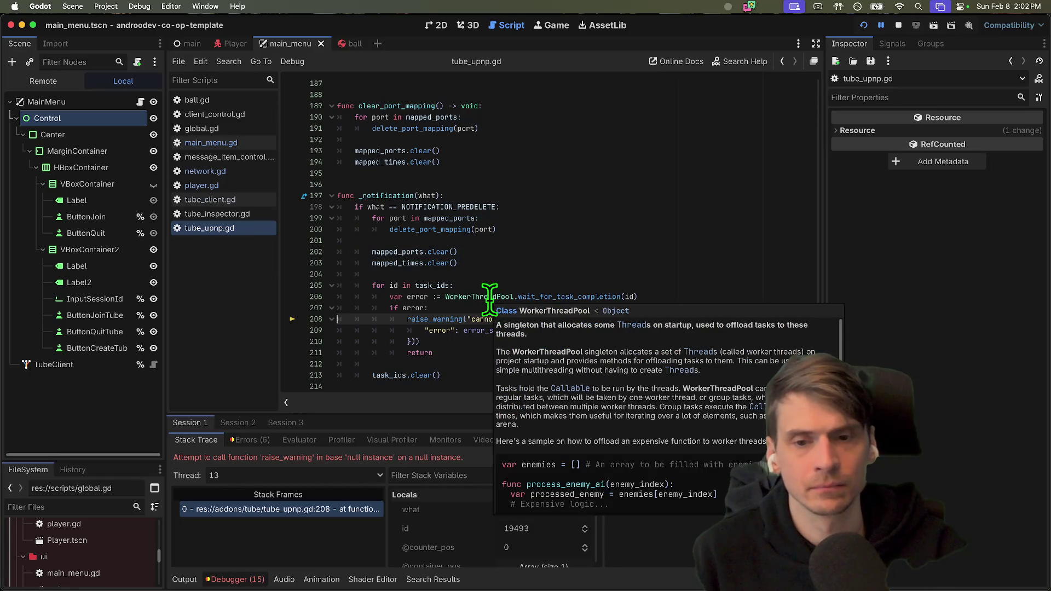
left_click(896, 25)
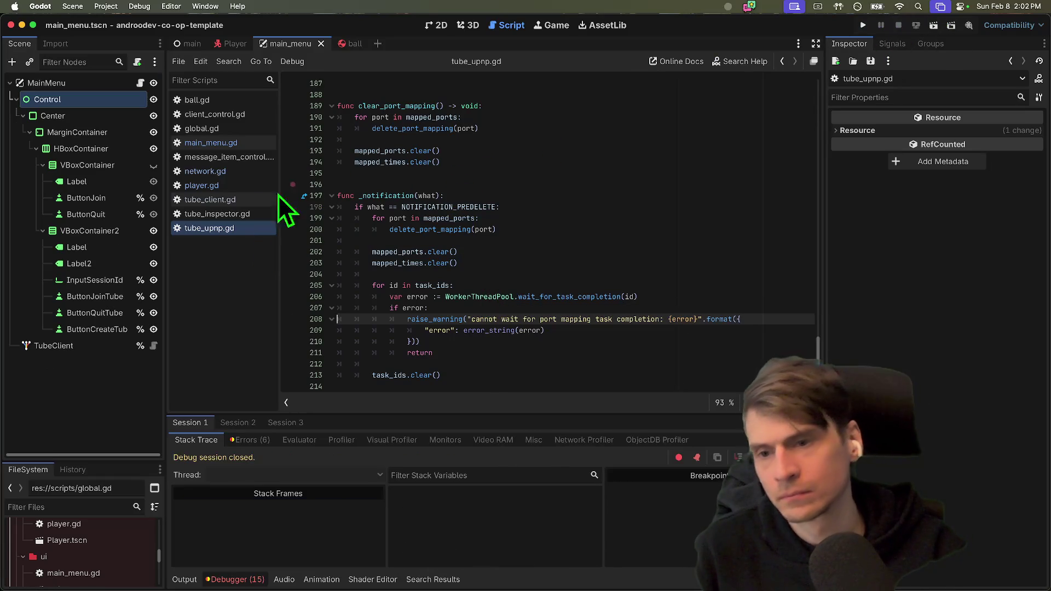
scroll(416, 282, "up", 5)
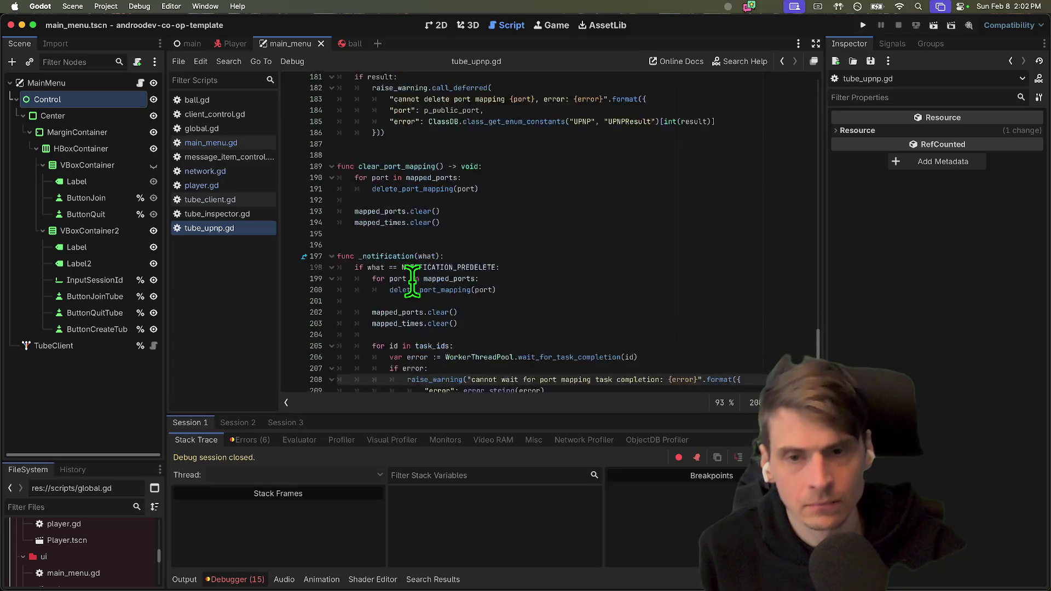
left_click_drag(820, 338, 818, 214)
double_click(403, 255)
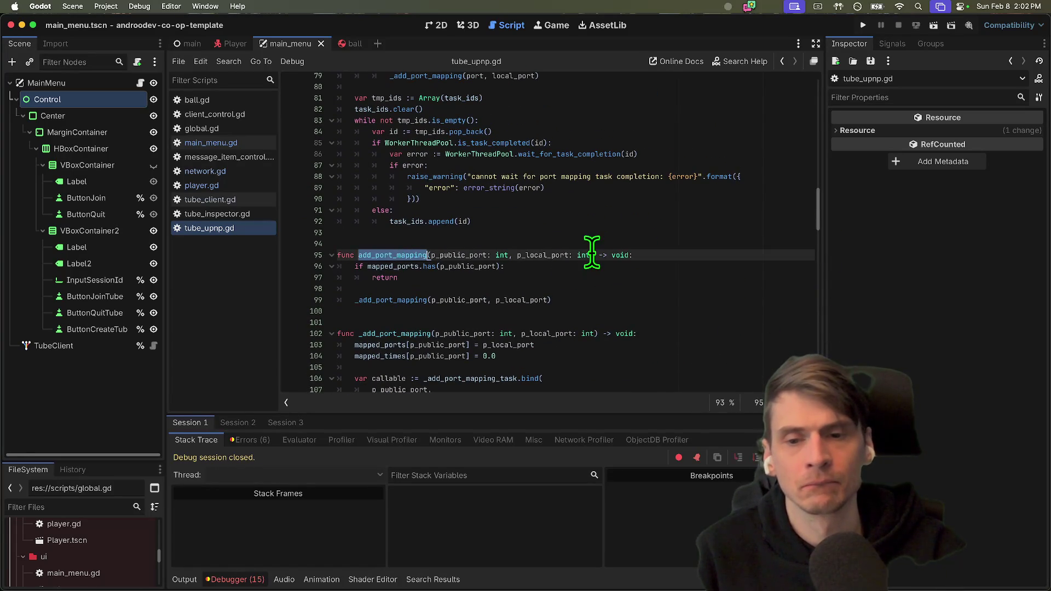
key("super+shift+f")
key("Return")
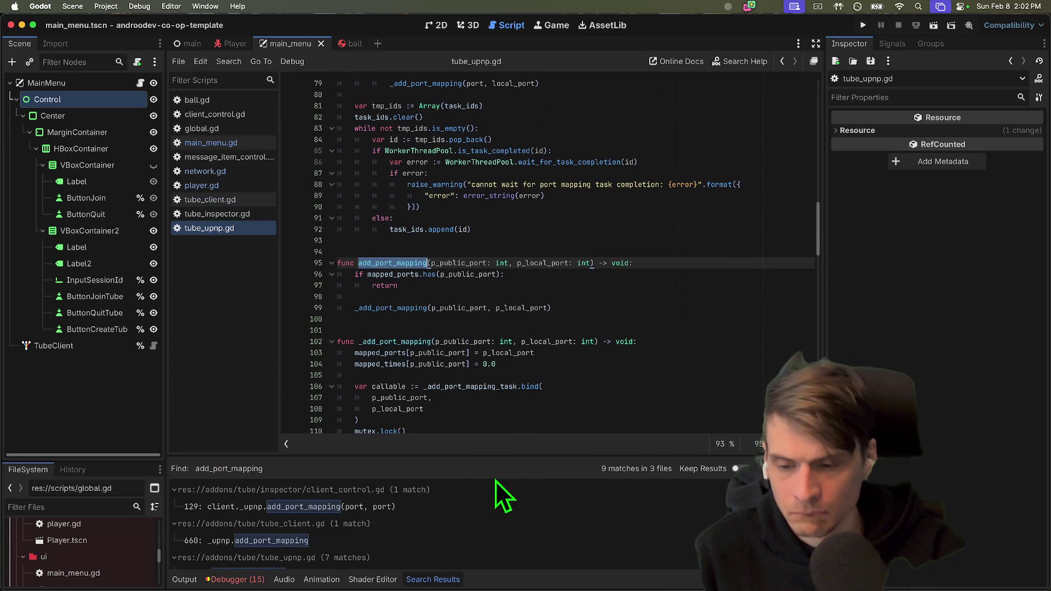
left_click_drag(469, 453, 462, 302)
left_click(391, 387)
Inspect the _upnp reference on line 660 of tube_client.gd.
scroll(585, 204, "up", 5)
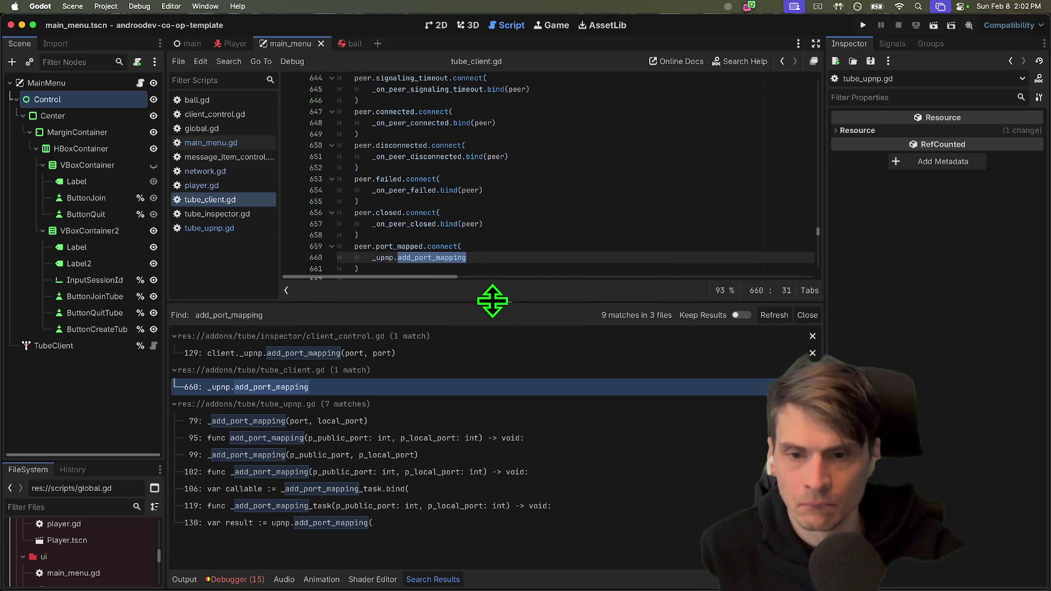
left_click_drag(490, 301, 493, 405)
scroll(551, 278, "up", 2)
scroll(551, 278, "up", 12)
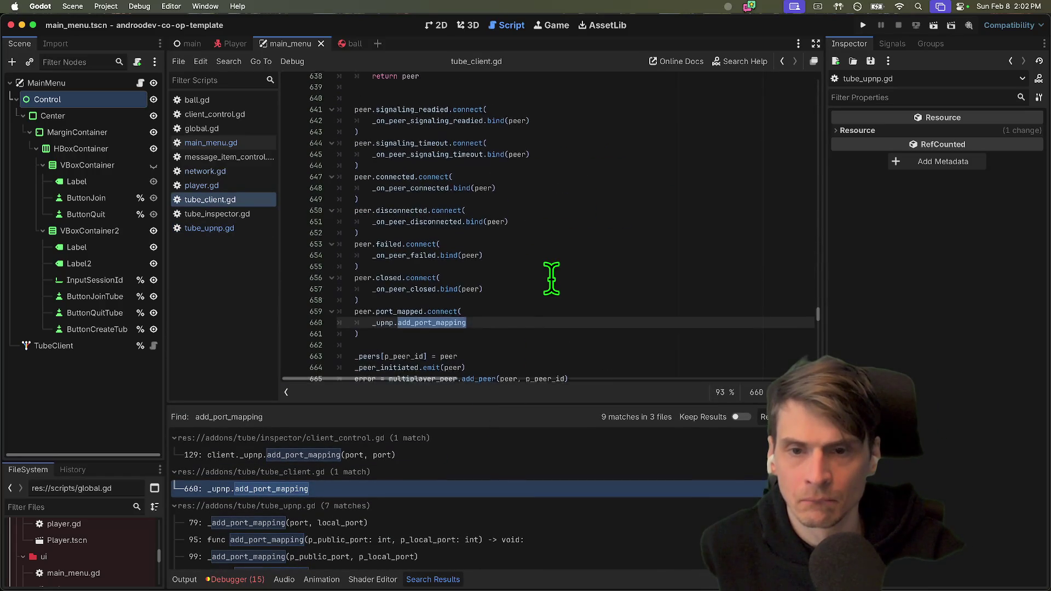
scroll(546, 286, "down", 7)
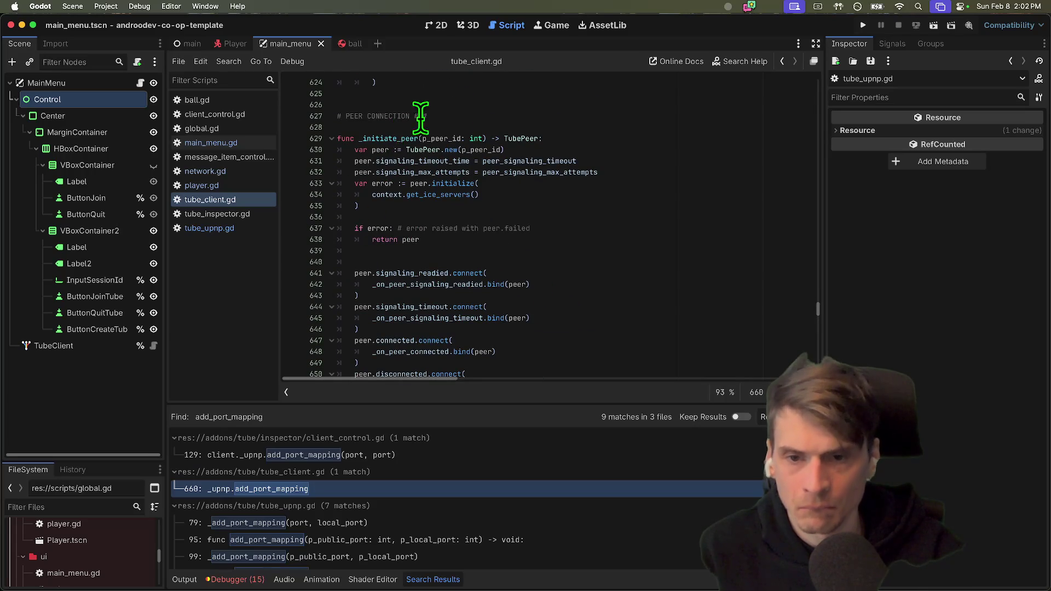
scroll(407, 127, "down", 8)
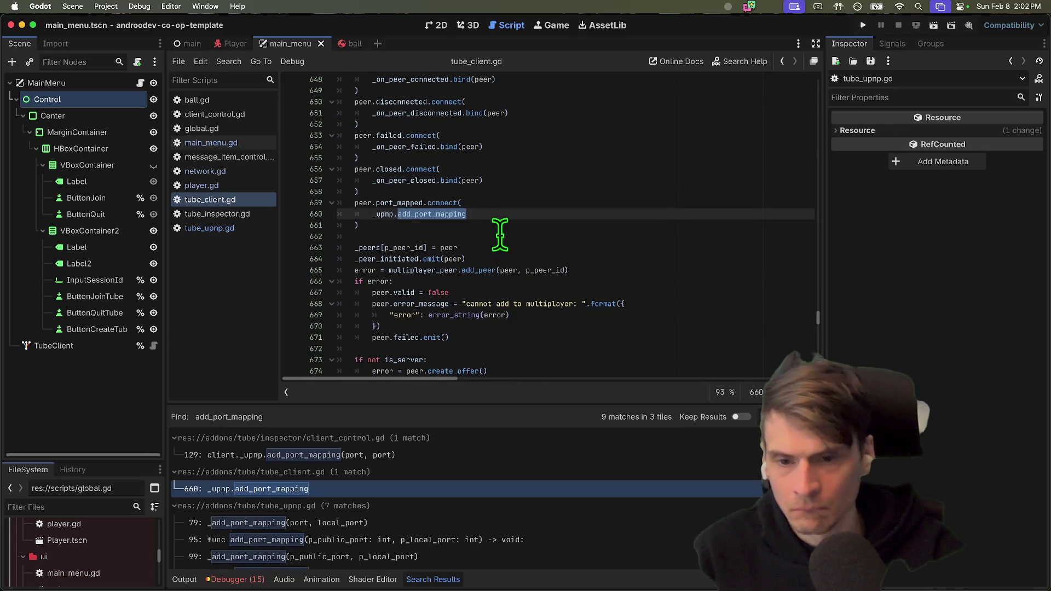
double_click(386, 214)
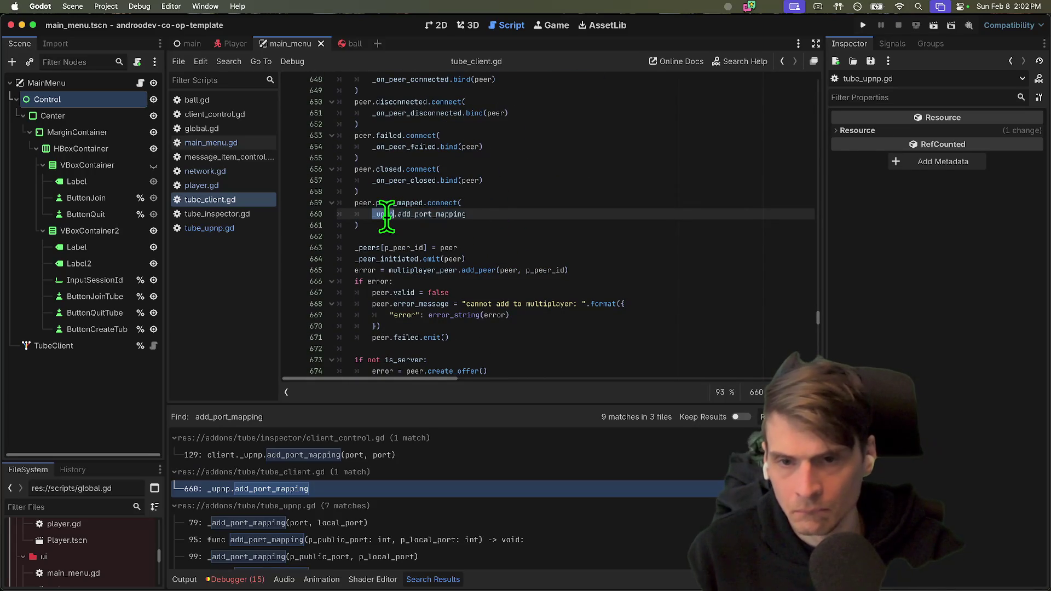
scroll(504, 194, "up", 5)
scroll(504, 199, "down", 8)
scroll(504, 199, "up", 6)
Comment out the port_mapped.connect(_upnp.add_port_mapping) block on lines 659–661 and run the project.
triple_click(453, 312)
left_click_drag(453, 312, 462, 333)
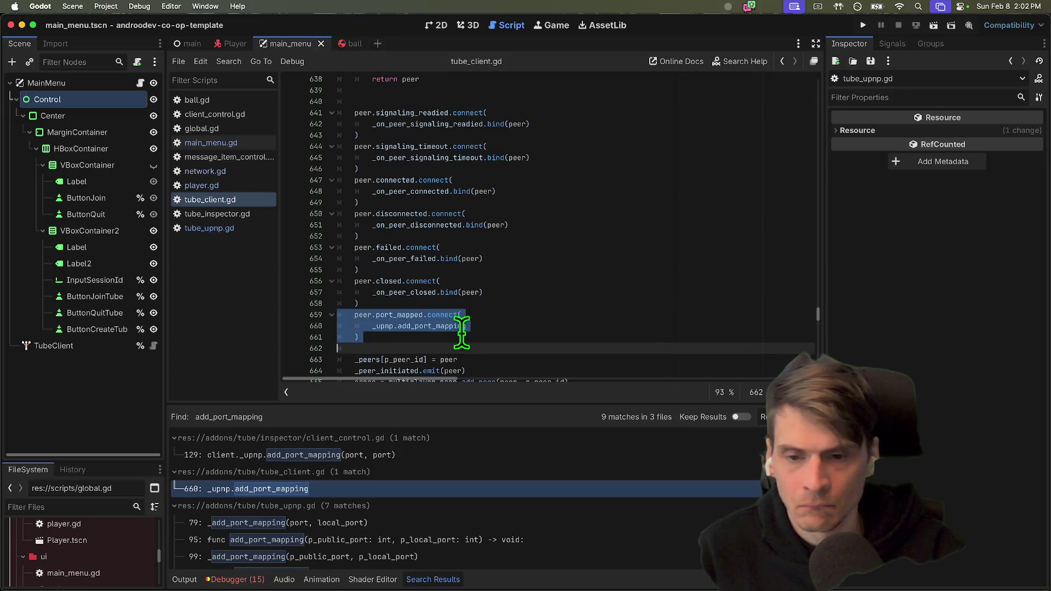
key("super+k")
key("super+b")
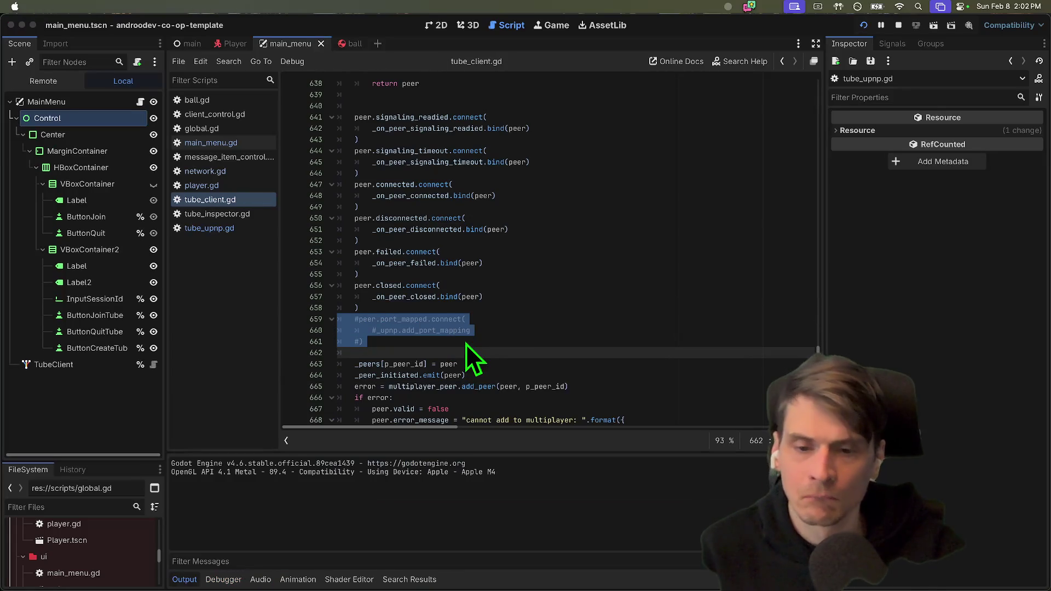
Create a session in the right game window, join it from the left window, and walk forward.
left_click(673, 331)
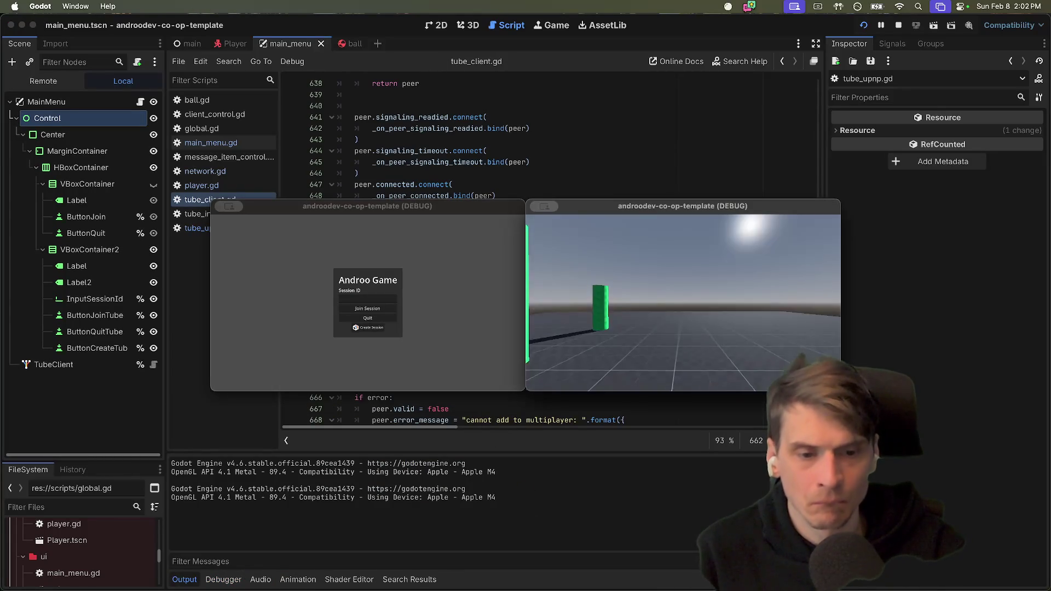
left_click(566, 237)
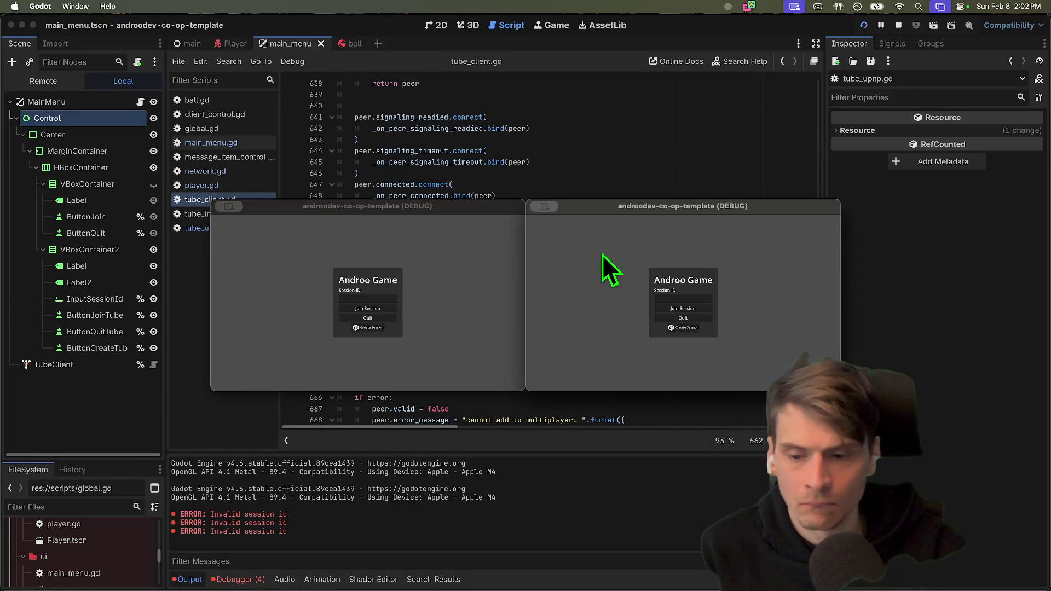
left_click(693, 331)
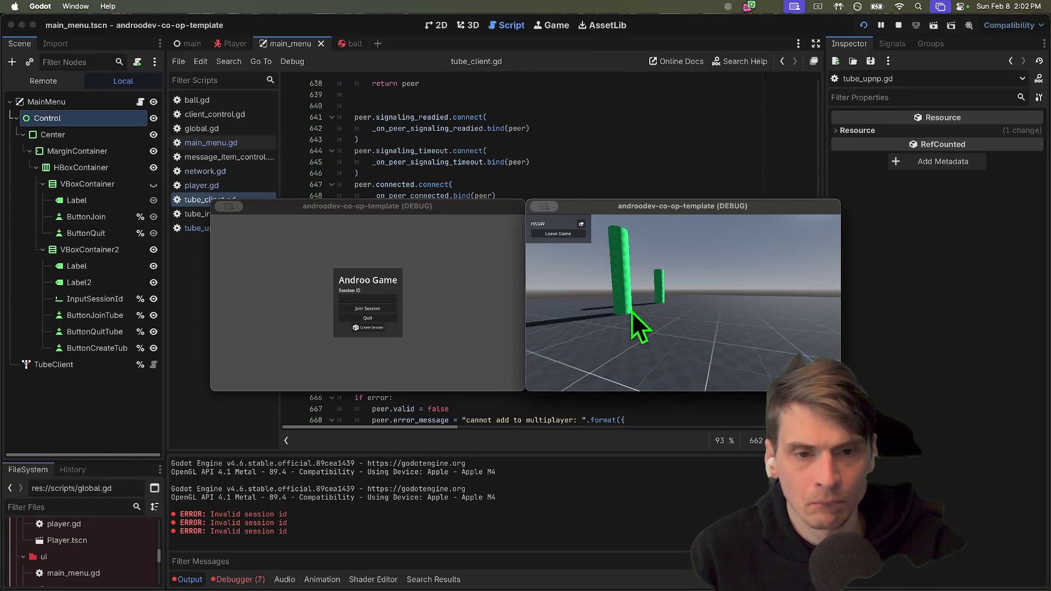
left_click(435, 312)
left_click(369, 309)
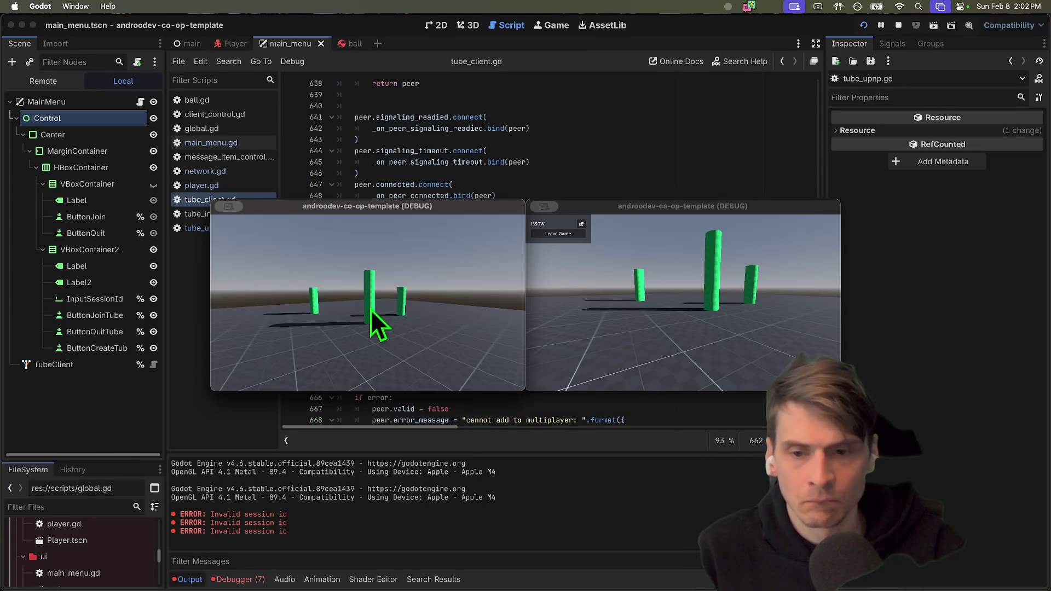
key("w")
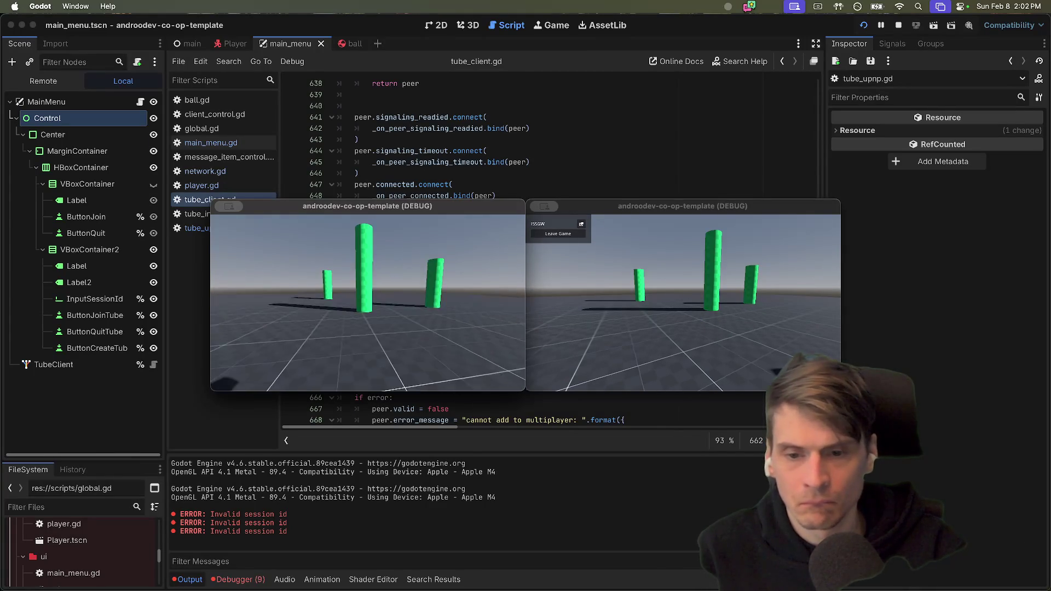
Leave the game from the left window, then rejoin the session.
key("Escape")
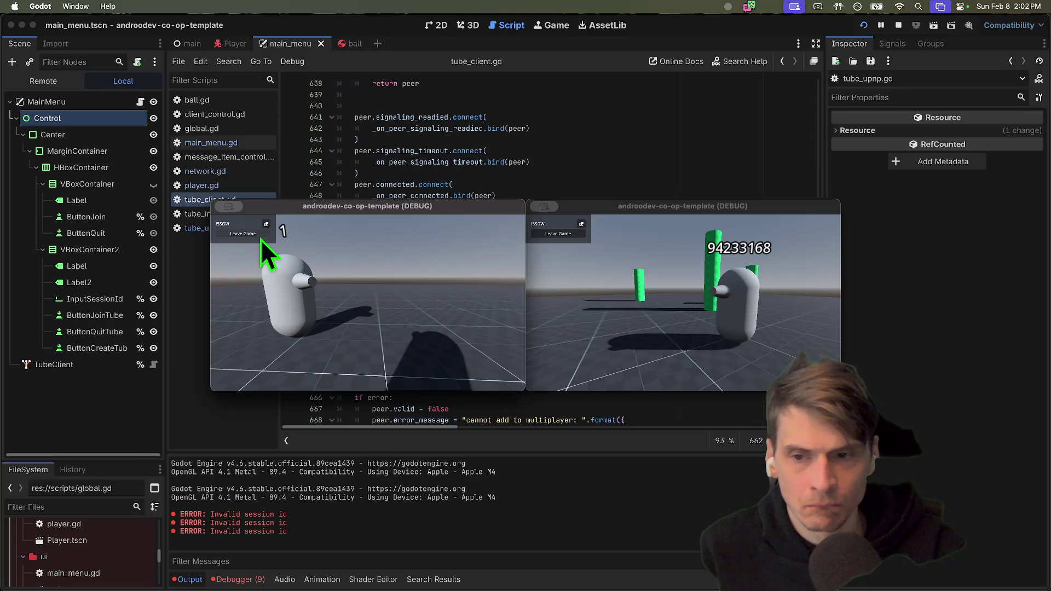
left_click(261, 239)
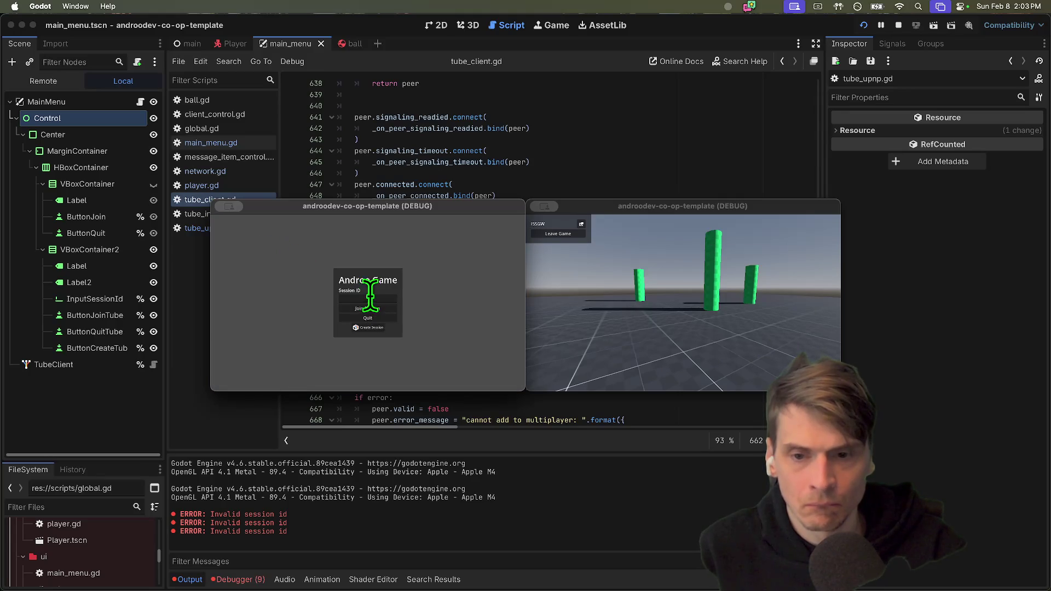
left_click(373, 308)
left_click(373, 309)
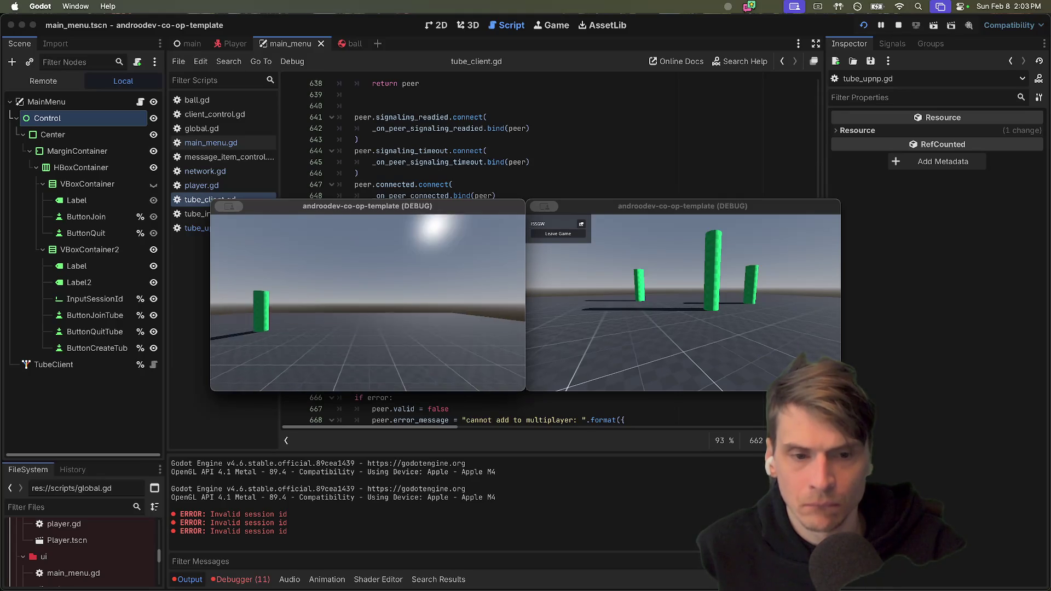
Move the left player toward the other player and fire a ball.
key("d")
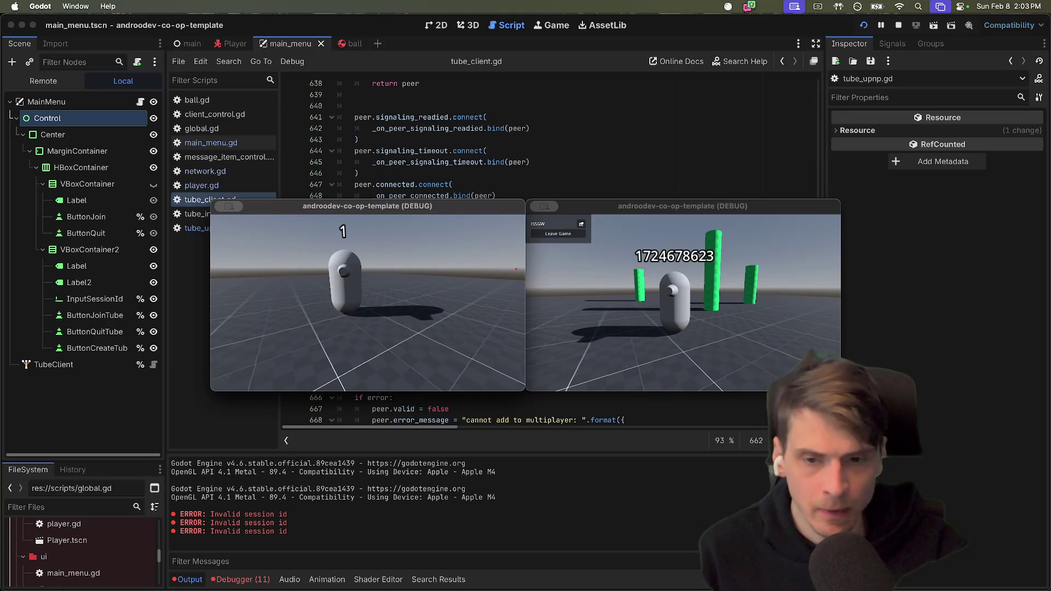
left_click(609, 294)
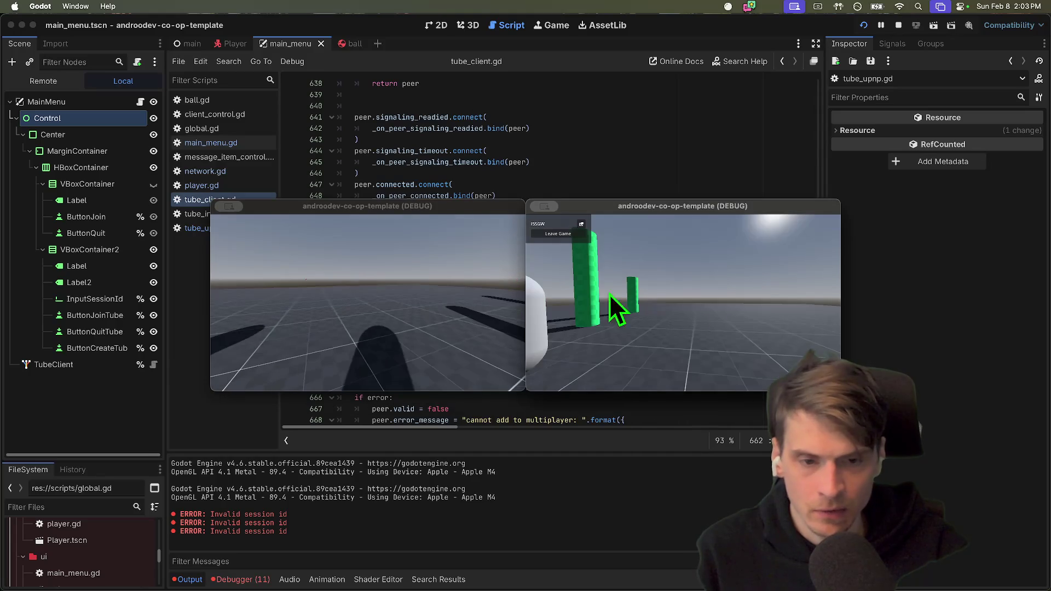
left_click(357, 333)
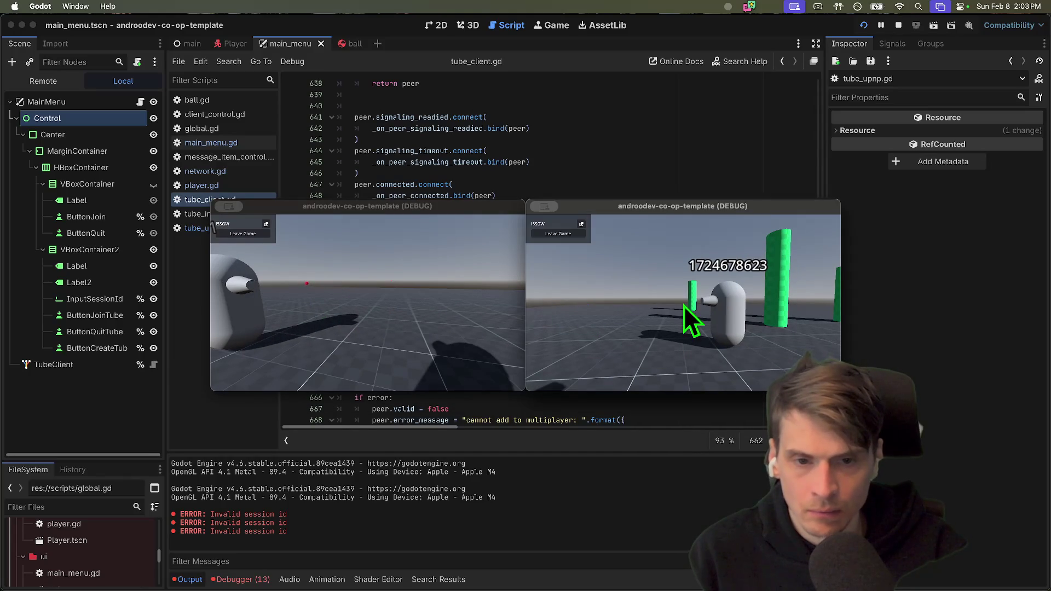
left_click(383, 317)
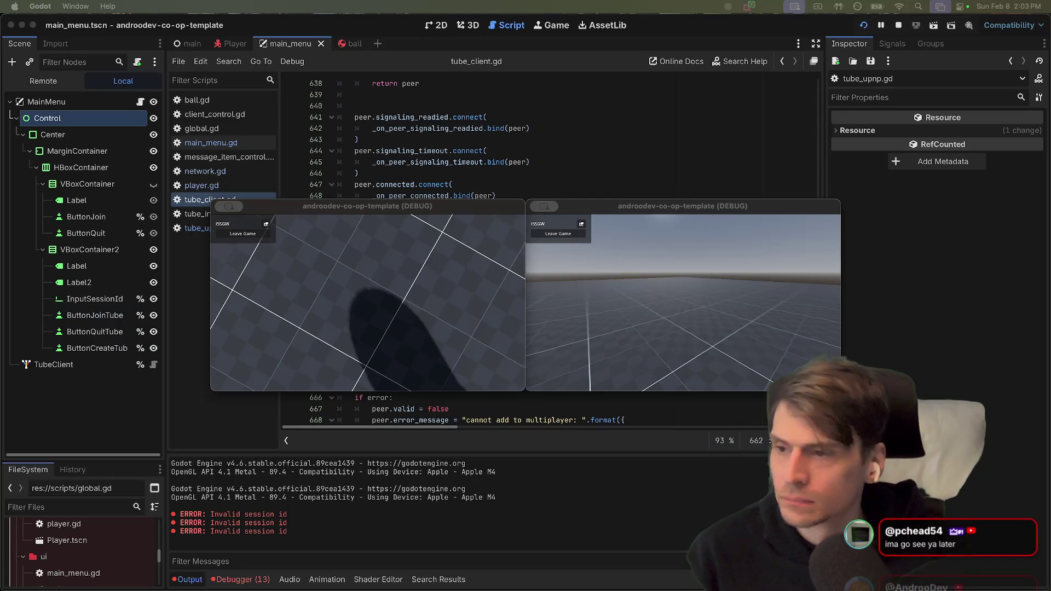
Return to the Godot editor and show Session 2's errors in the Debugger's Errors tab.
key("super+Tab")
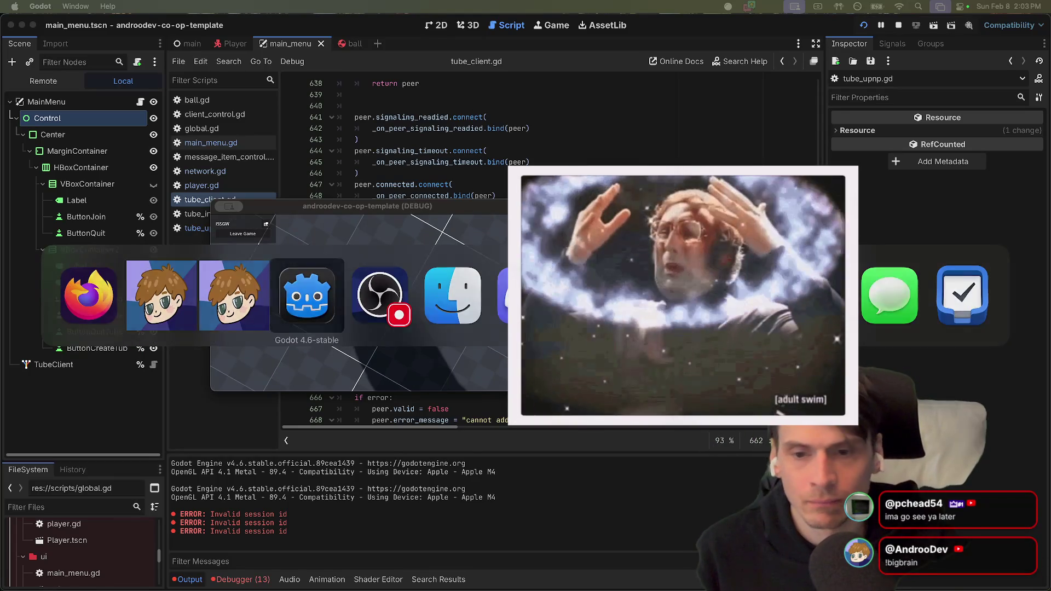
key("super+k")
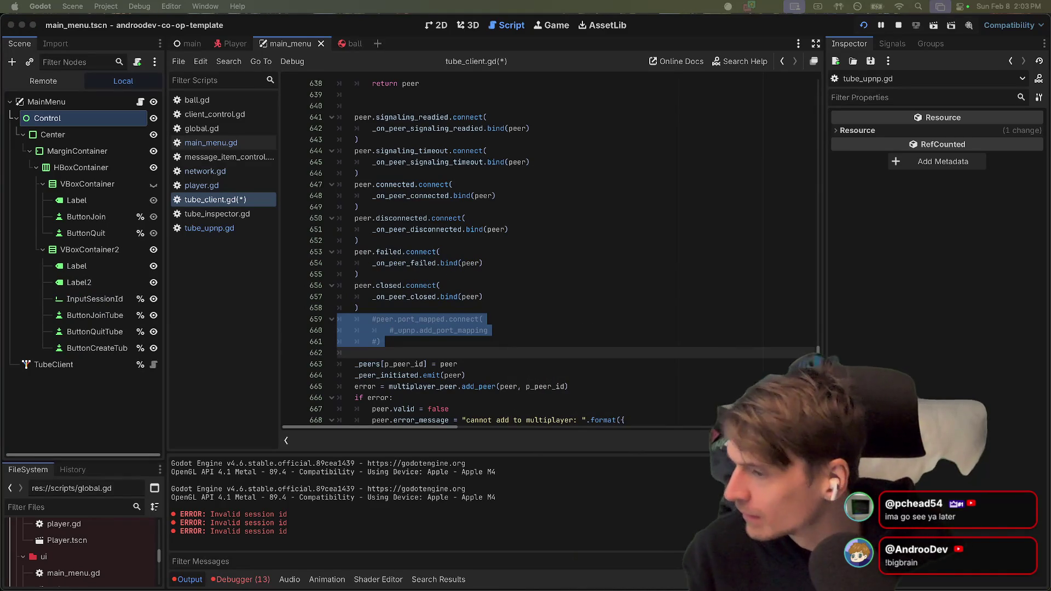
left_click(673, 364)
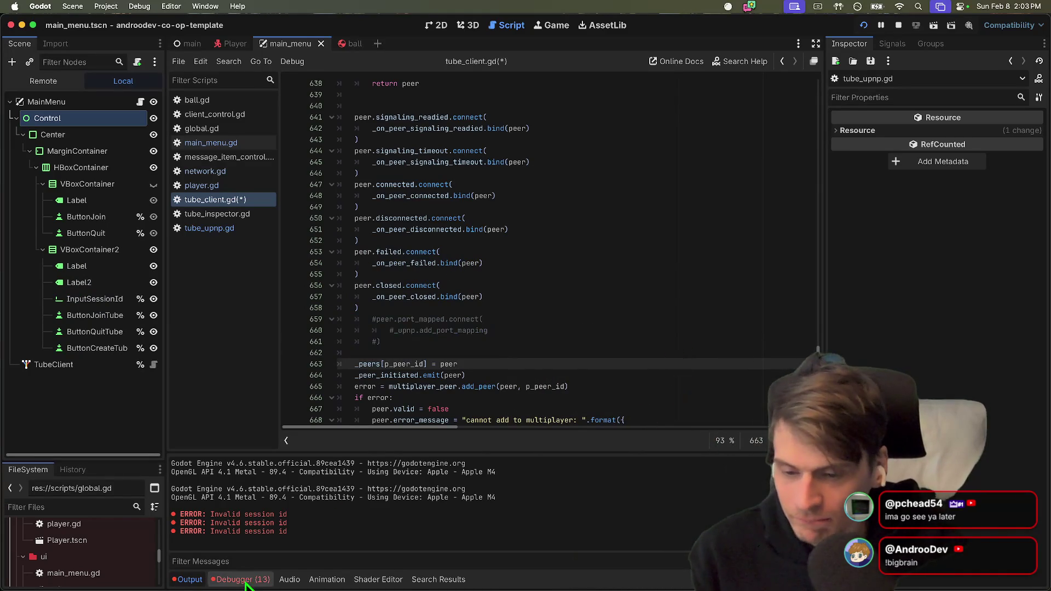
left_click(246, 579)
left_click(259, 441)
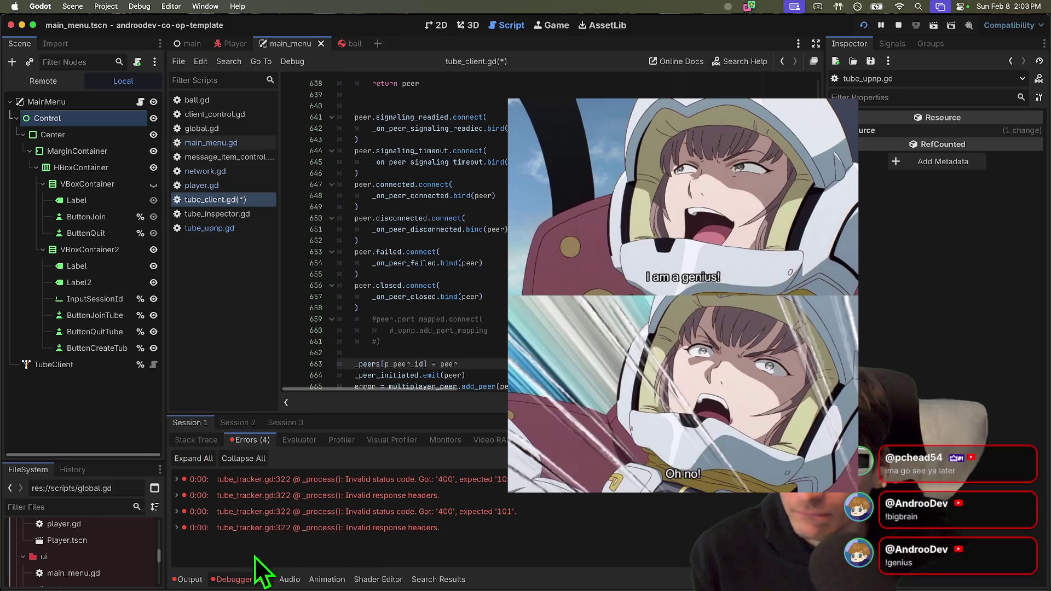
left_click(252, 422)
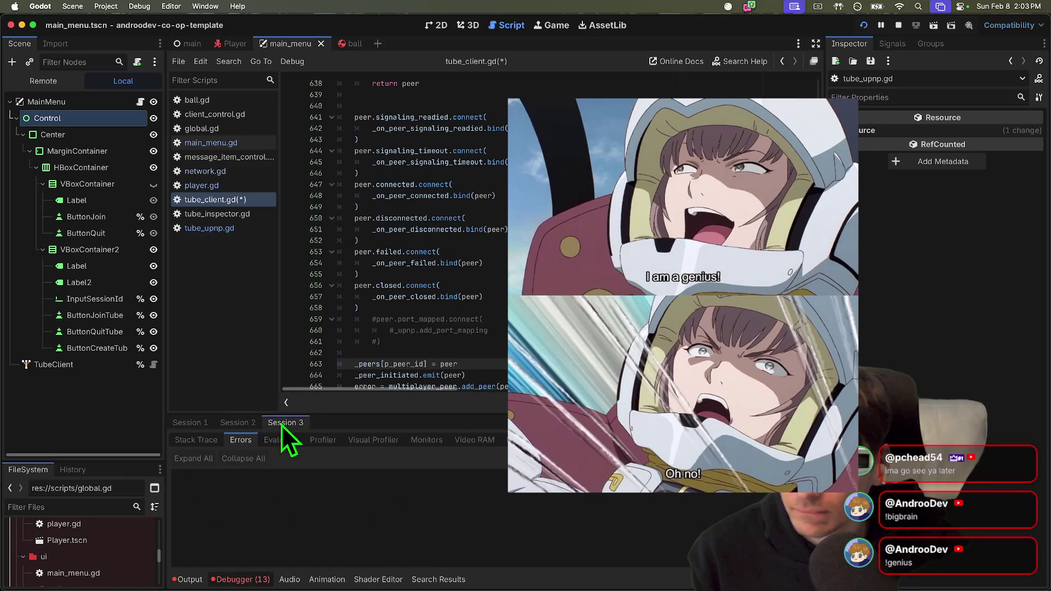
Scroll through the errors, including RPC 'shoot_ball' on self, then open player.gd.
scroll(360, 541, "up", 3)
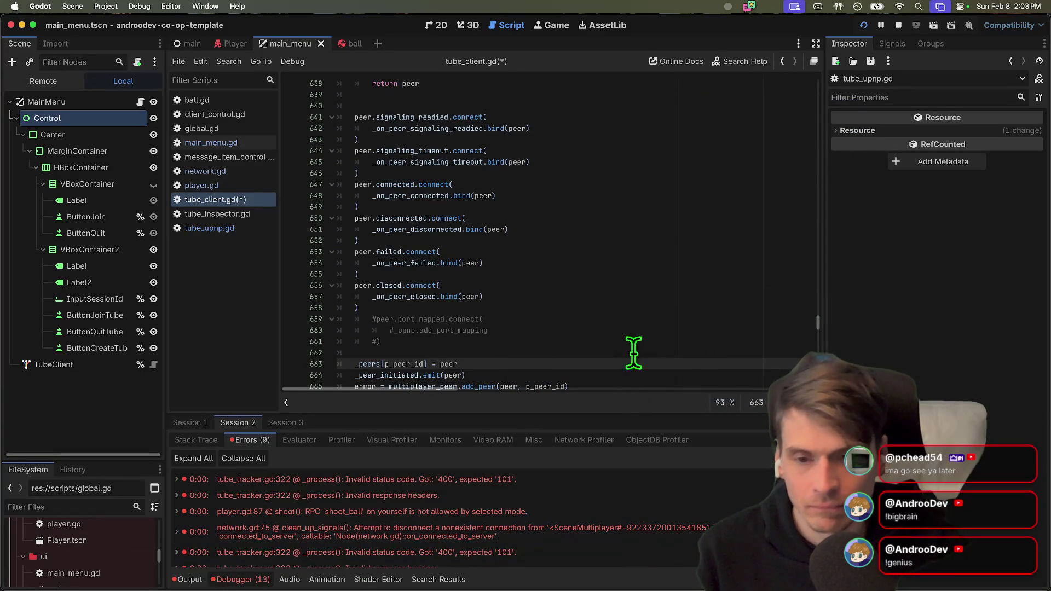
scroll(646, 328, "up", 3)
scroll(645, 335, "down", 6)
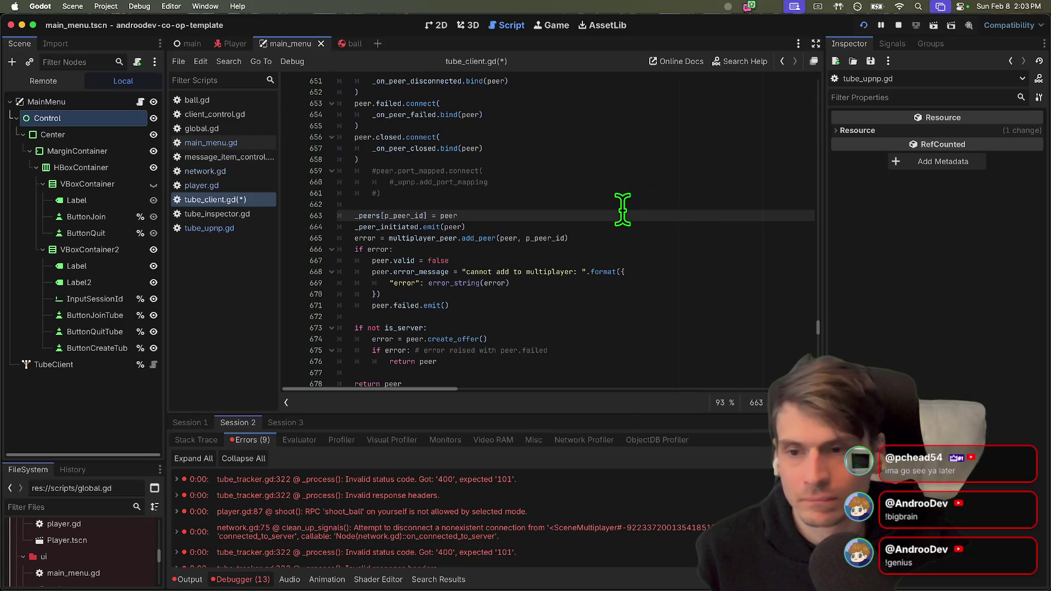
left_click(272, 186)
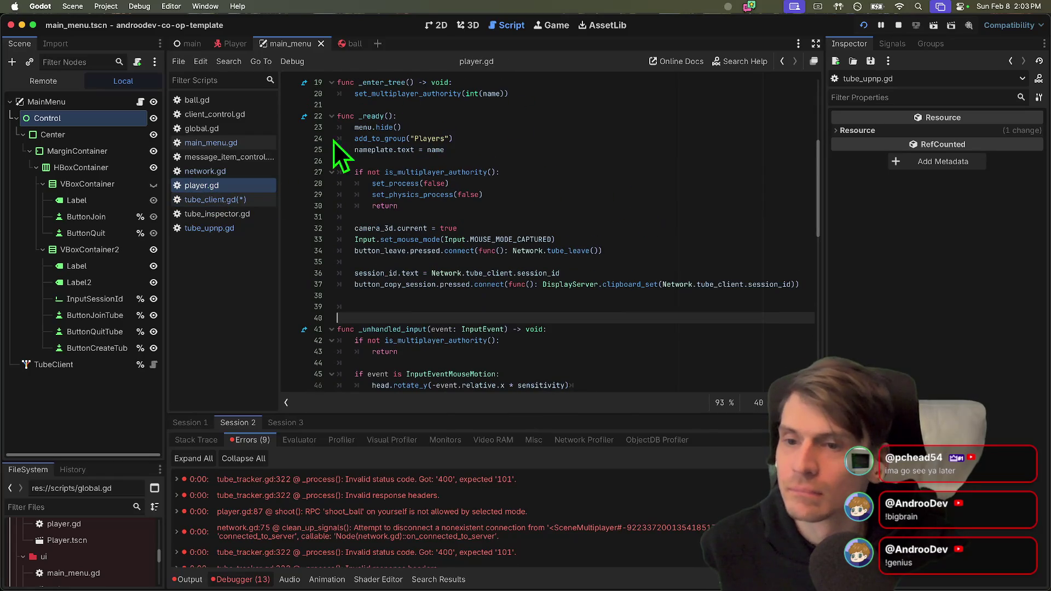
left_click(198, 128)
left_click(445, 152)
left_click(451, 160)
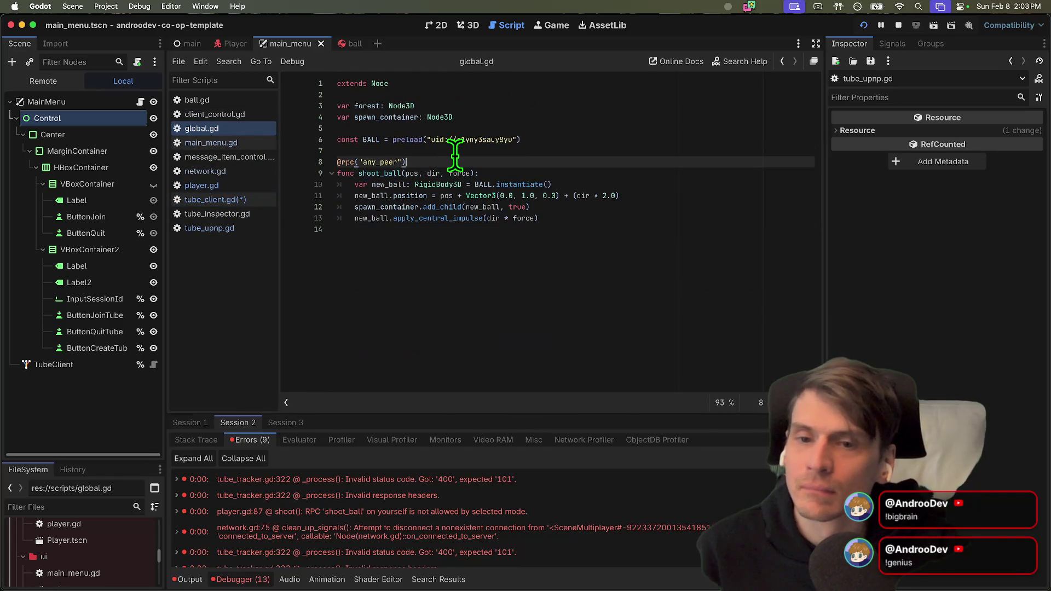
key("Left")
type(", '")
type("call_local")
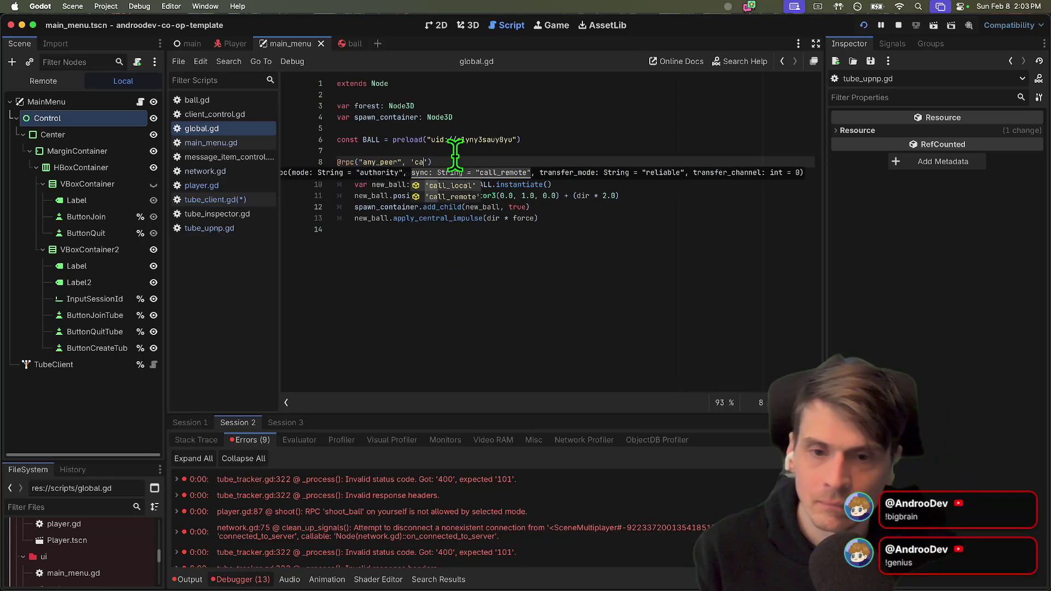
left_click(499, 227)
key("ctrl+s")
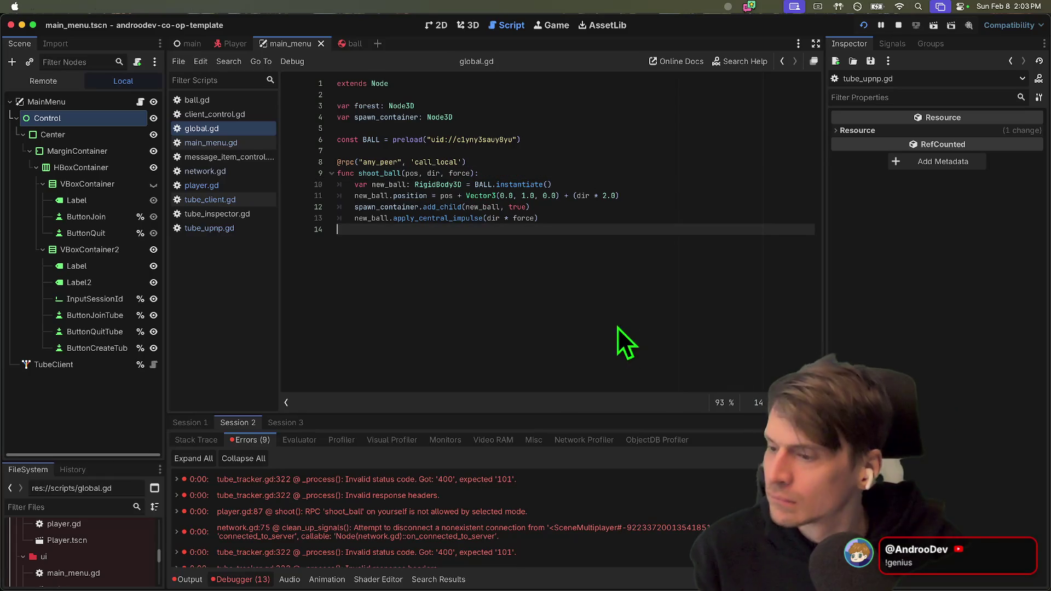